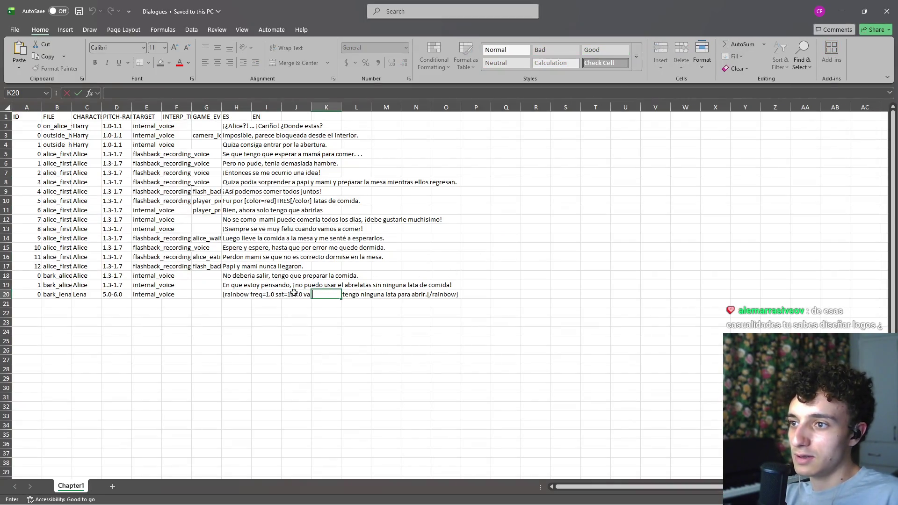
- Strip the rainbow tags so H20 reads 'No tengo ninguna lata para abrir.', then close Excel
{"action": "double_click", "coordinate": [243, 293]}
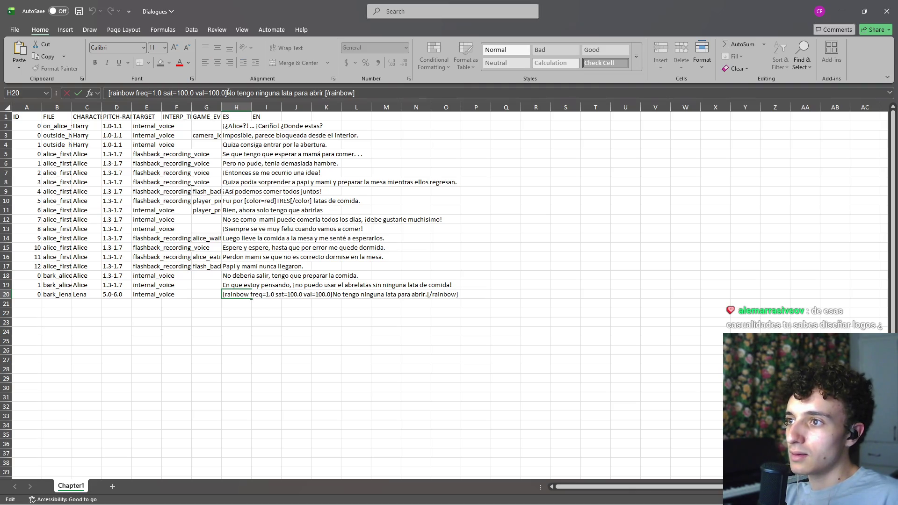
{"action": "left_click_drag", "start_coordinate": [227, 92], "coordinate": [108, 93]}
{"action": "key", "text": "BackSpace"}
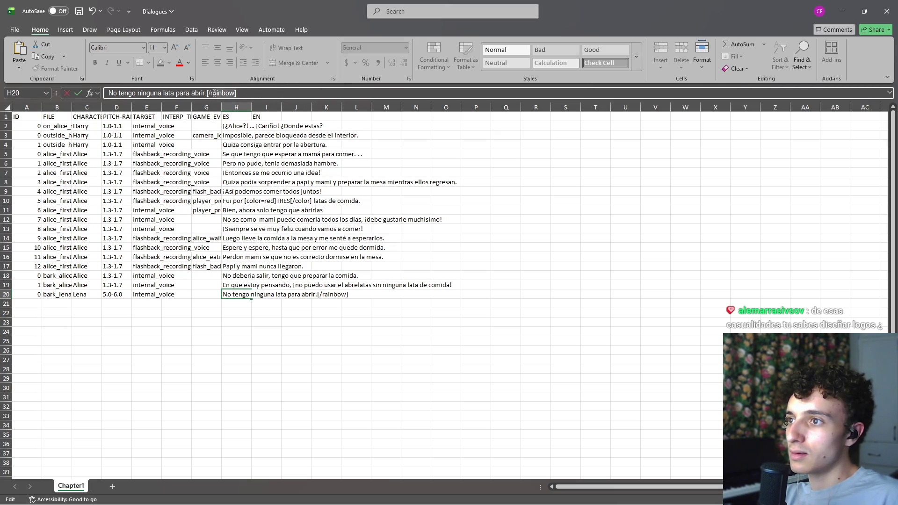
{"action": "key", "text": "Return"}
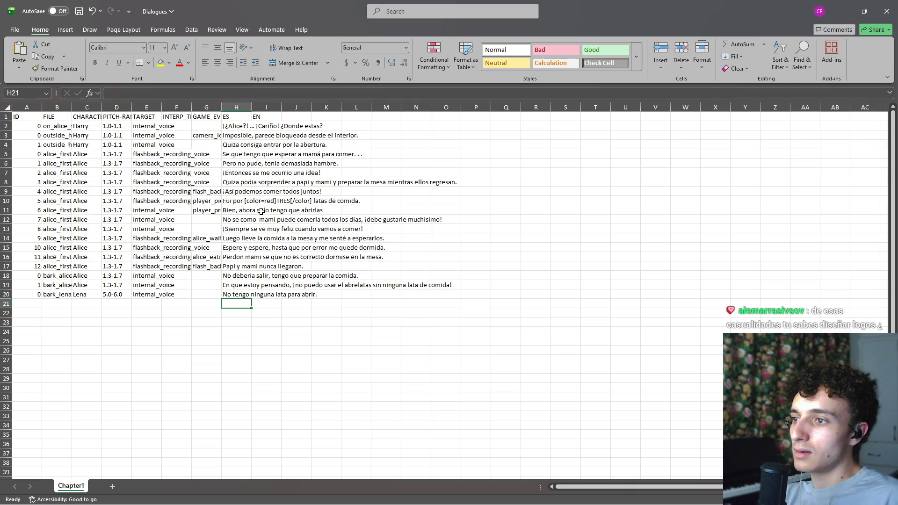
{"action": "left_click", "coordinate": [880, 15]}
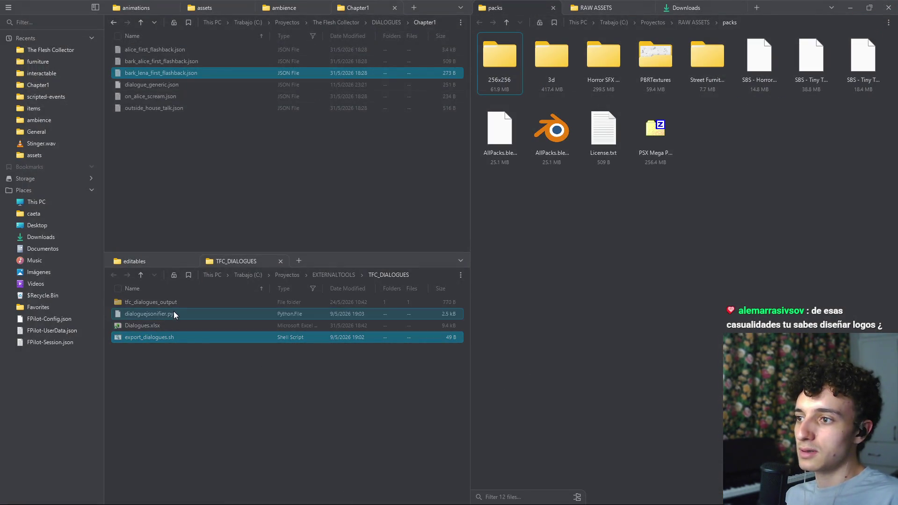
- Rerun dialoguejsonifier.py in PowerShell and dismiss its completion message
{"action": "left_click", "coordinate": [602, 495]}
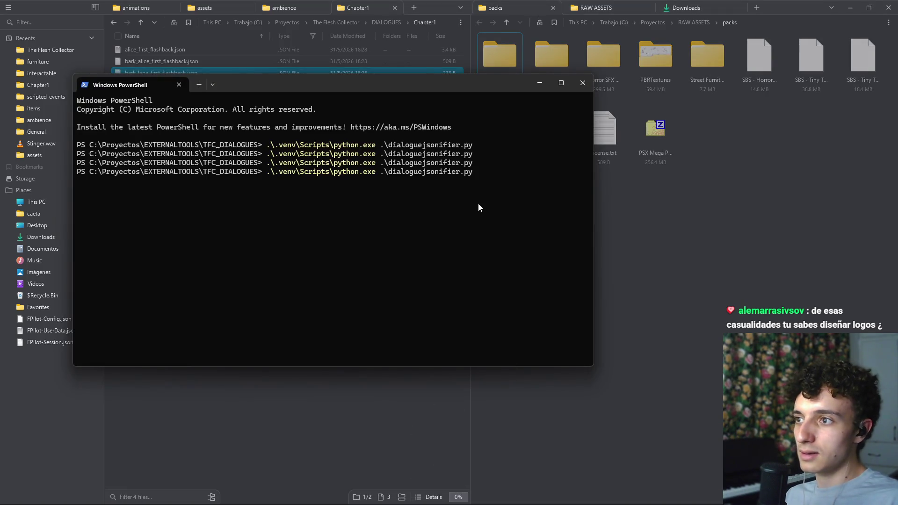
{"action": "key", "text": "Return"}
{"action": "left_click", "coordinate": [510, 289]}
{"action": "left_click", "coordinate": [578, 87]}
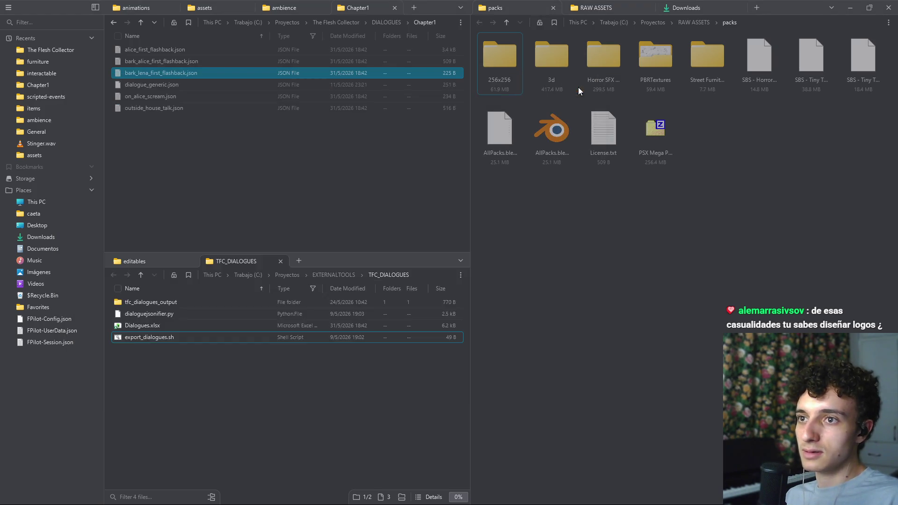
- Preview the regenerated bark_lena_first_flashback.json in Notepad, then return to Godot
{"action": "left_click", "coordinate": [614, 494]}
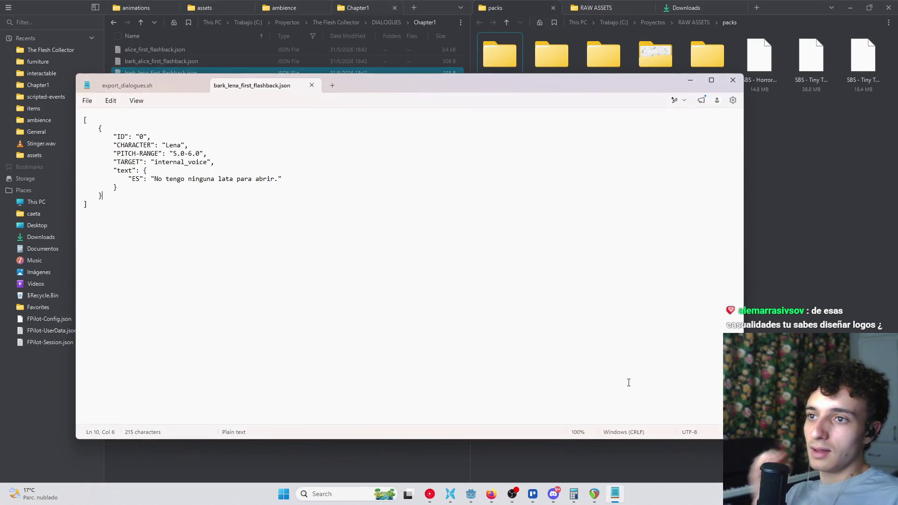
{"action": "left_click", "coordinate": [732, 80]}
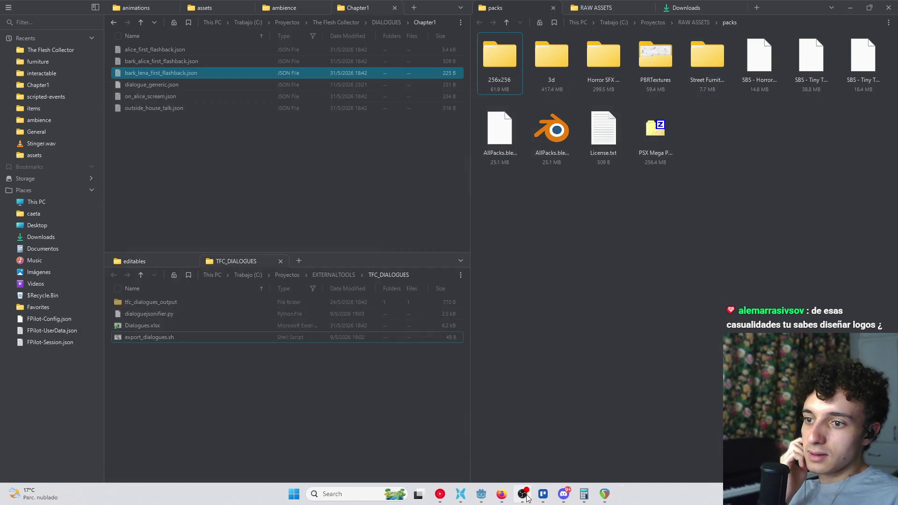
{"action": "left_click", "coordinate": [470, 493]}
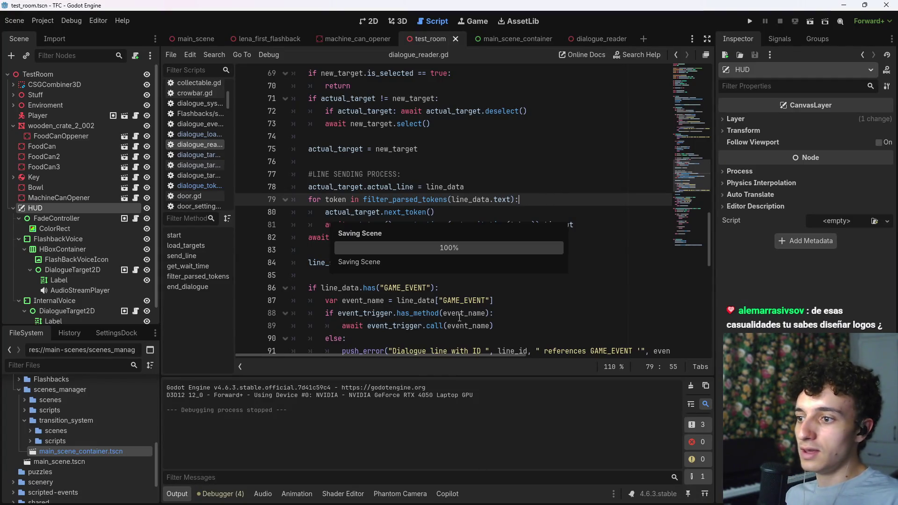
- Save the test_room scene in Godot and reopen Dialogues.xlsx from the file manager
{"action": "left_click", "coordinate": [497, 279]}
{"action": "key", "text": "ctrl+s"}
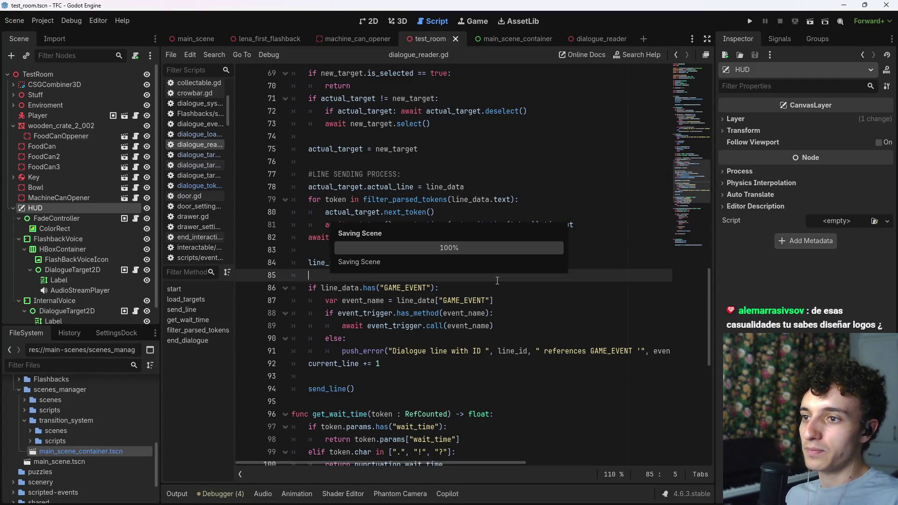
{"action": "mouse_move", "coordinate": [528, 497]}
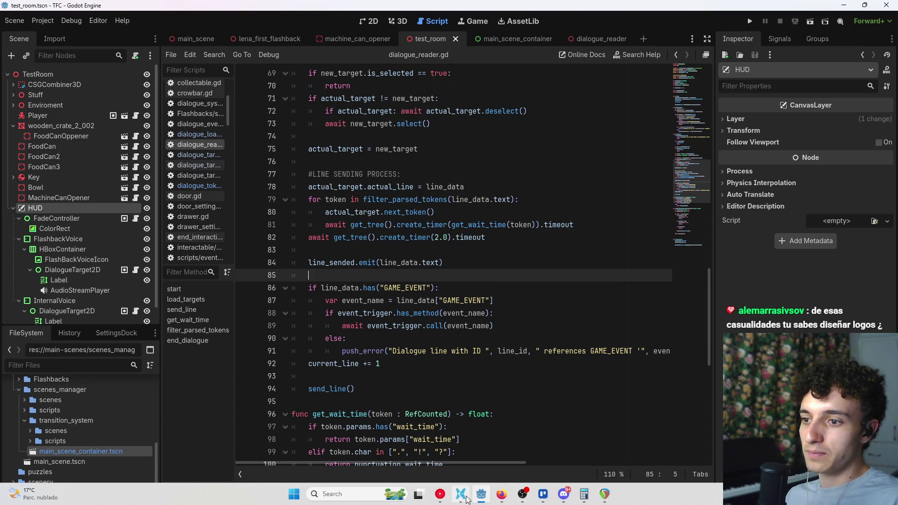
{"action": "left_click", "coordinate": [460, 493]}
{"action": "double_click", "coordinate": [175, 326]}
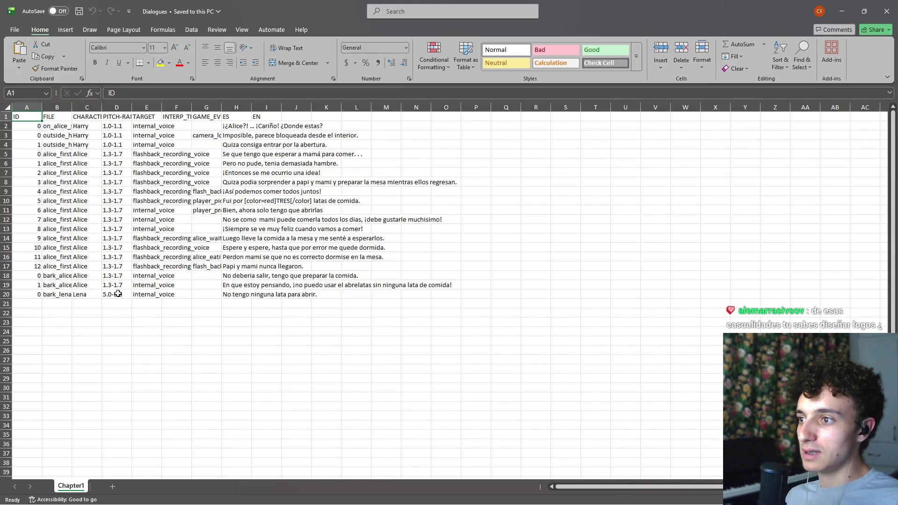
- Change Lena's D20 pitch range from 5.0-6.0 to 0.5-0.6
{"action": "double_click", "coordinate": [118, 293]}
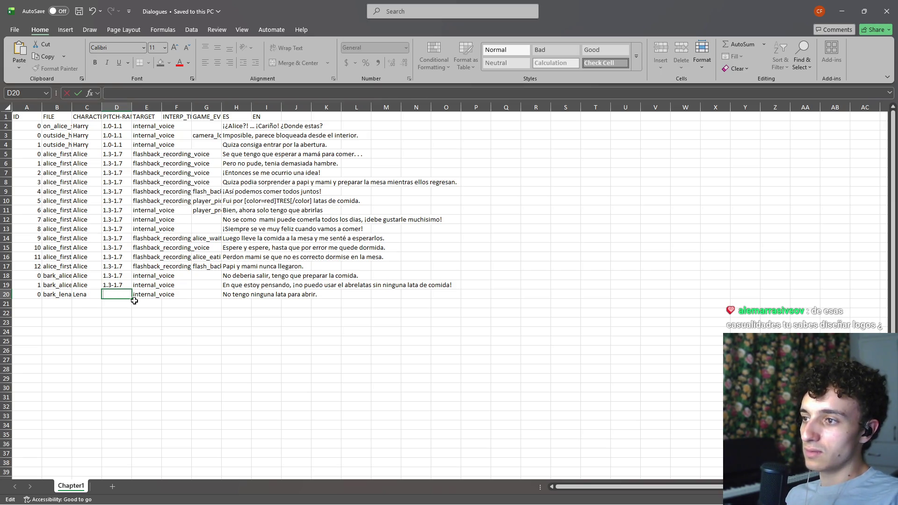
{"action": "type", "text": "0.5-0."}
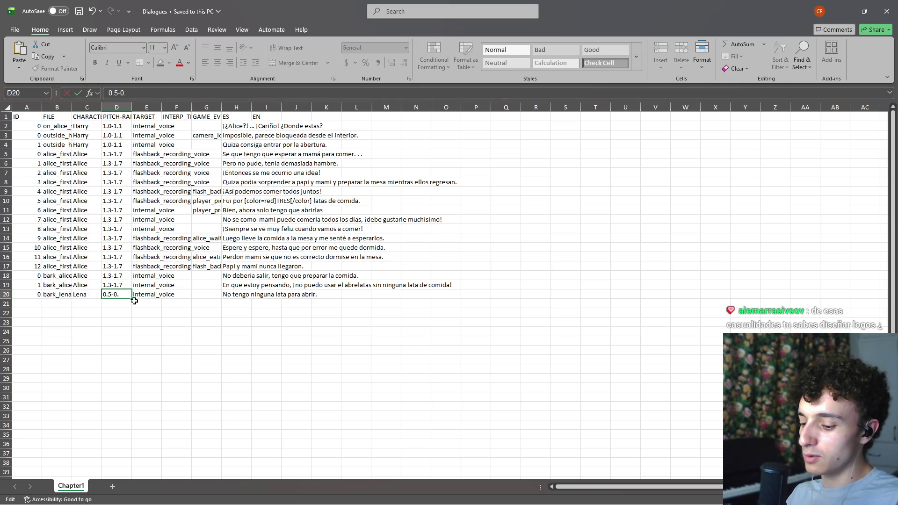
{"action": "type", "text": "6"}
{"action": "key", "text": "Return"}
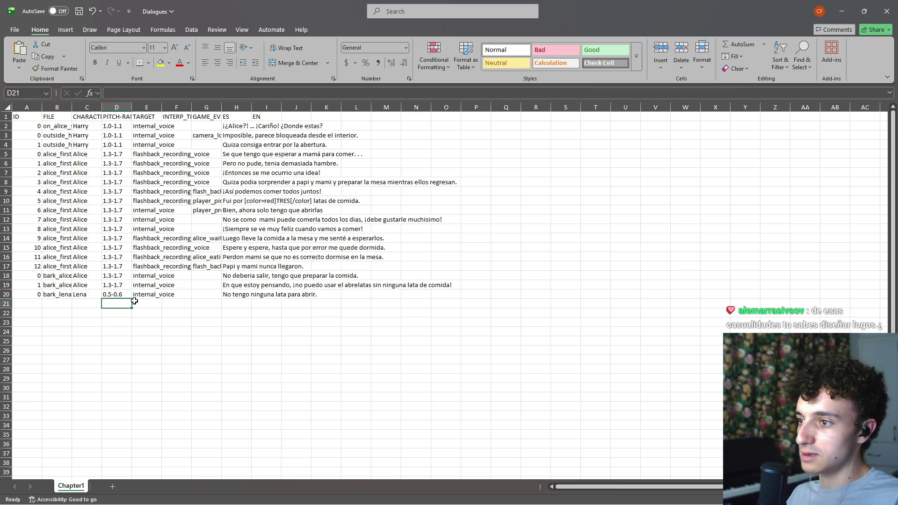
{"action": "key", "text": "alt+Tab"}
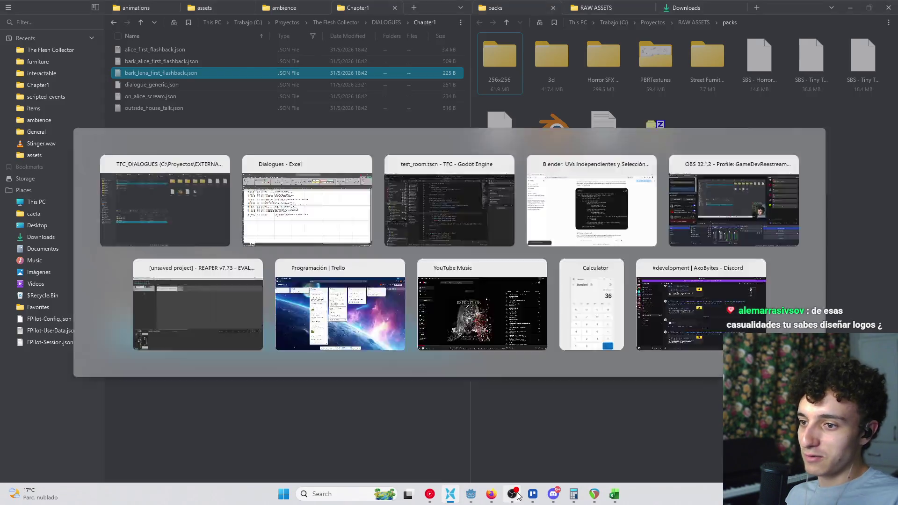
- Open a terminal in TFC_DIALOGUES, run dialoguejsonifier.py, and dismiss the permission error
{"action": "right_click", "coordinate": [265, 419]}
{"action": "left_click", "coordinate": [285, 410]}
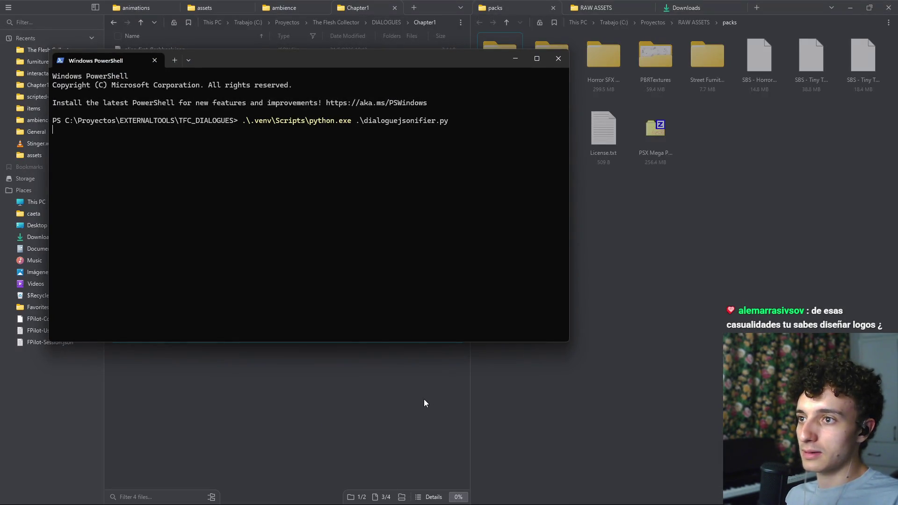
{"action": "key", "text": "alt+Tab"}
{"action": "key", "text": "alt+Tab"}
{"action": "key", "text": "Tab"}
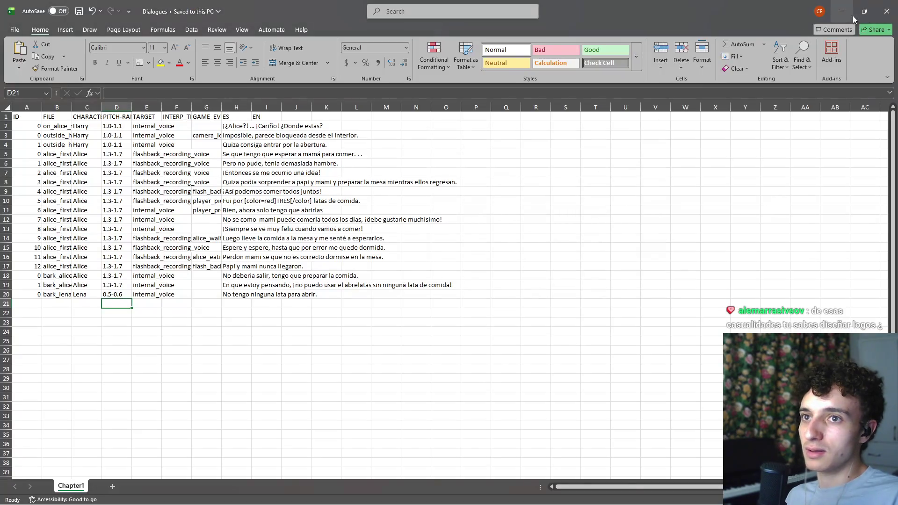
{"action": "left_click", "coordinate": [851, 14]}
{"action": "key", "text": "alt+Tab"}
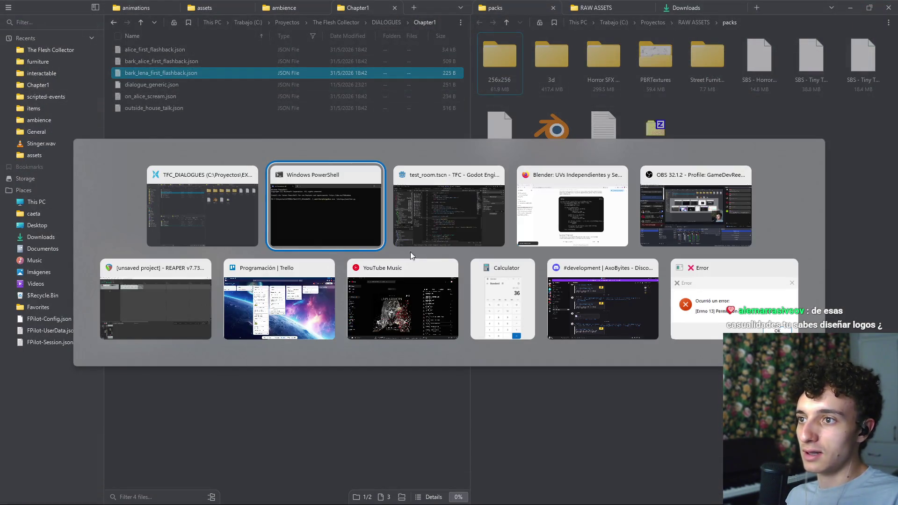
{"action": "left_click", "coordinate": [726, 314]}
{"action": "left_click", "coordinate": [512, 291]}
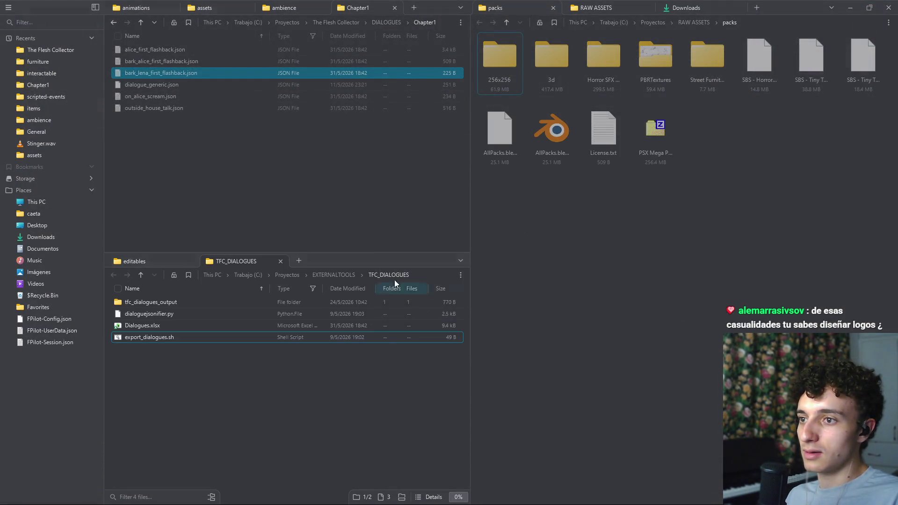
- Rerun the dialogue converter successfully and launch the Godot game to test the line
{"action": "key", "text": "alt+Tab"}
{"action": "key", "text": "Up"}
{"action": "key", "text": "Return"}
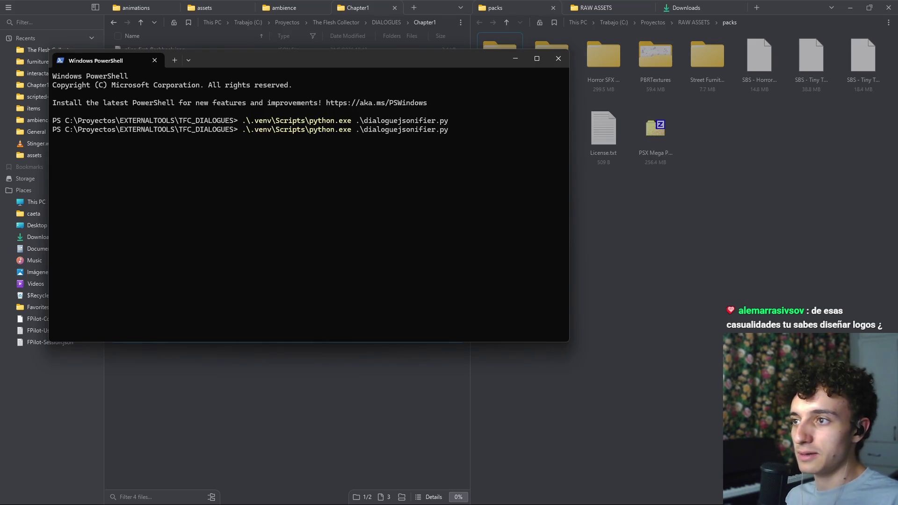
{"action": "left_click", "coordinate": [508, 290]}
{"action": "key", "text": "alt+Tab"}
{"action": "key", "text": "alt+Tab"}
{"action": "key", "text": "ctrl+s"}
{"action": "left_click", "coordinate": [812, 21]}
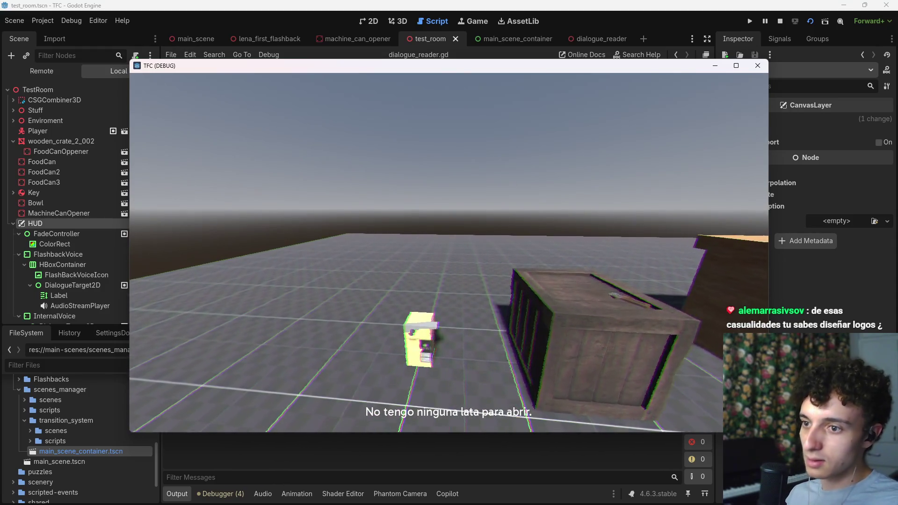
- Stop the debug game with F8, save test_room, and reopen Dialogues.xlsx from TFC_DIALOGUES
{"action": "key", "text": "F8"}
{"action": "key", "text": "ctrl+s"}
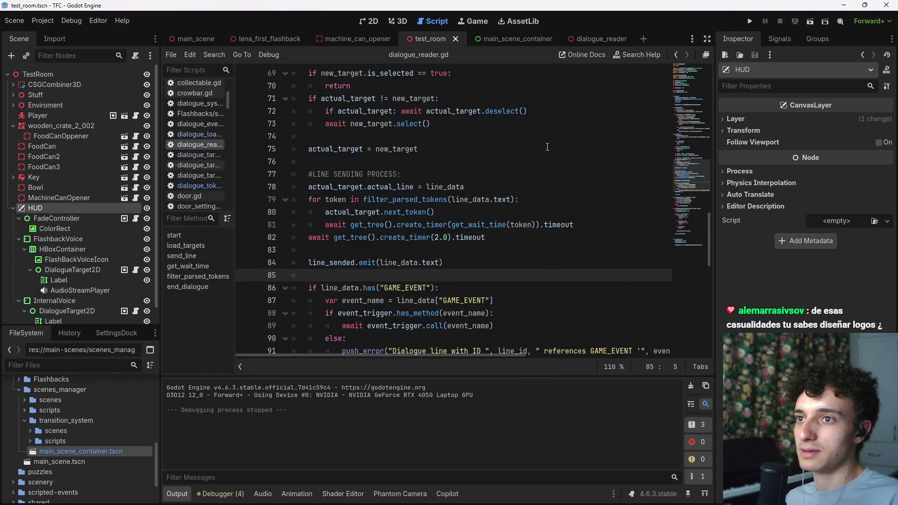
{"action": "key", "text": "alt+Tab"}
{"action": "left_click", "coordinate": [513, 229]}
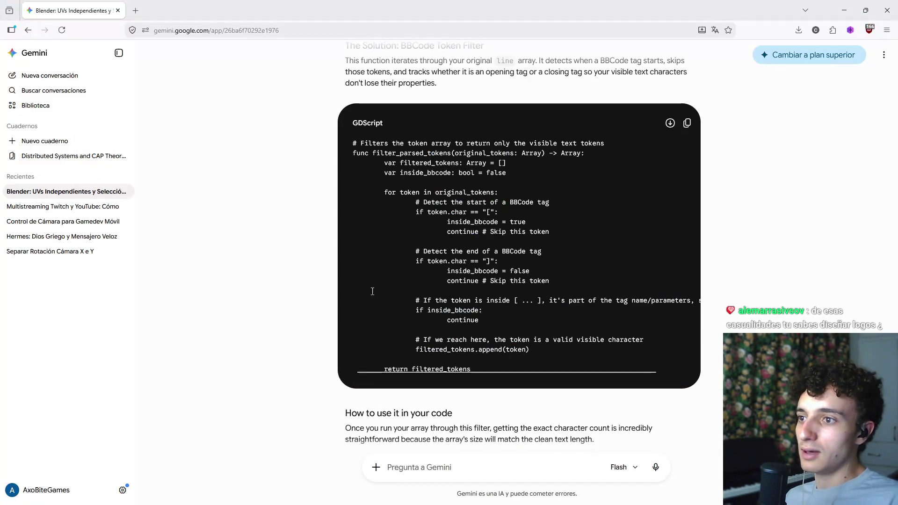
{"action": "key", "text": "alt+Tab"}
{"action": "left_click", "coordinate": [479, 220]}
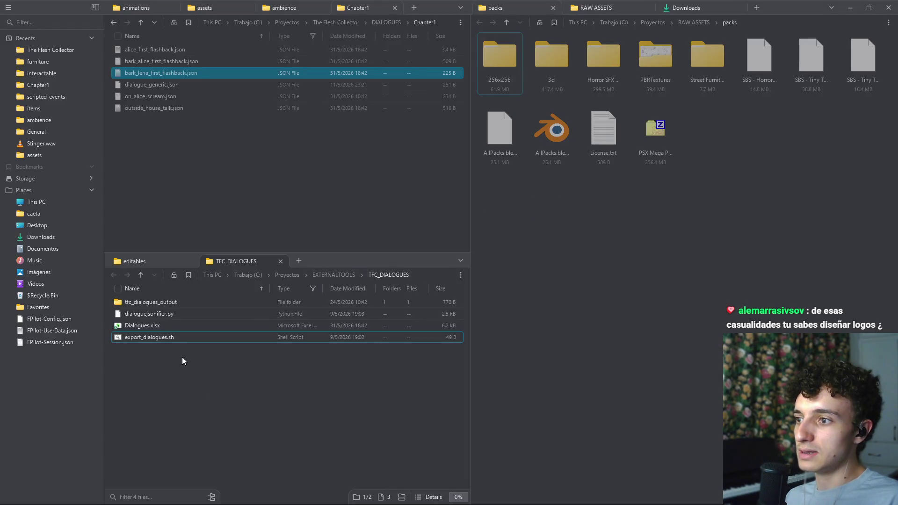
{"action": "double_click", "coordinate": [186, 327]}
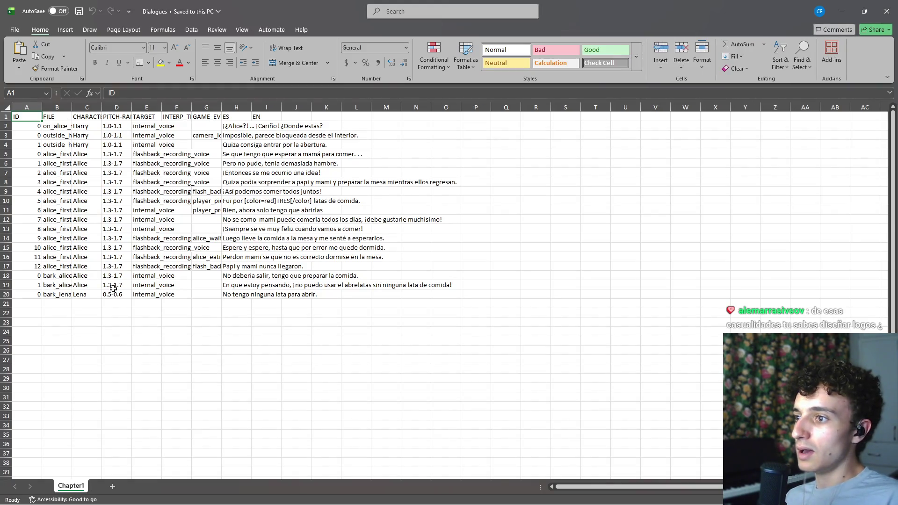
- Enter pitch range 0.6-0.7 in D20 and paste it into the next pitch cell
{"action": "left_click", "coordinate": [122, 295]}
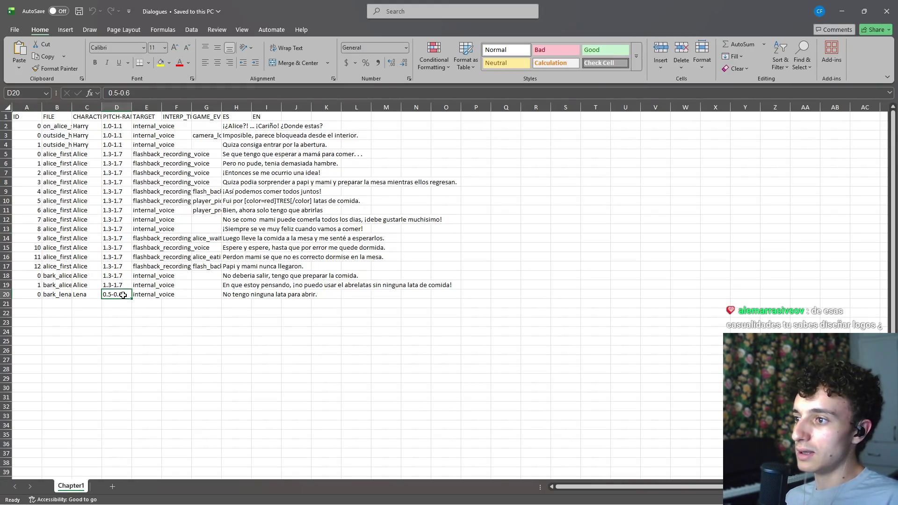
{"action": "double_click", "coordinate": [109, 294]}
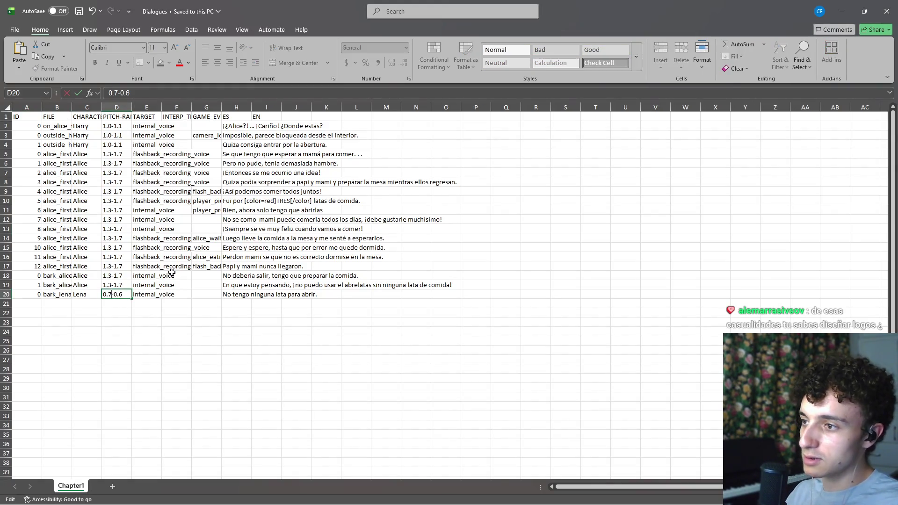
{"action": "type", "text": "0.6-0.7"}
{"action": "key", "text": "Return"}
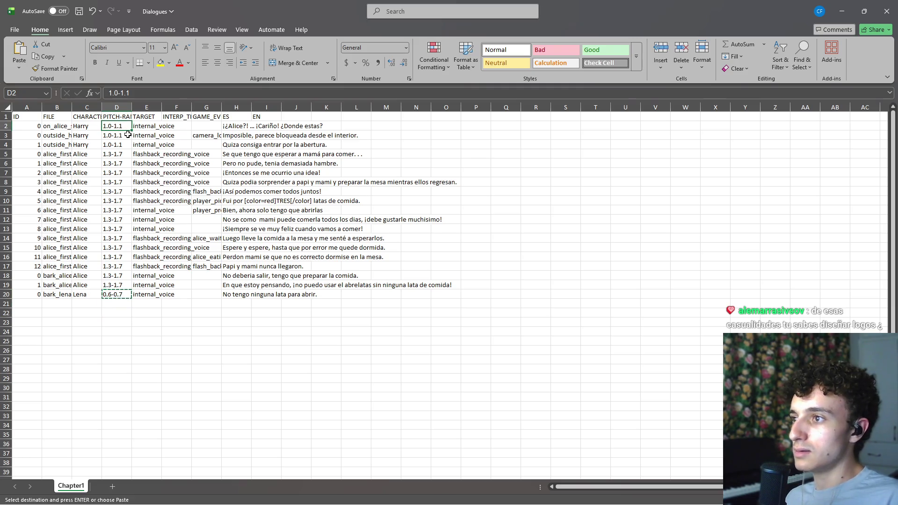
{"action": "key", "text": "Down"}
{"action": "type", "text": "0.6-0.7"}
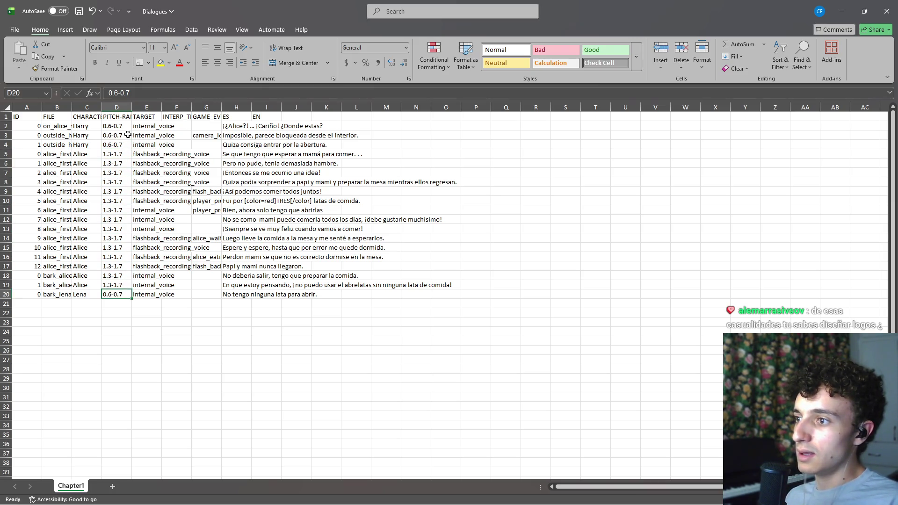
- Change Lena's row 20 pitch range to 1.1-1.2 and check the row's values
{"action": "type", "text": "1.1-1.2"}
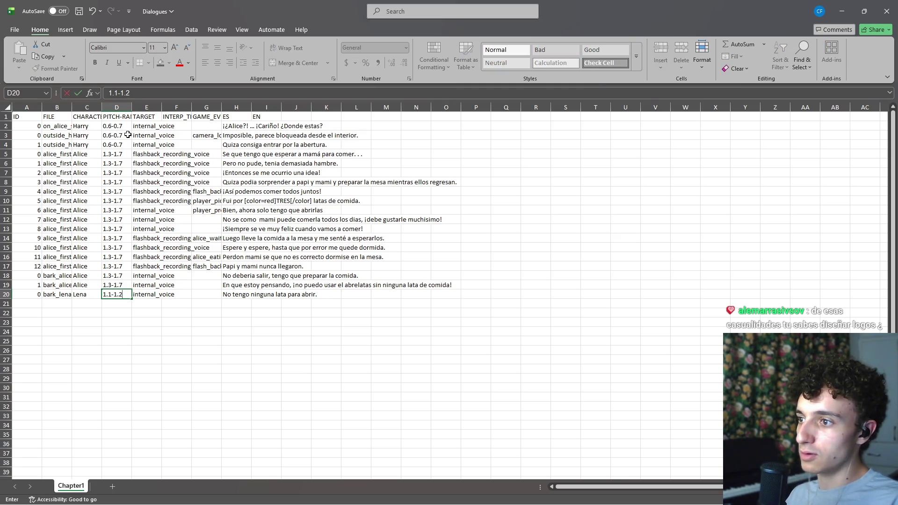
{"action": "key", "text": "Return"}
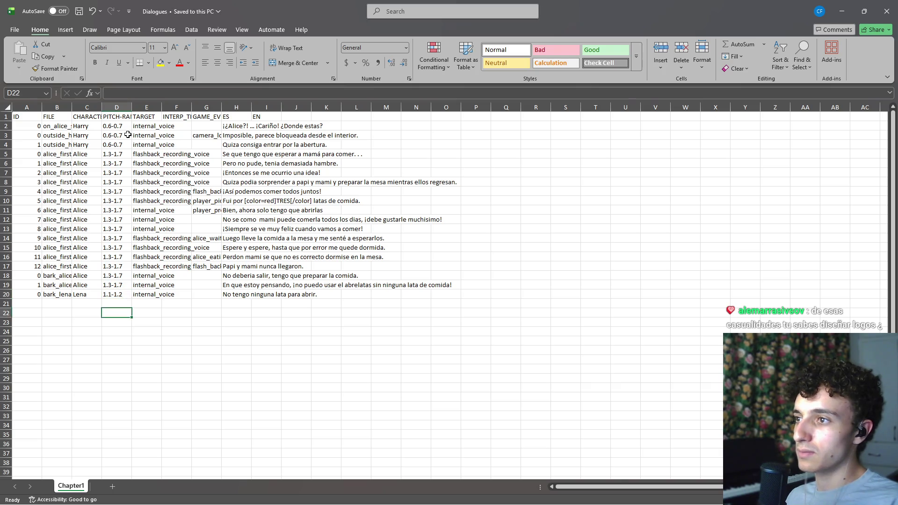
{"action": "key", "text": "Right"}
{"action": "key", "text": "Right"}
{"action": "key", "text": "Right"}
{"action": "key", "text": "Left"}
{"action": "key", "text": "Left"}
{"action": "key", "text": "Left"}
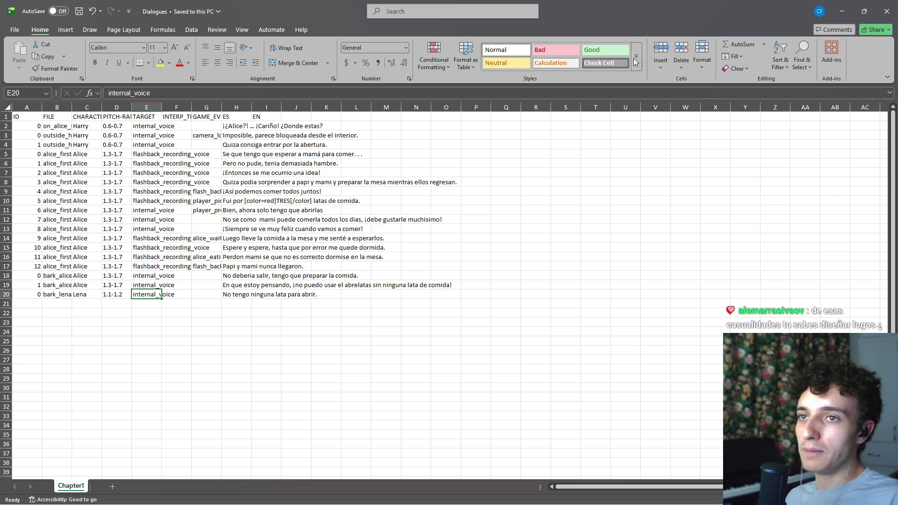
{"action": "left_click", "coordinate": [886, 11]}
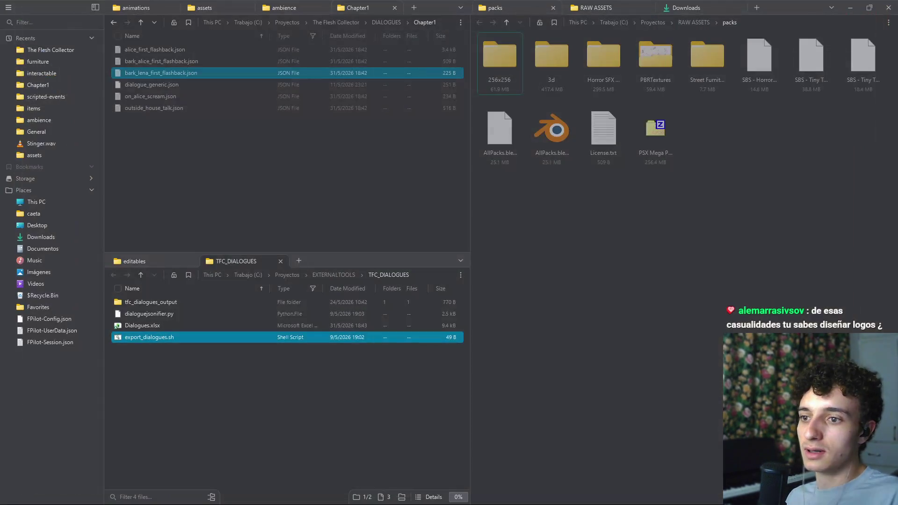
- Rerun dialoguejsonifier.py from a TFC_DIALOGUES terminal to regenerate the Chapter1 dialogue JSON files
{"action": "right_click", "coordinate": [267, 407]}
{"action": "left_click", "coordinate": [304, 413]}
{"action": "key", "text": "Up"}
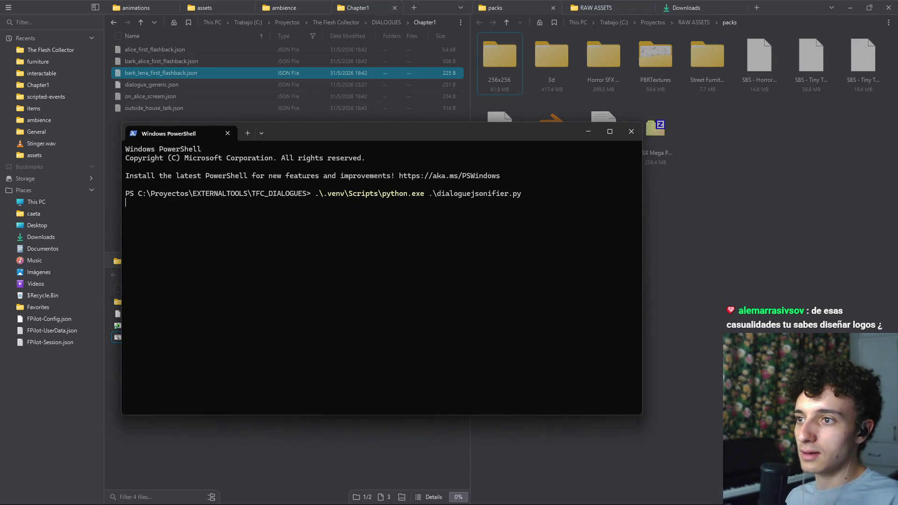
{"action": "key", "text": "Return"}
{"action": "left_click", "coordinate": [512, 290]}
{"action": "left_click", "coordinate": [631, 131]}
- Close the extra TFC_DIALOGUES pane, save the Godot scene, and bring up the Trello board
{"action": "left_click", "coordinate": [417, 398]}
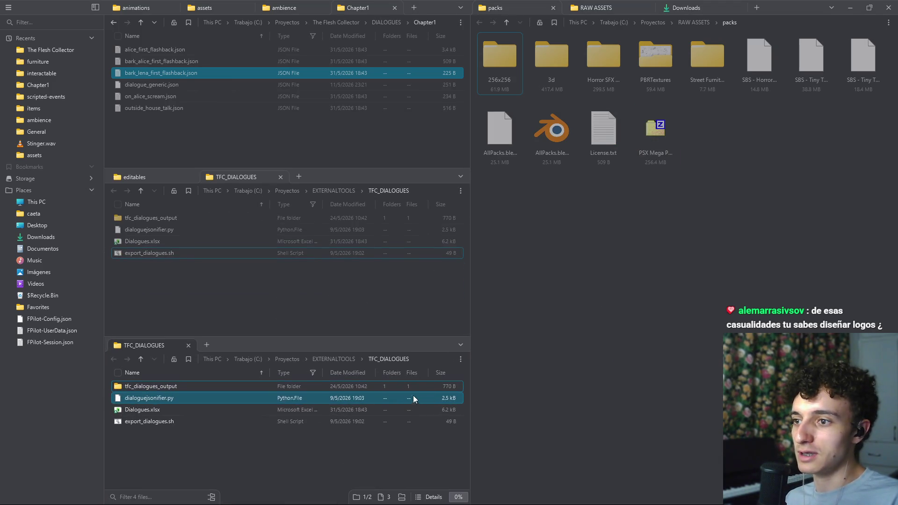
{"action": "left_click", "coordinate": [189, 345]}
{"action": "left_click", "coordinate": [428, 497]}
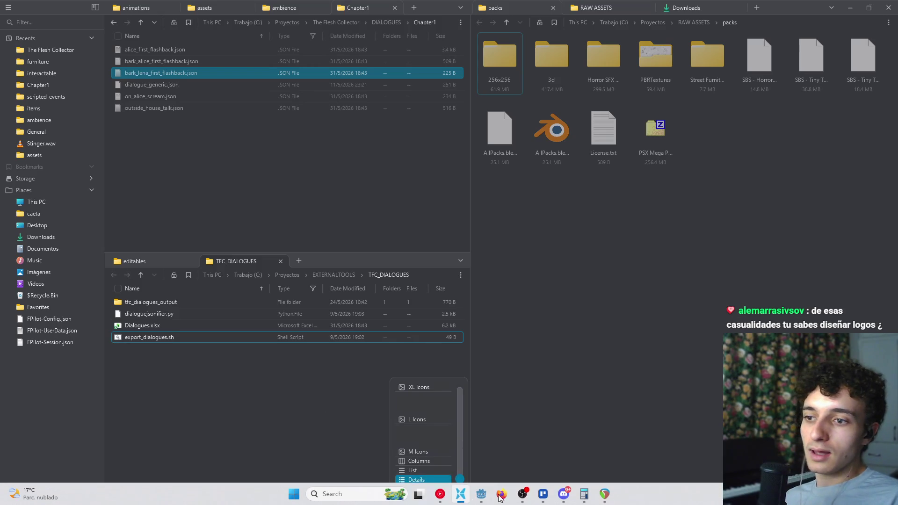
{"action": "left_click", "coordinate": [481, 494]}
{"action": "key", "text": "ctrl+s"}
{"action": "left_click", "coordinate": [543, 500]}
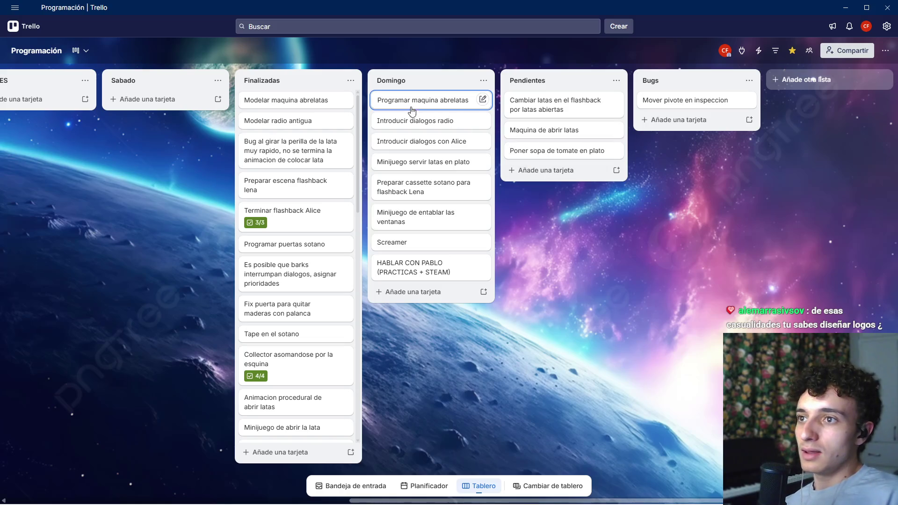
- Move the 'Programar maquina abrelatas' card from Domingo to the top of Finalizadas
{"action": "left_click_drag", "start_coordinate": [396, 105], "coordinate": [285, 100]}
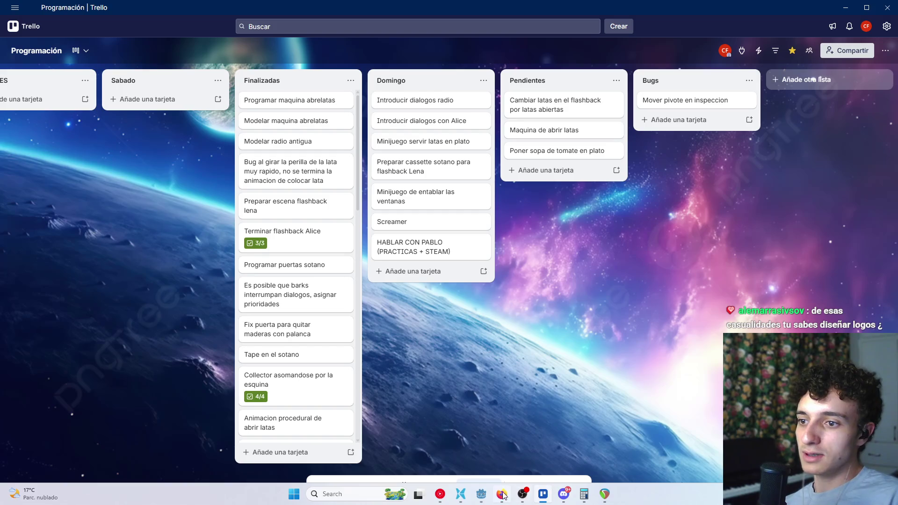
{"action": "left_click", "coordinate": [481, 500]}
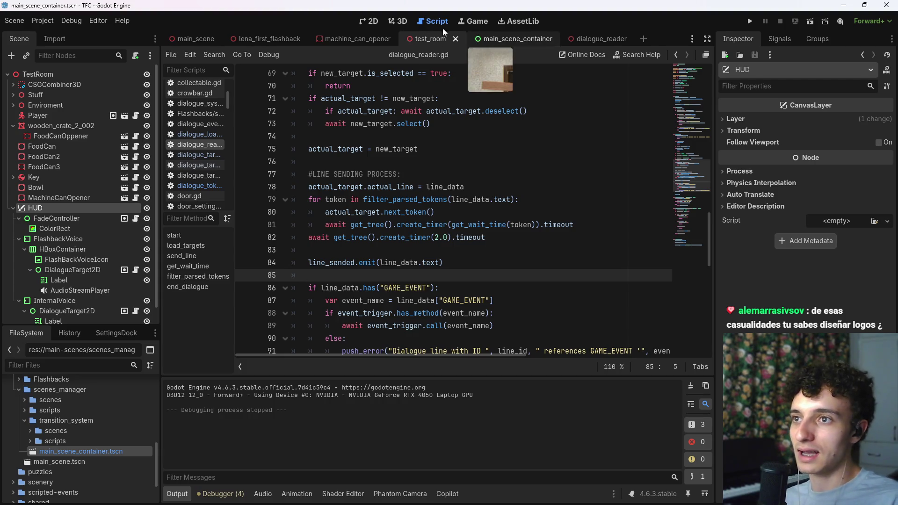
- Save and close the dialogue_reader and main_scene_container scenes
{"action": "left_click", "coordinate": [496, 39]}
{"action": "left_click", "coordinate": [616, 41]}
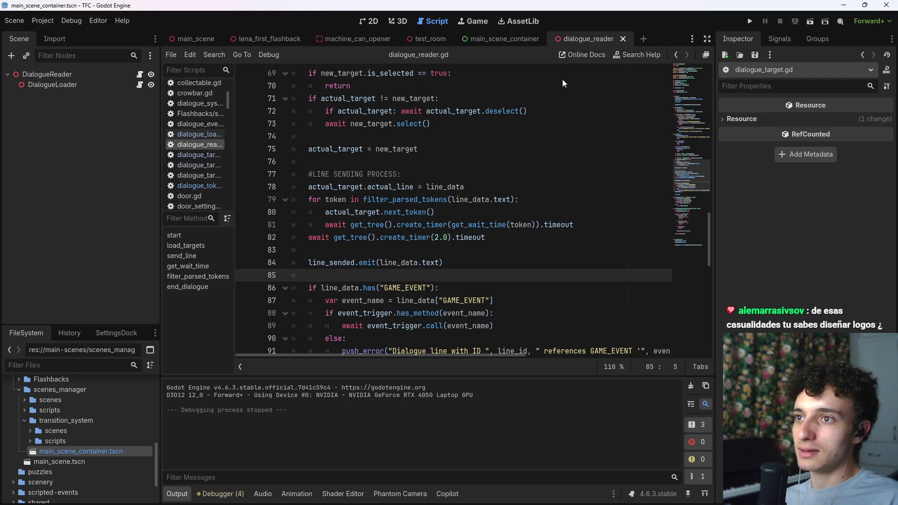
{"action": "key", "text": "ctrl+shift+w"}
{"action": "key", "text": "ctrl+s"}
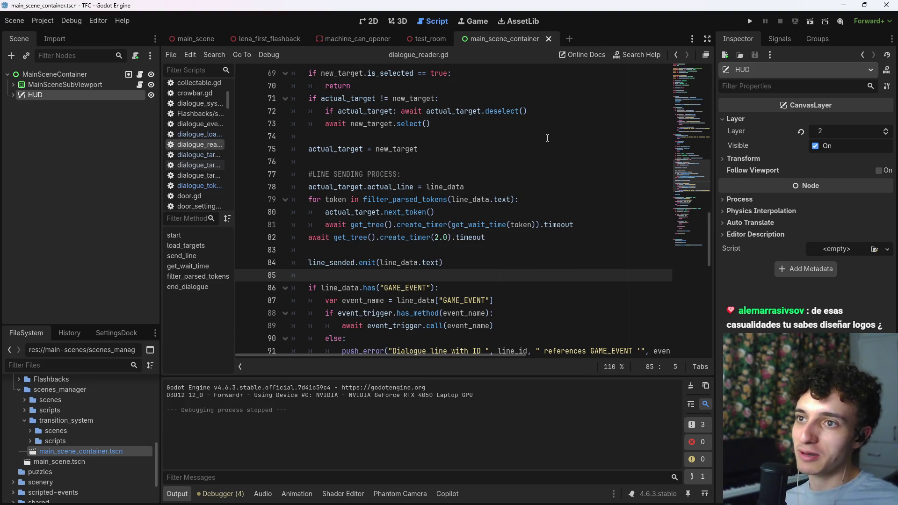
{"action": "scroll", "coordinate": [547, 138], "scroll_direction": "up", "scroll_amount": 20}
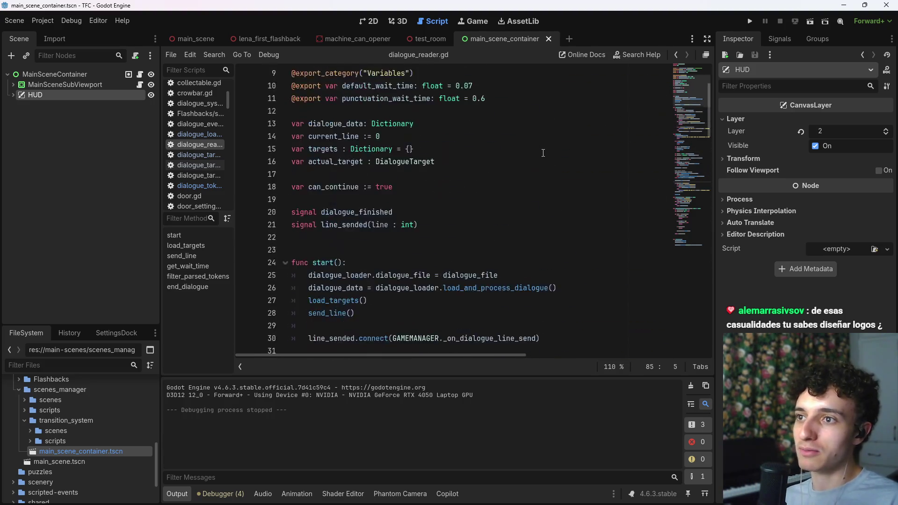
{"action": "left_click", "coordinate": [113, 162]}
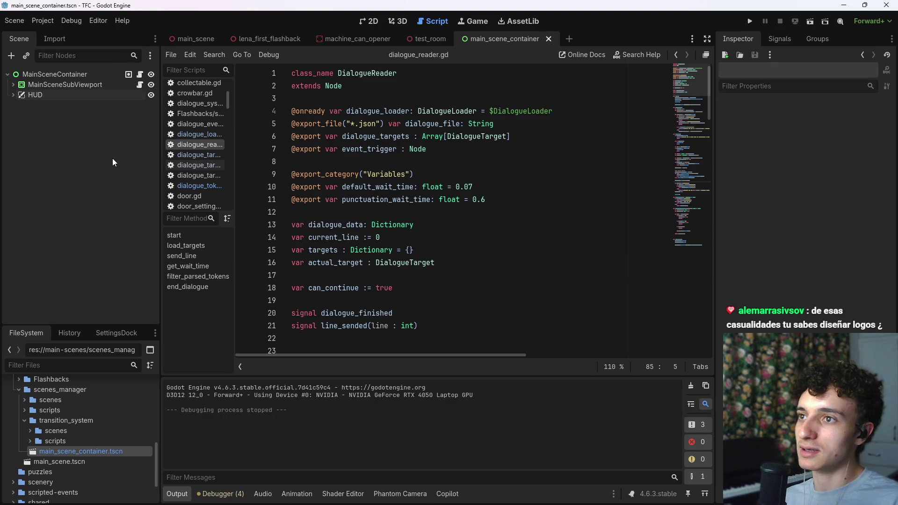
{"action": "left_click", "coordinate": [549, 39]}
- Look around the test room's wooden counter, then switch to the lena_first_flashback scene
{"action": "mouse_move", "coordinate": [448, 355]}
{"action": "left_mouse_down"}
{"action": "mouse_move", "coordinate": [327, 328]}
{"action": "mouse_move", "coordinate": [397, 327]}
{"action": "left_mouse_up"}
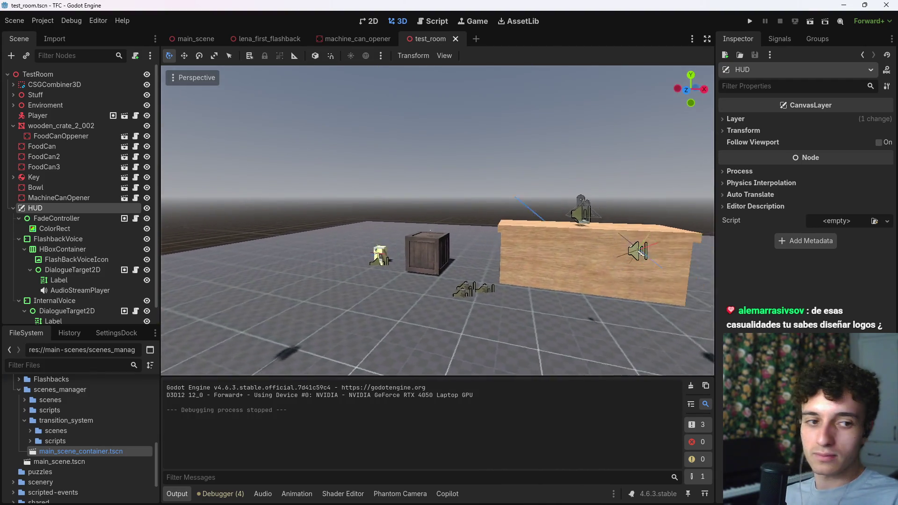
{"action": "scroll", "coordinate": [631, 290], "scroll_direction": "down", "scroll_amount": 3}
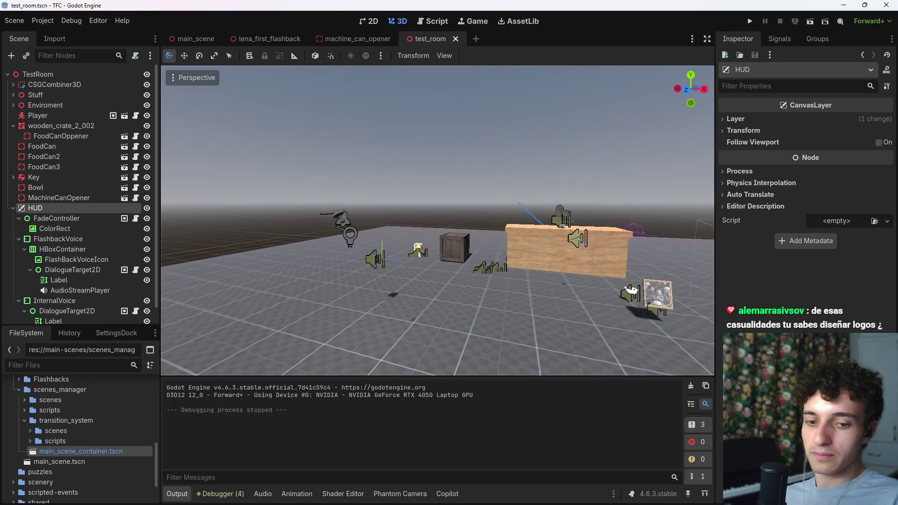
{"action": "scroll", "coordinate": [631, 290], "scroll_direction": "up", "scroll_amount": 4}
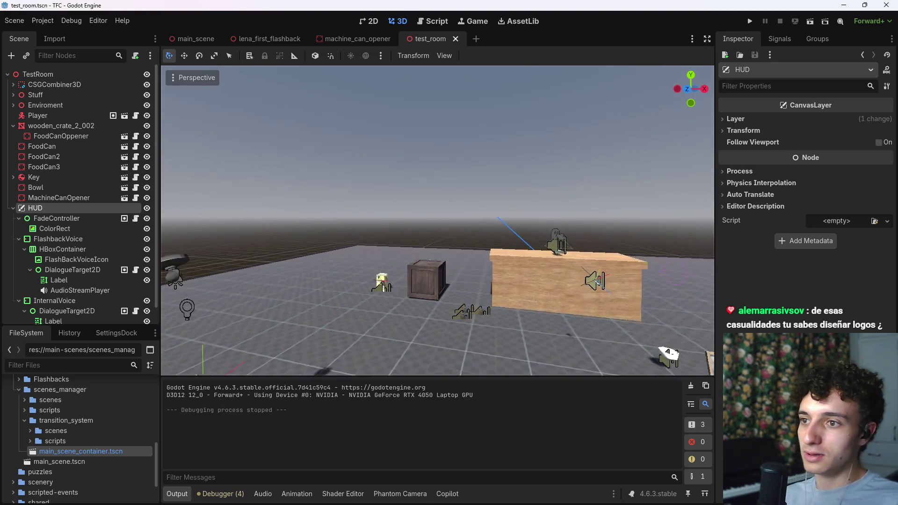
{"action": "mouse_move", "coordinate": [546, 319]}
{"action": "left_mouse_down"}
{"action": "mouse_move", "coordinate": [485, 285]}
{"action": "mouse_move", "coordinate": [510, 276]}
{"action": "mouse_move", "coordinate": [550, 352]}
{"action": "left_mouse_up"}
{"action": "key", "text": "w"}
{"action": "key", "text": "ctrl+j"}
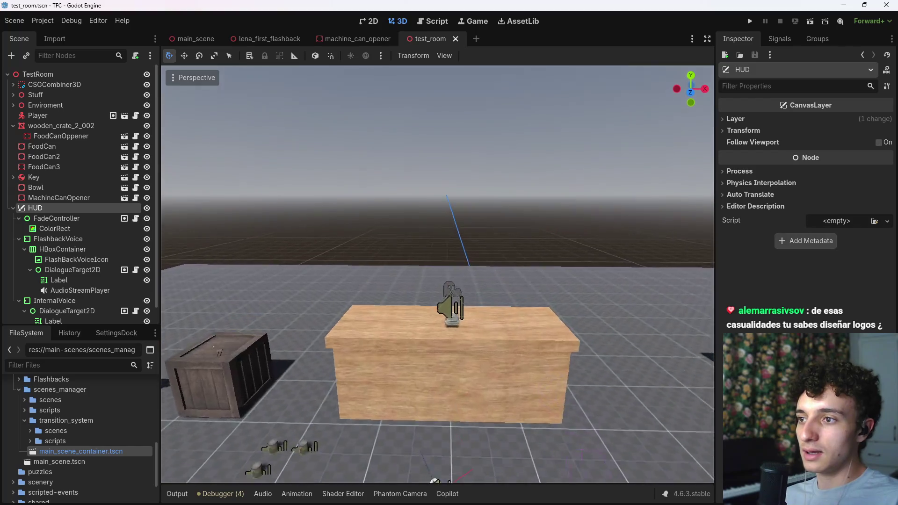
{"action": "key", "text": "s"}
{"action": "left_click", "coordinate": [254, 40]}
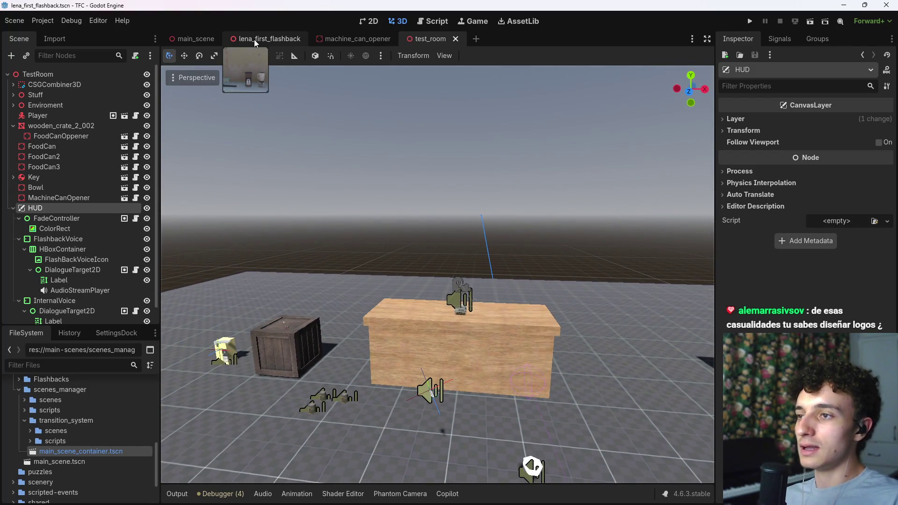
{"action": "key", "text": "alt+Tab"}
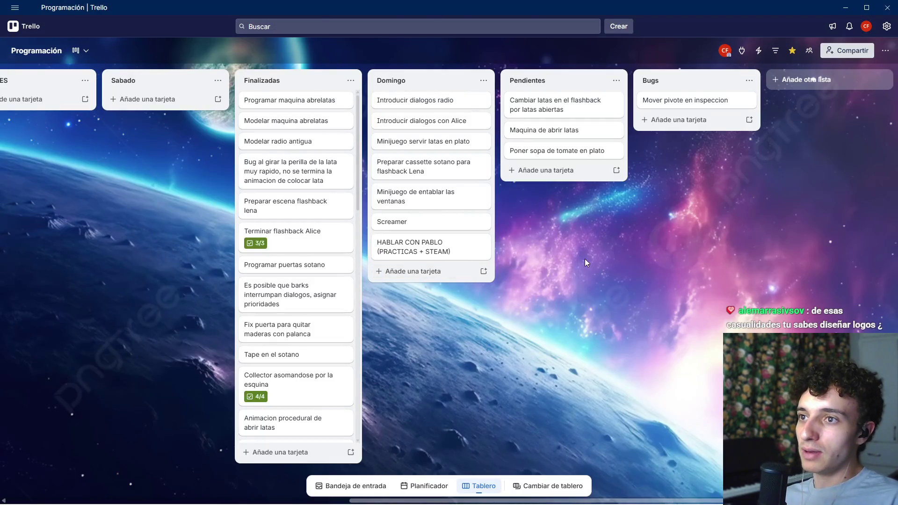
{"action": "key", "text": "alt+Tab"}
- Adjust the kitchen view, clear the node selection and collapse alice_drawing's children
{"action": "key", "text": "w"}
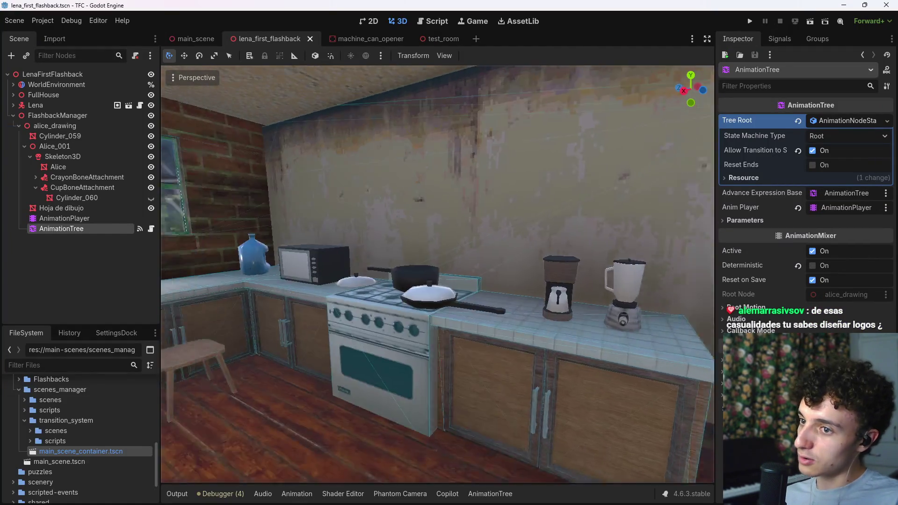
{"action": "key", "text": "s"}
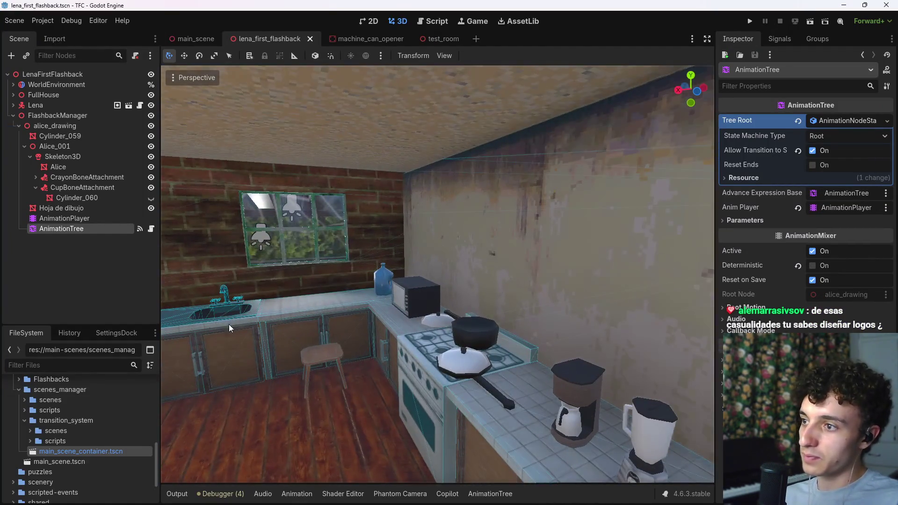
{"action": "left_click", "coordinate": [409, 277]}
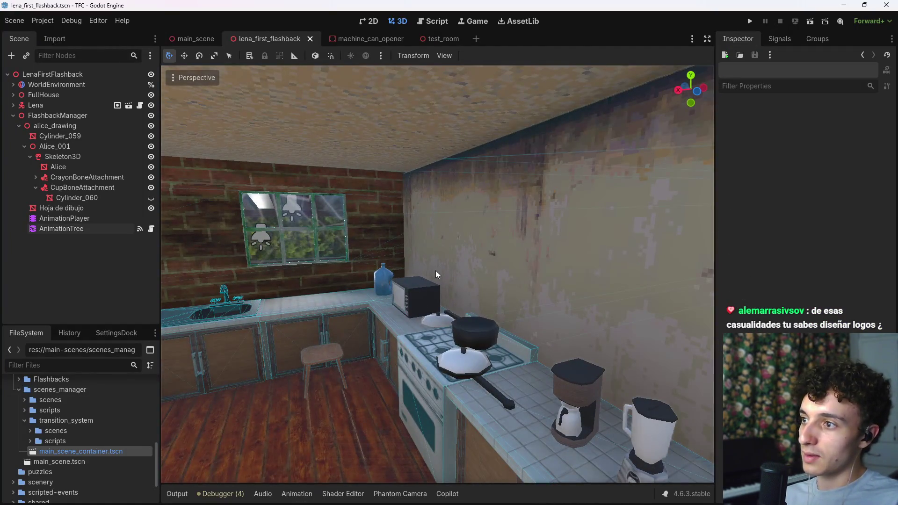
{"action": "left_click", "coordinate": [18, 126]}
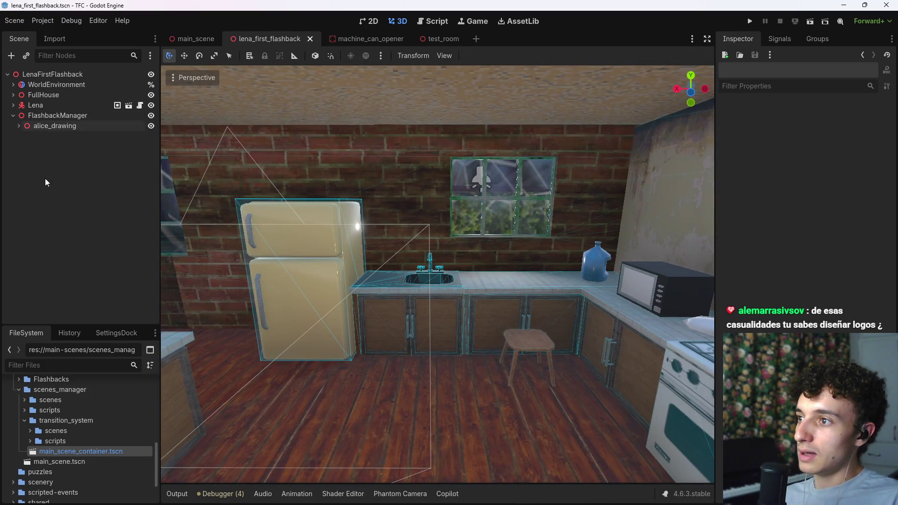
- Fly the view past the dining table and corner door, down the corridor to the living-room shelf
{"action": "key", "text": "w"}
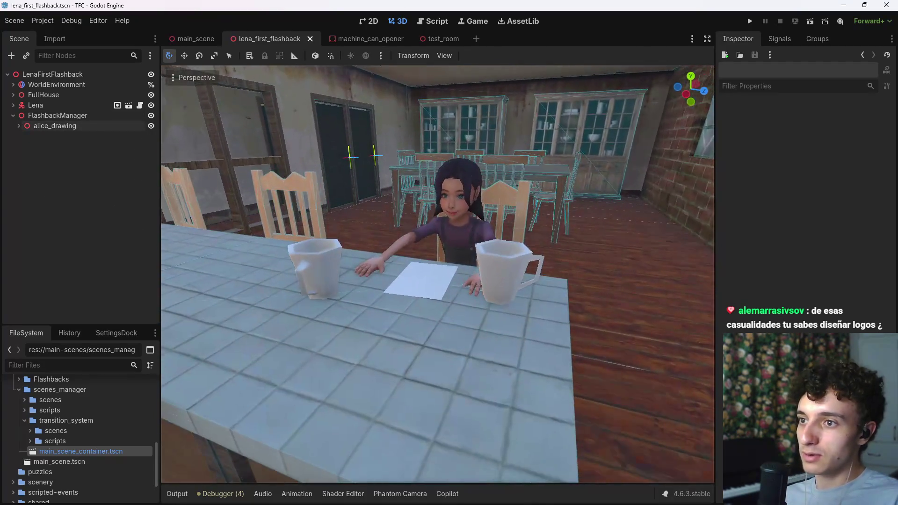
{"action": "key", "text": "s"}
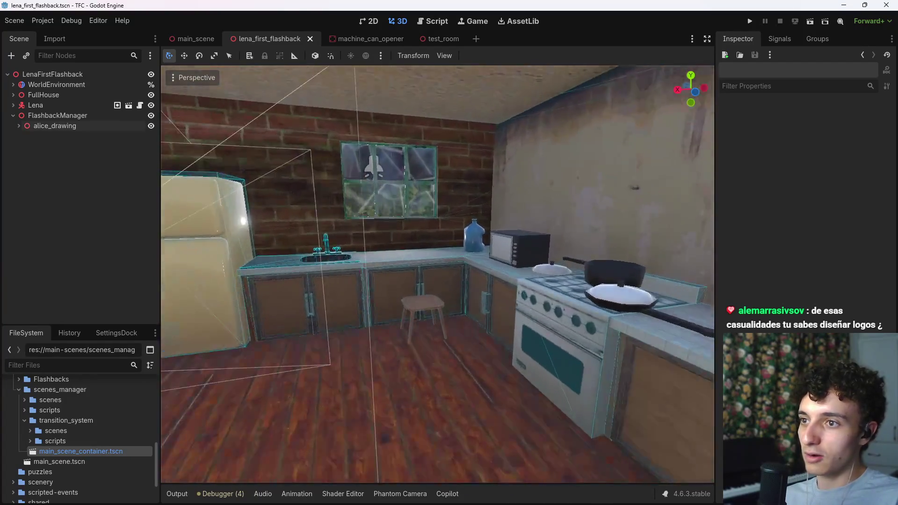
{"action": "key", "text": "d"}
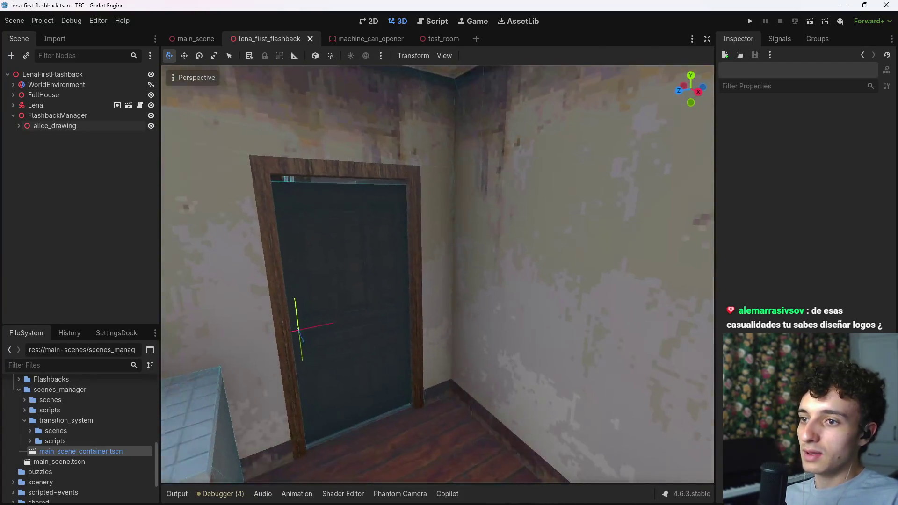
{"action": "key", "text": "s"}
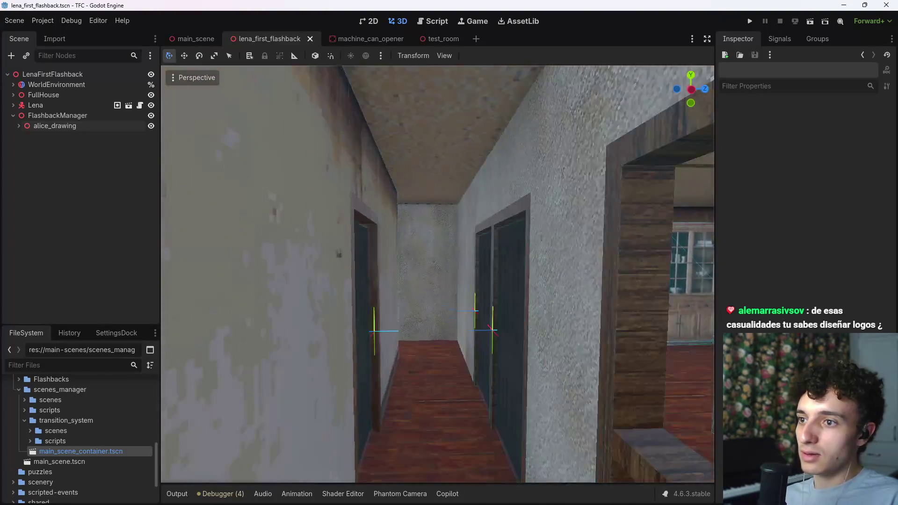
{"action": "key", "text": "w"}
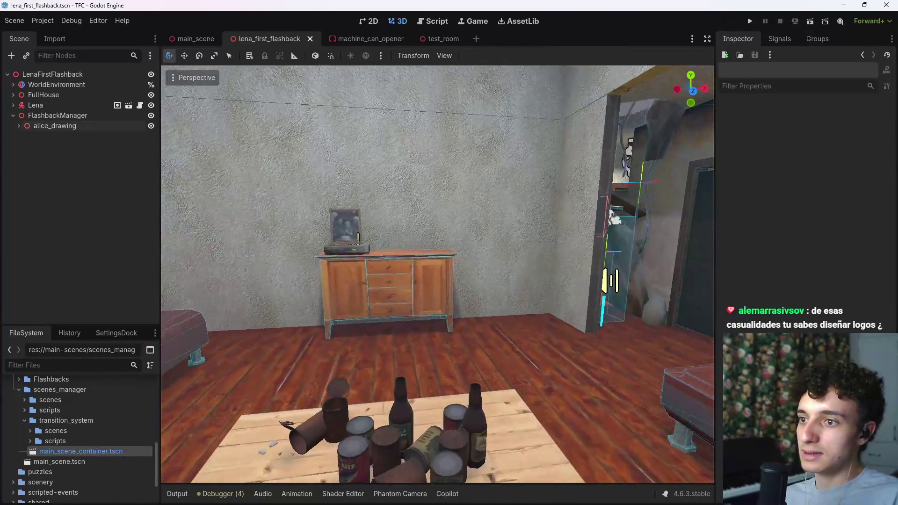
{"action": "key", "text": "w"}
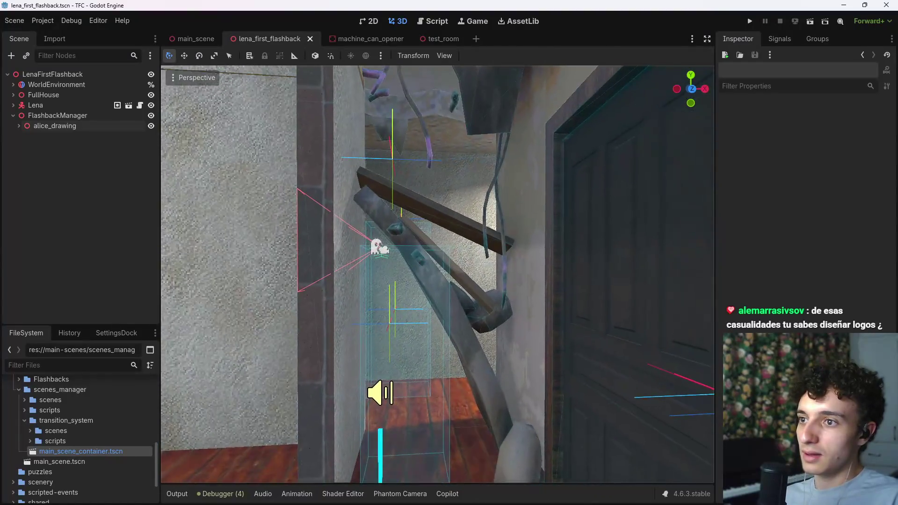
{"action": "key", "text": "s"}
- Fly through to the couch room, close in on the stairs door and audio-player marker, then switch to the browser
{"action": "key", "text": "w"}
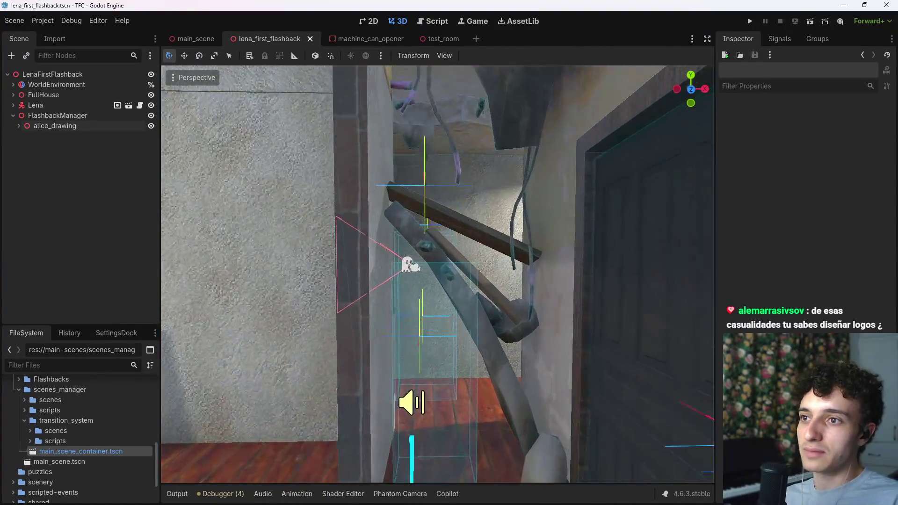
{"action": "key", "text": "w"}
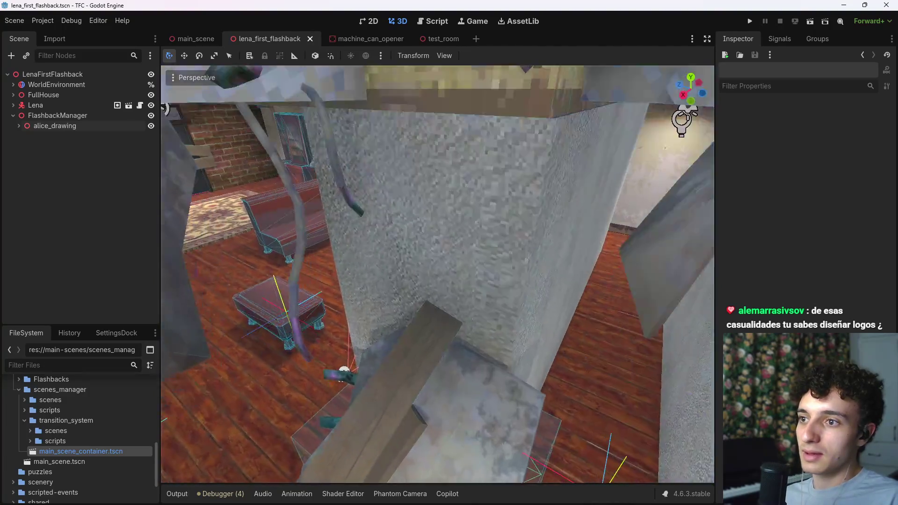
{"action": "key", "text": "w"}
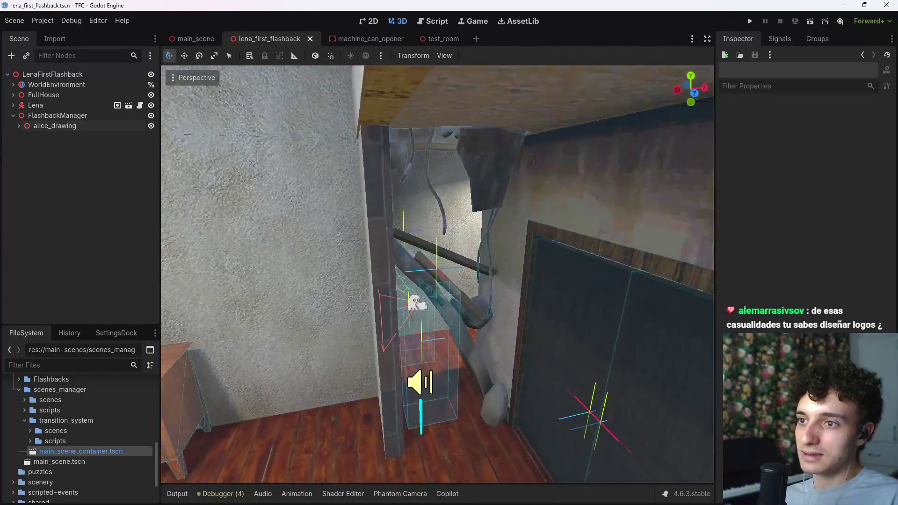
{"action": "key", "text": "w"}
{"action": "mouse_move", "coordinate": [469, 471]}
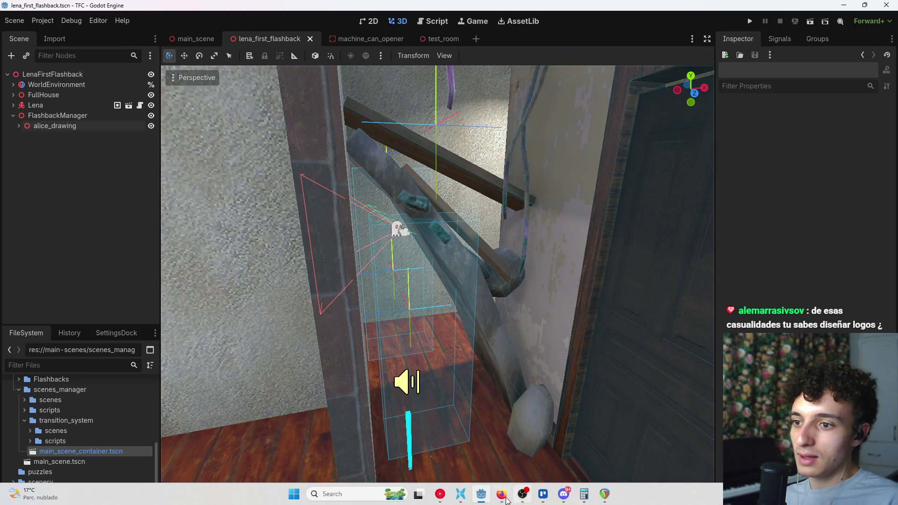
{"action": "left_click", "coordinate": [503, 494]}
{"action": "left_click", "coordinate": [136, 11]}
{"action": "type", "text": "noti"}
{"action": "key", "text": "Return"}
{"action": "key", "text": "super+Down"}
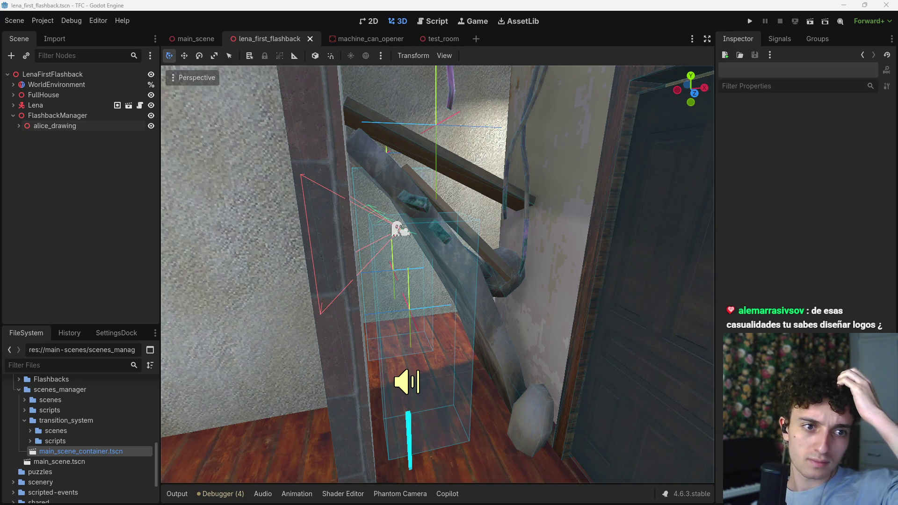
{"action": "left_click_drag", "start_coordinate": [615, 202], "coordinate": [580, 220]}
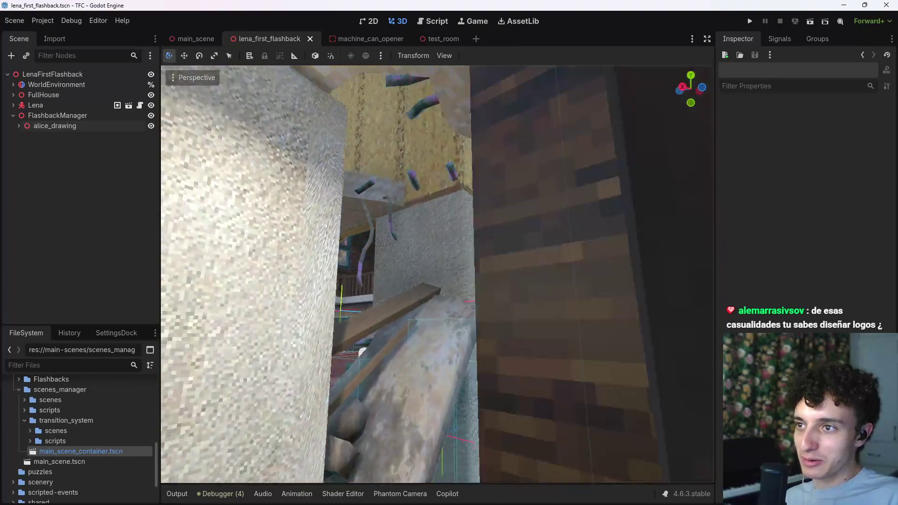
- Fly faster down the corridor, past the stove and microwave, through the hallway to the office desk and painting
{"action": "key", "text": "w"}
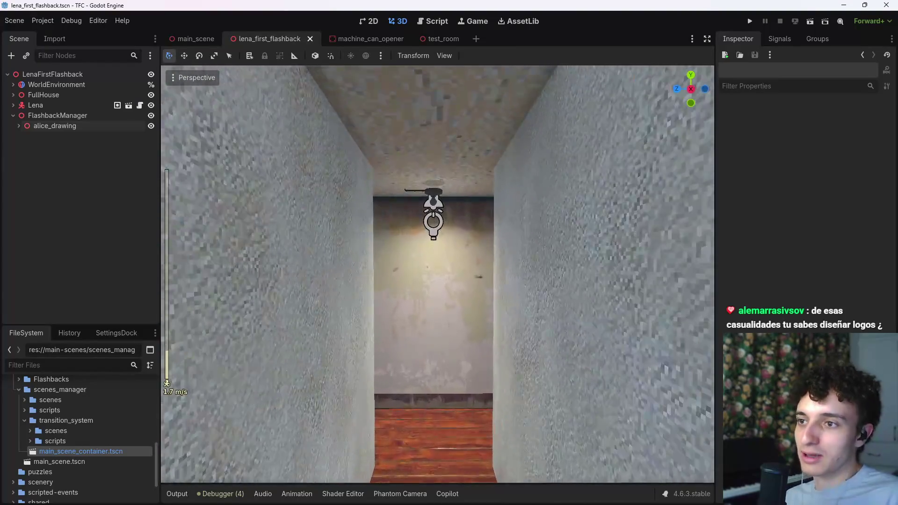
{"action": "scroll", "coordinate": [437, 273], "scroll_direction": "up", "scroll_amount": 2}
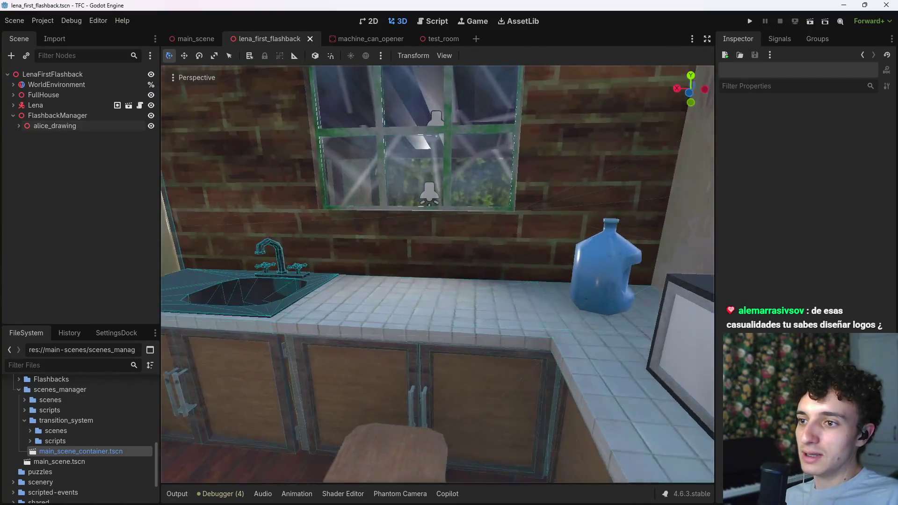
{"action": "key", "text": "d"}
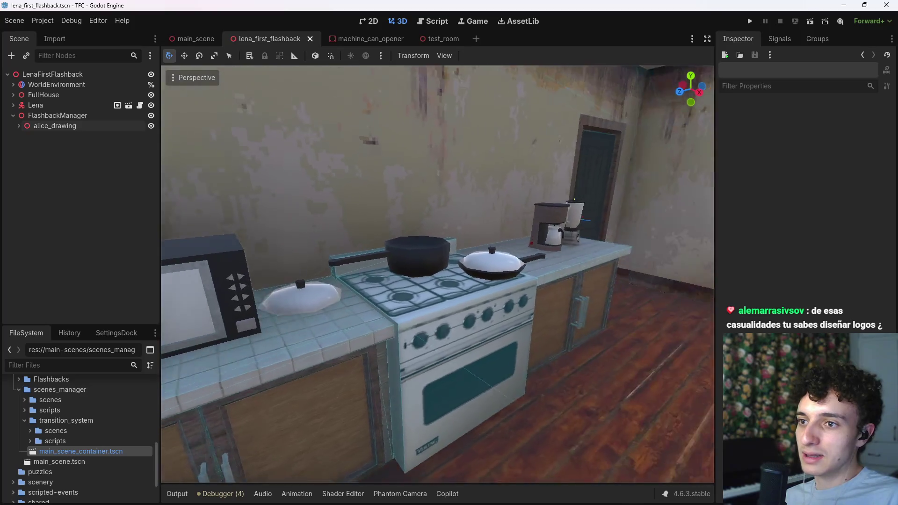
{"action": "key", "text": "s"}
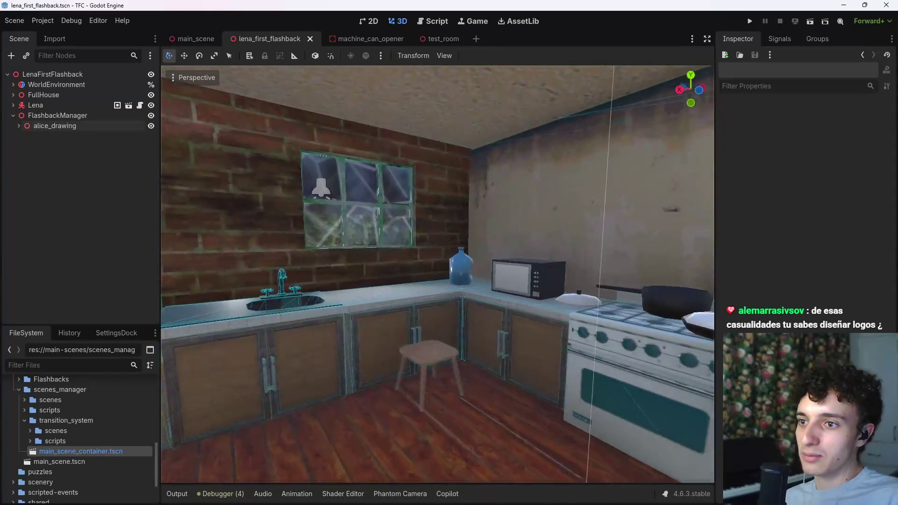
{"action": "key", "text": "w"}
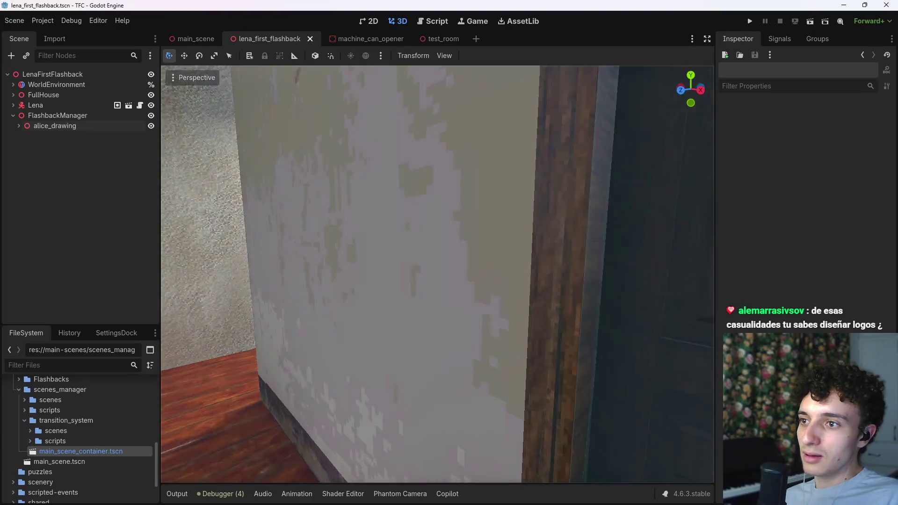
{"action": "key", "text": "s"}
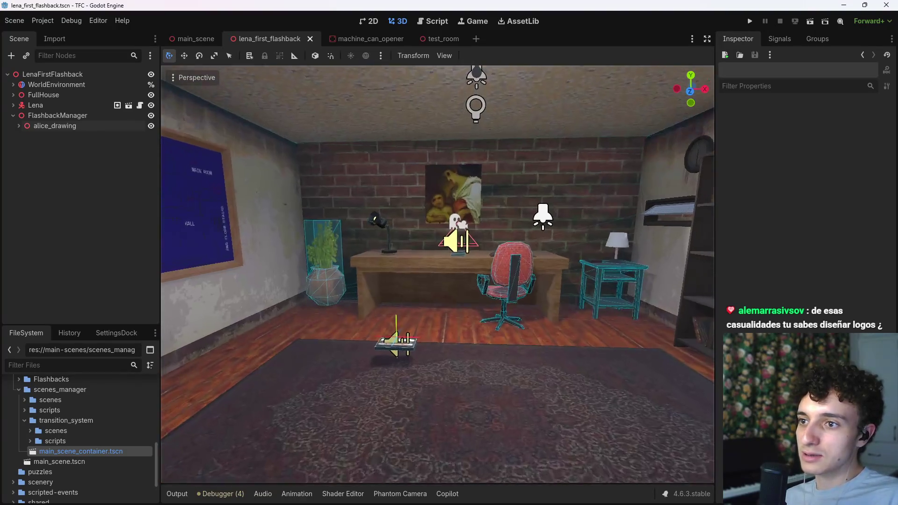
{"action": "key", "text": "w"}
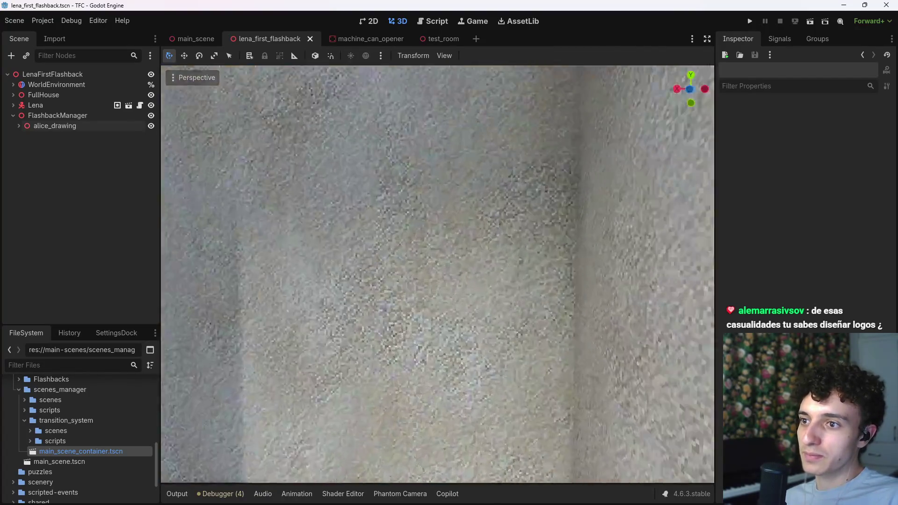
{"action": "key", "text": "s"}
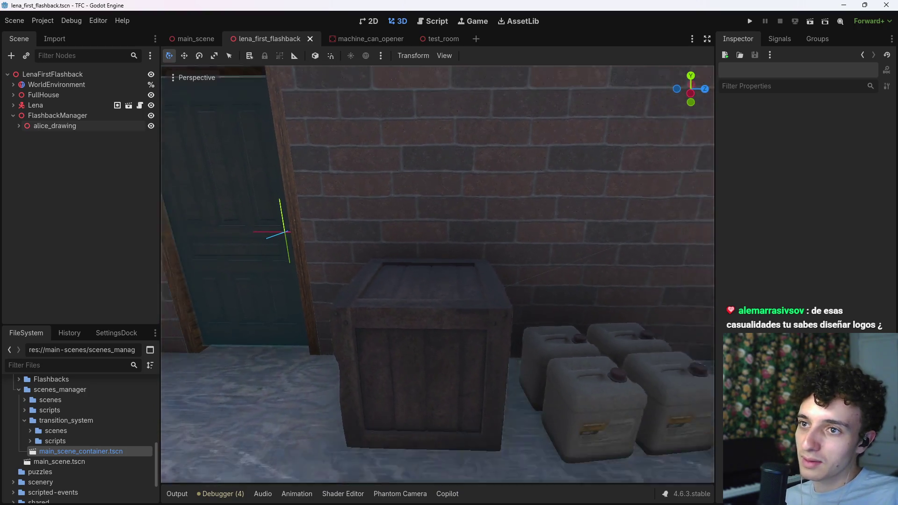
- Fly through the storage room and brick-wall door to the kitchen counter and window
{"action": "key", "text": "s"}
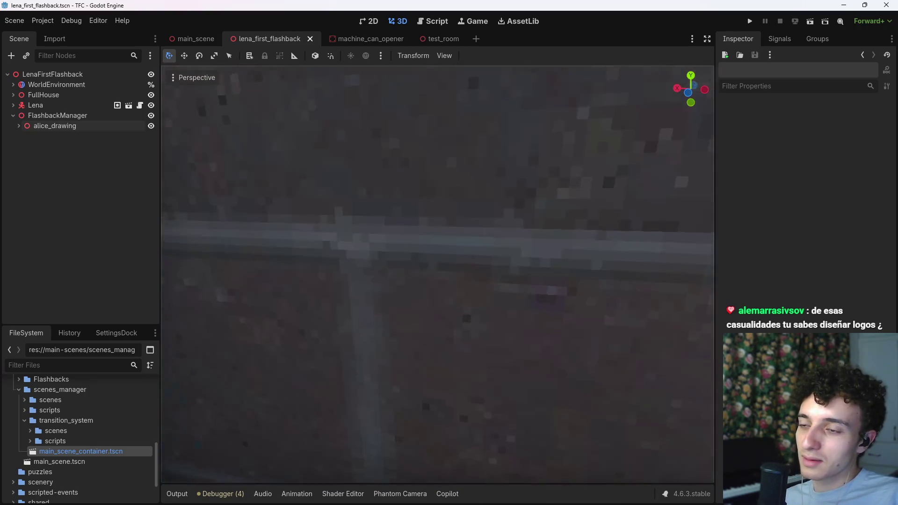
{"action": "key", "text": "w"}
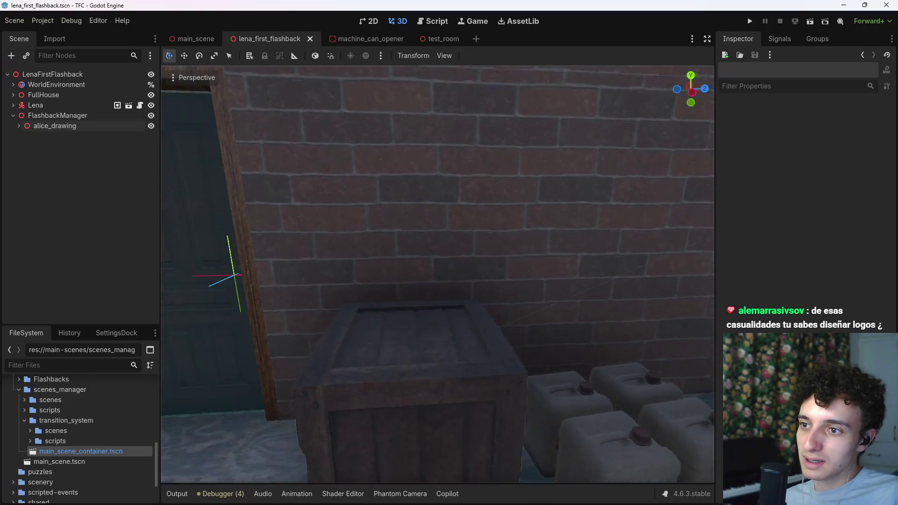
{"action": "key", "text": "w"}
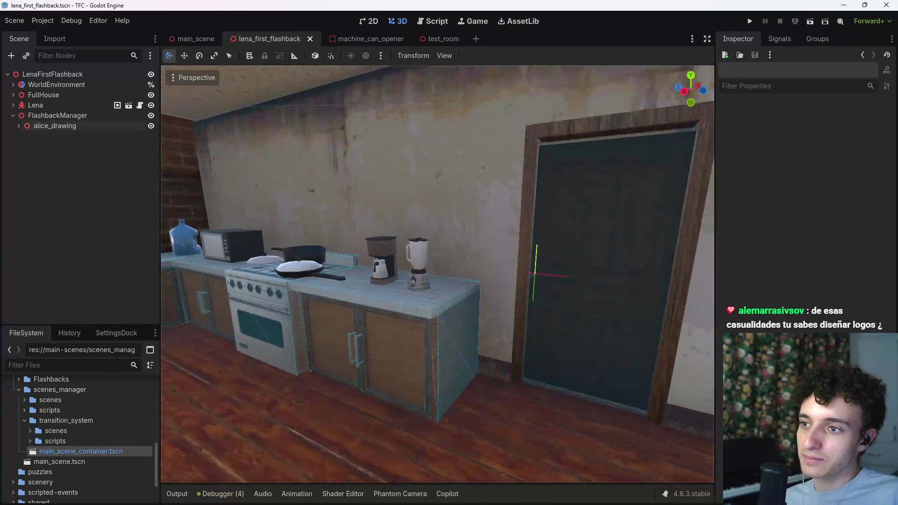
{"action": "key", "text": "w"}
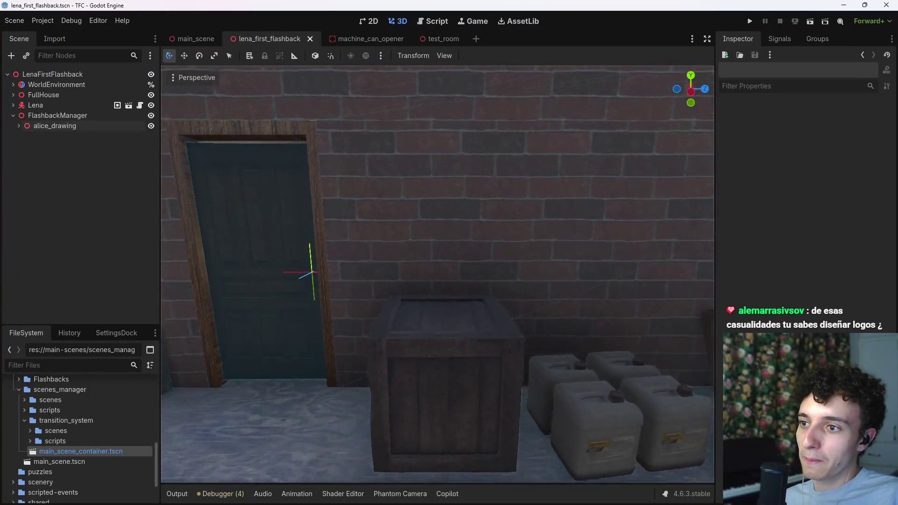
{"action": "key", "text": "w"}
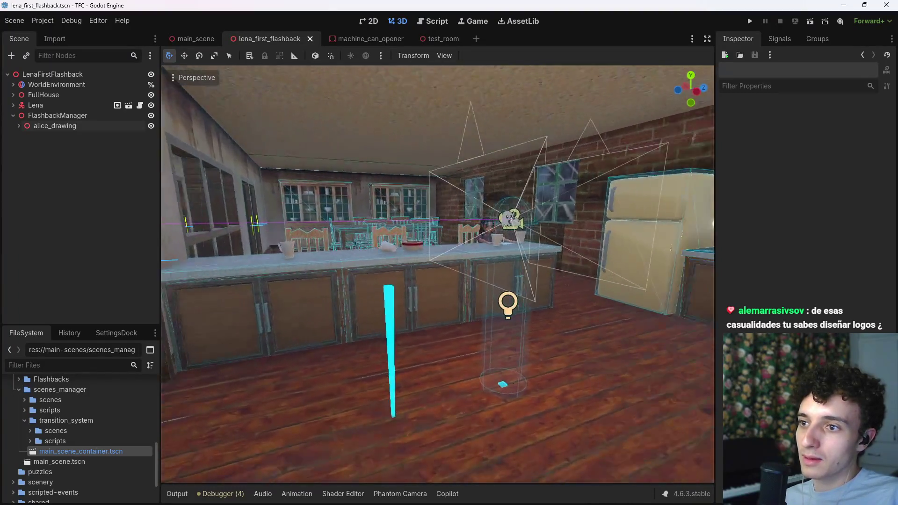
{"action": "key", "text": "s"}
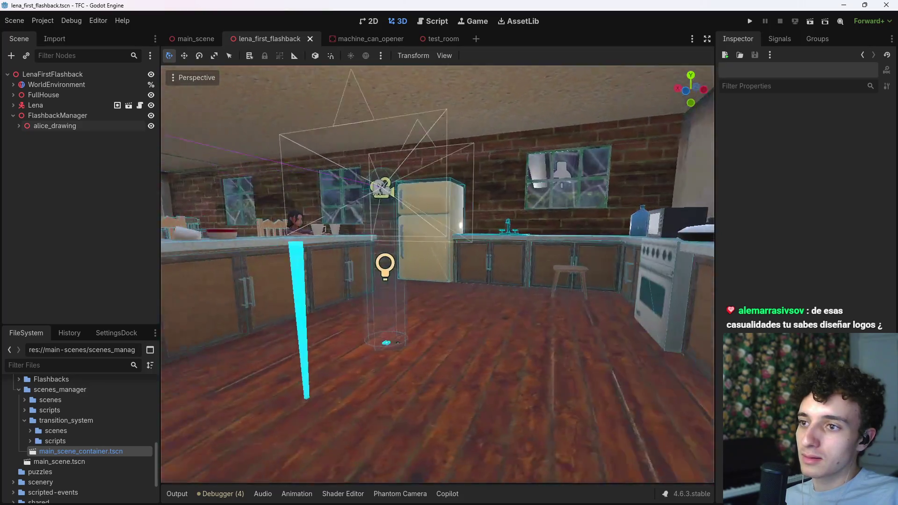
{"action": "key", "text": "s"}
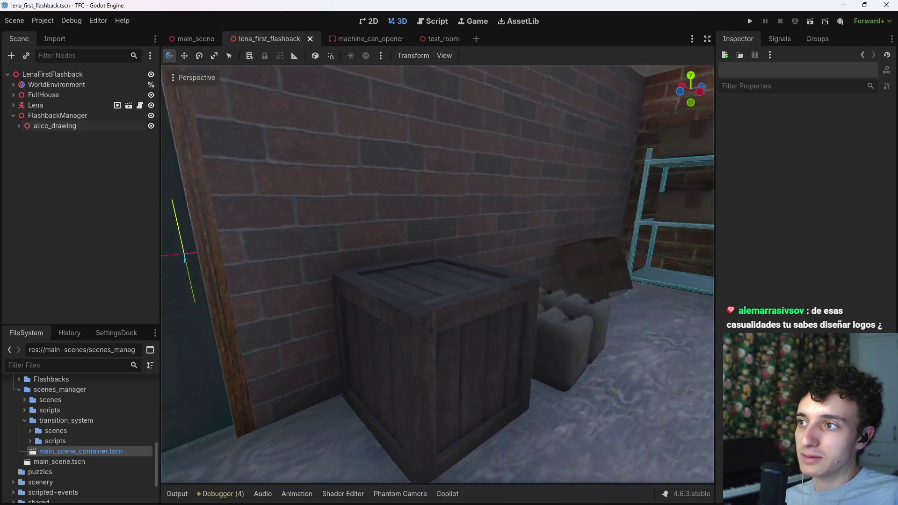
{"action": "key", "text": "s"}
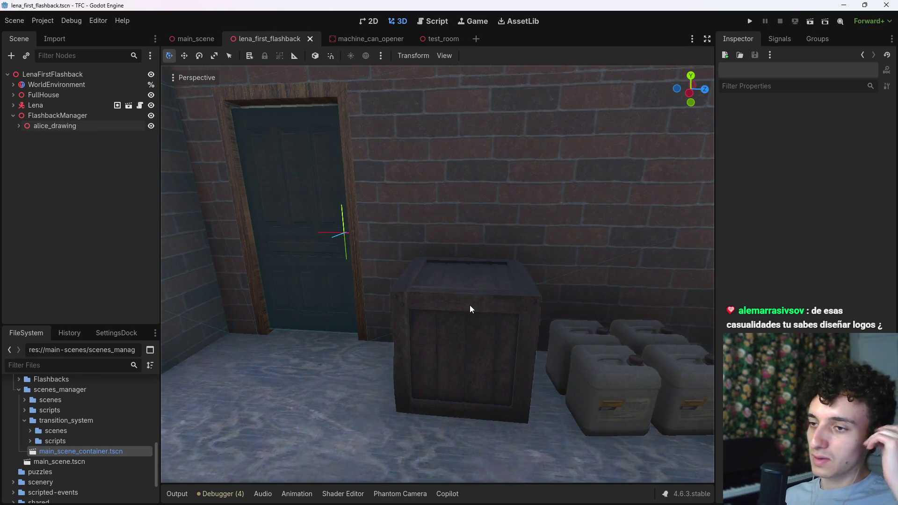
{"action": "key", "text": "w"}
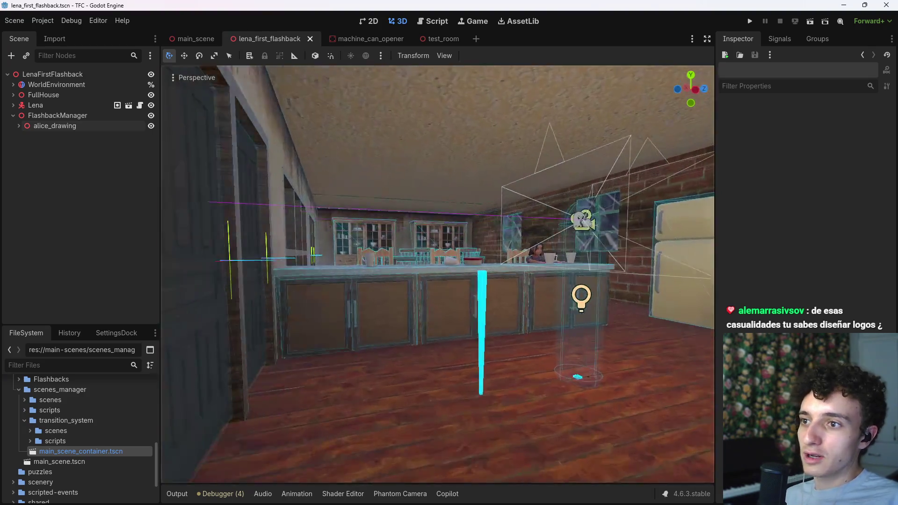
{"action": "key", "text": "w"}
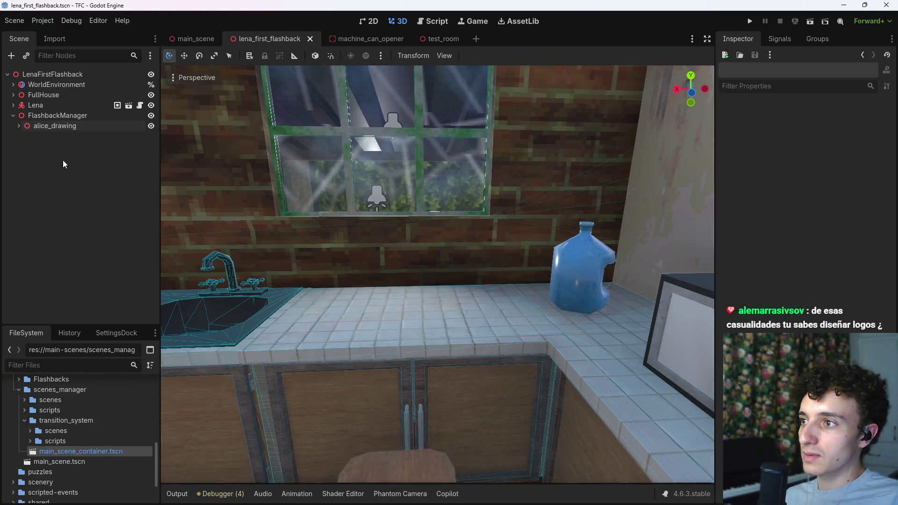
- Select FlashbackManager, add a Node3D child under it, then delete that Node3D again
{"action": "left_click", "coordinate": [66, 115]}
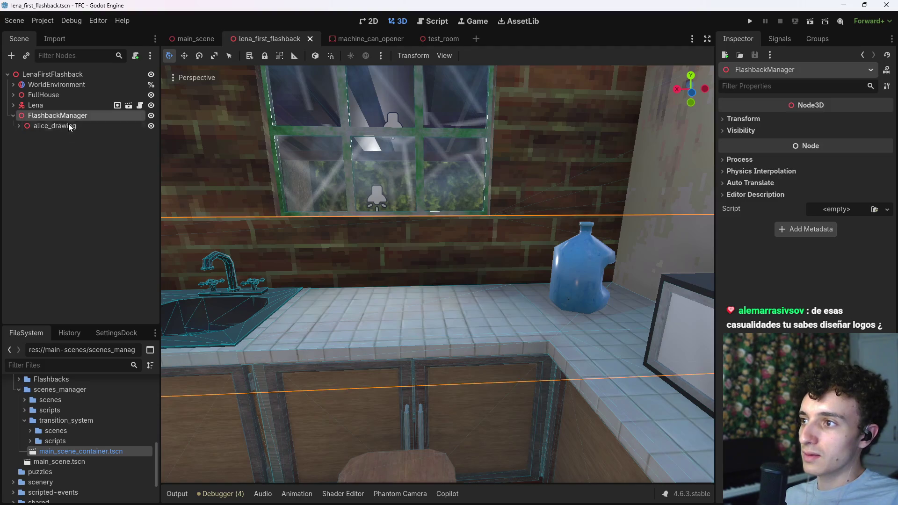
{"action": "left_click_drag", "start_coordinate": [172, 241], "coordinate": [344, 280]}
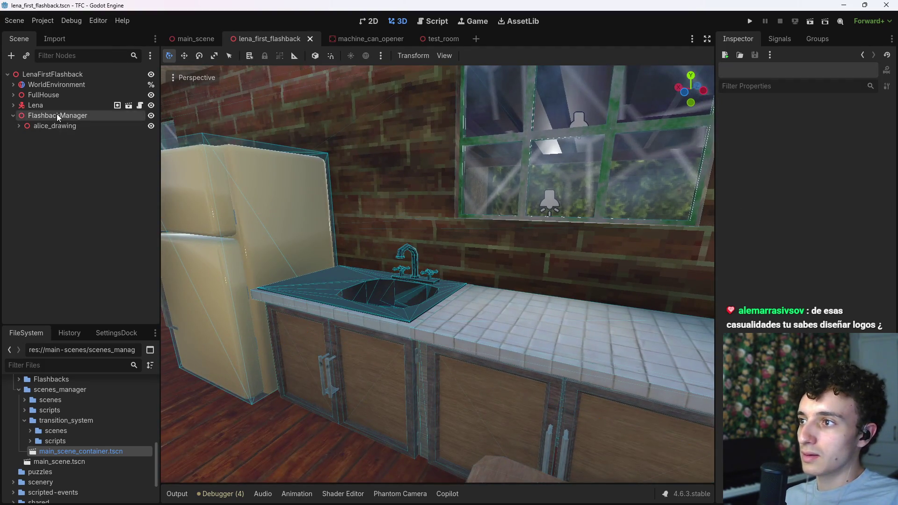
{"action": "left_click_drag", "start_coordinate": [360, 234], "coordinate": [477, 241]}
{"action": "key", "text": "ctrl+shift+a"}
{"action": "key", "text": "Escape"}
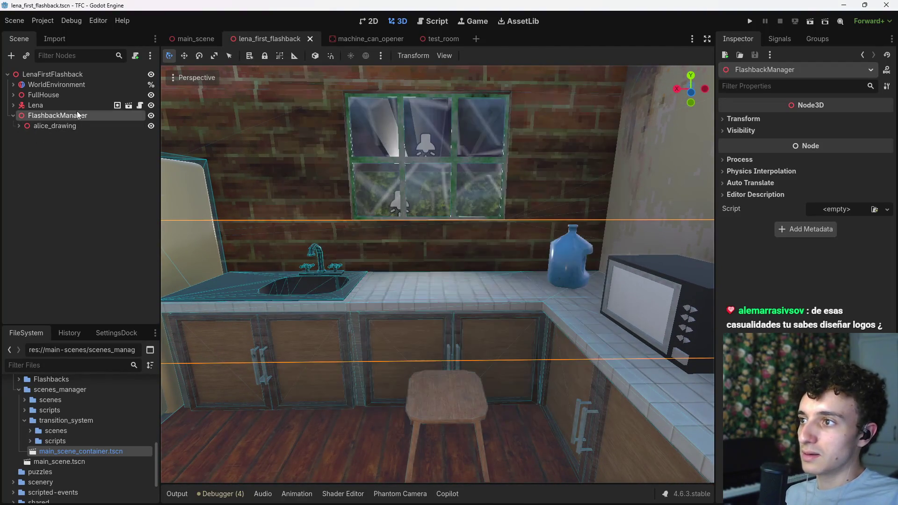
{"action": "key", "text": "ctrl+a"}
{"action": "type", "text": "node3d"}
{"action": "key", "text": "Return"}
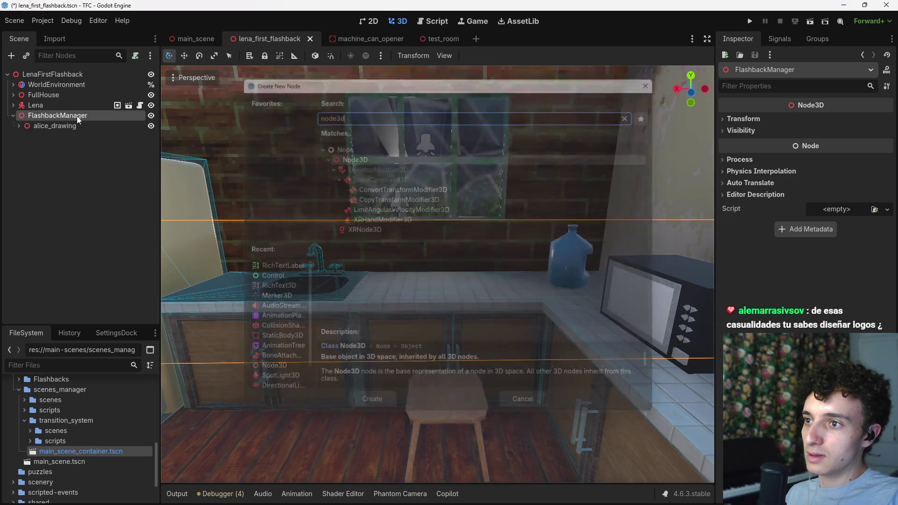
{"action": "double_click", "coordinate": [80, 136]}
{"action": "key", "text": "Return"}
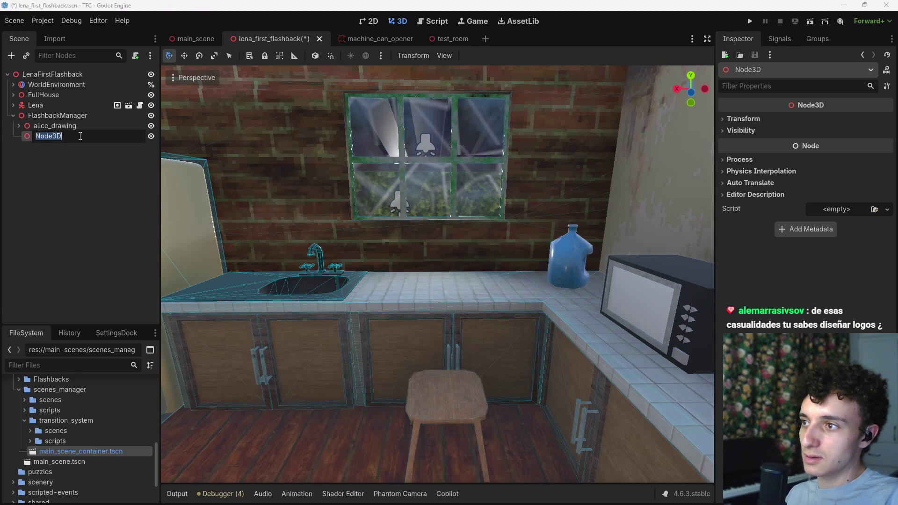
{"action": "key", "text": "Delete"}
{"action": "left_click", "coordinate": [407, 261]}
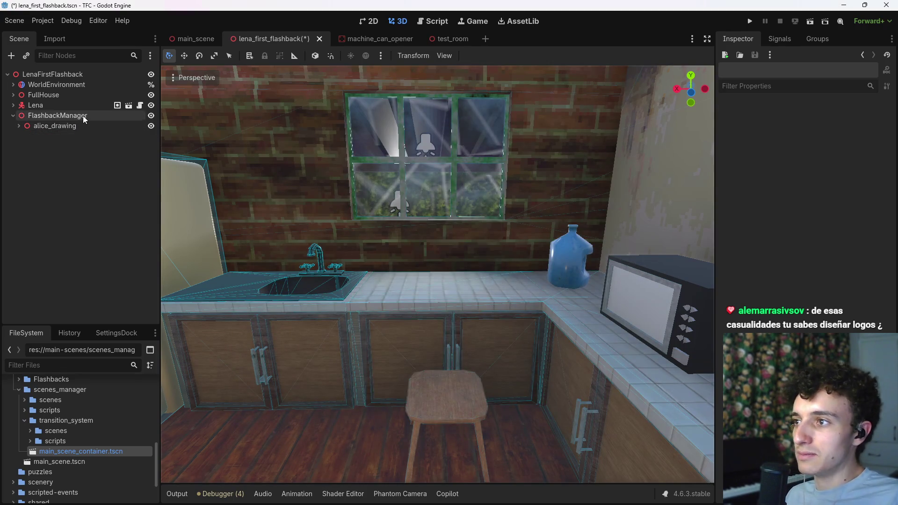
- Search for a radio scene to instance, cancel, save the flashback scene and start a new scene
{"action": "key", "text": "ctrl+shift+a"}
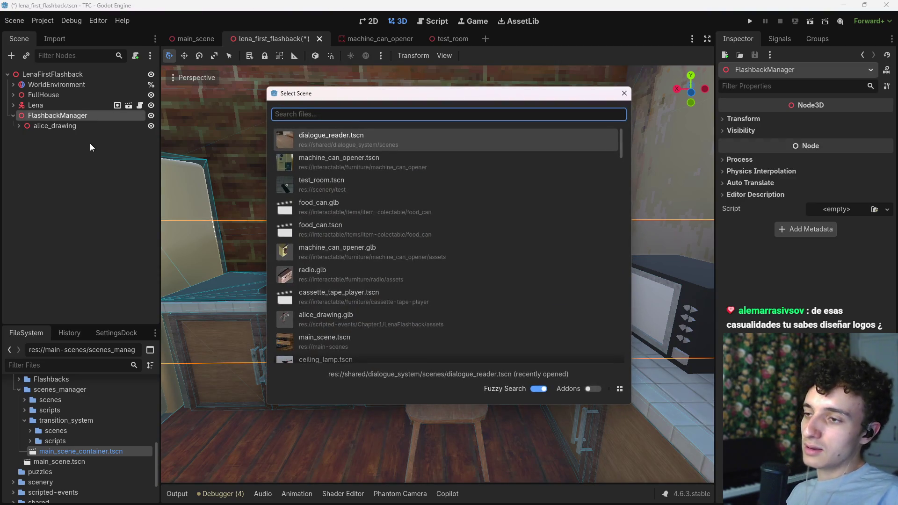
{"action": "type", "text": "radio"}
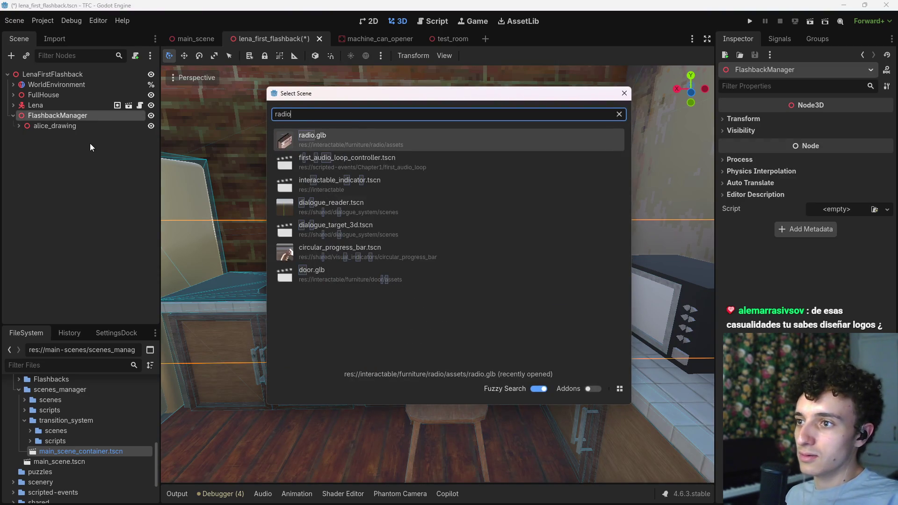
{"action": "key", "text": "Escape"}
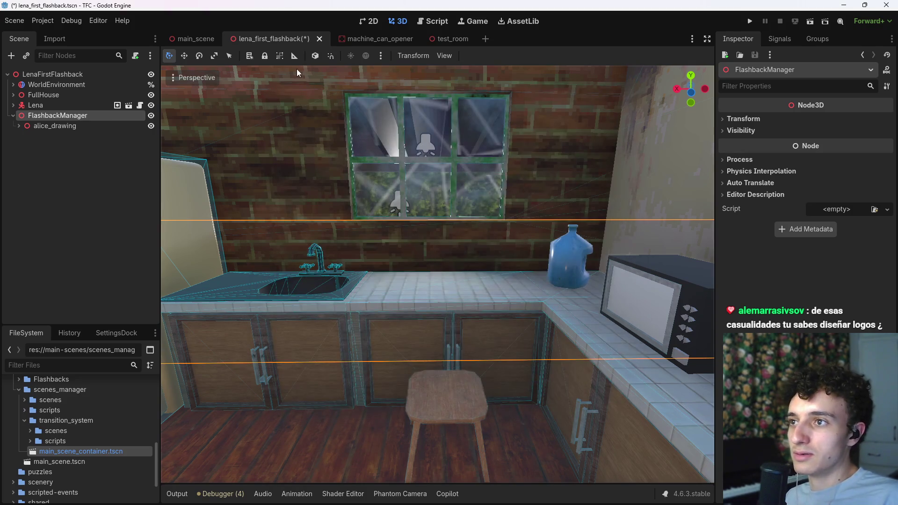
{"action": "key", "text": "ctrl+s"}
{"action": "left_click", "coordinate": [483, 39]}
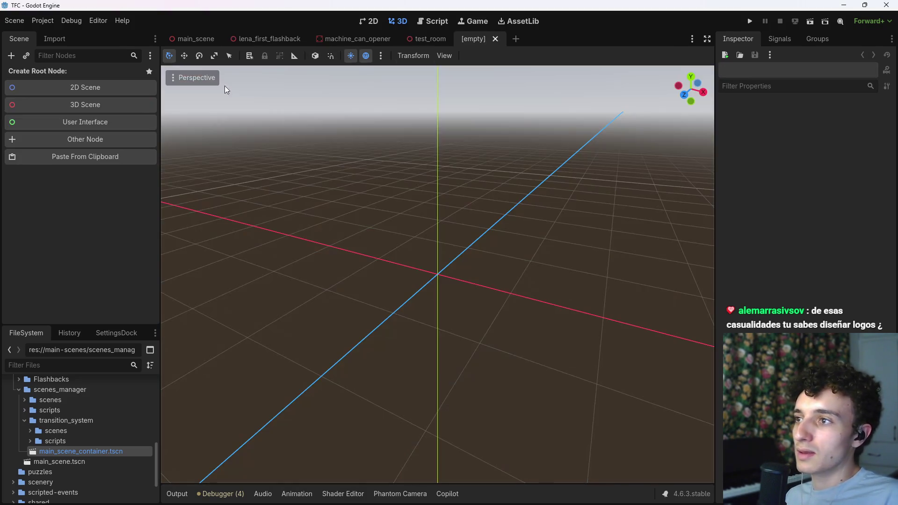
- Create a 3D root named Radio and instance the radio model beneath it
{"action": "left_click", "coordinate": [78, 108]}
{"action": "double_click", "coordinate": [68, 77]}
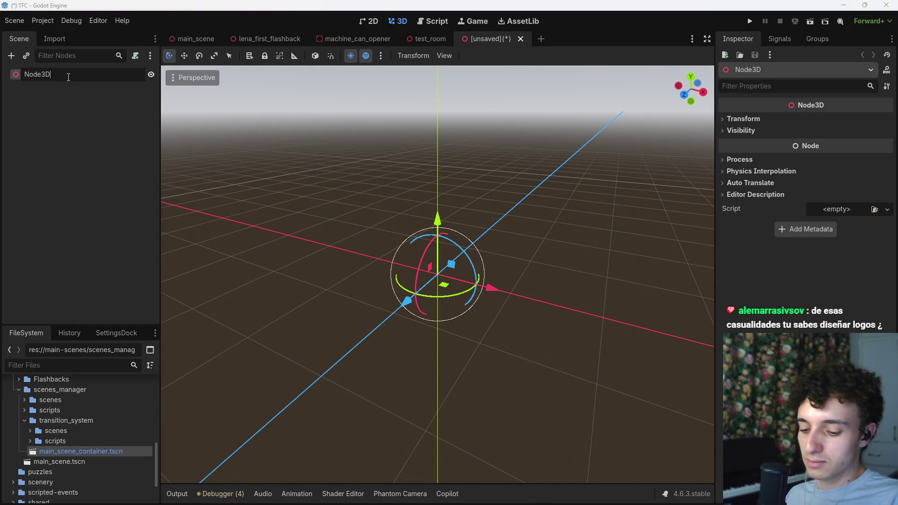
{"action": "key", "text": "BackSpace"}
{"action": "key", "text": "BackSpace"}
{"action": "key", "text": "BackSpace"}
{"action": "type", "text": "Radio"}
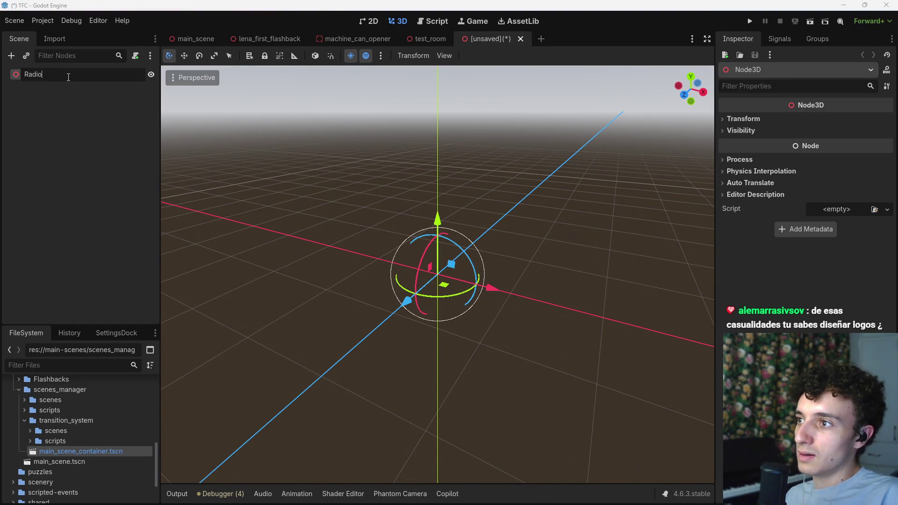
{"action": "key", "text": "Return"}
{"action": "key", "text": "ctrl+shift+a"}
{"action": "type", "text": "radio"}
{"action": "key", "text": "Return"}
- Change the Radio root's type to StaticBody3D and begin attaching a script
{"action": "right_click", "coordinate": [52, 77]}
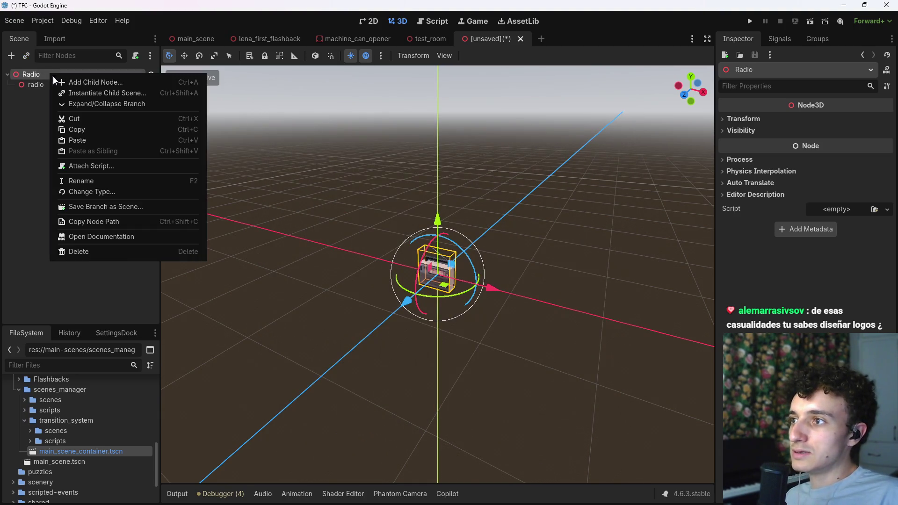
{"action": "left_click", "coordinate": [103, 192]}
{"action": "type", "text": "Stat"}
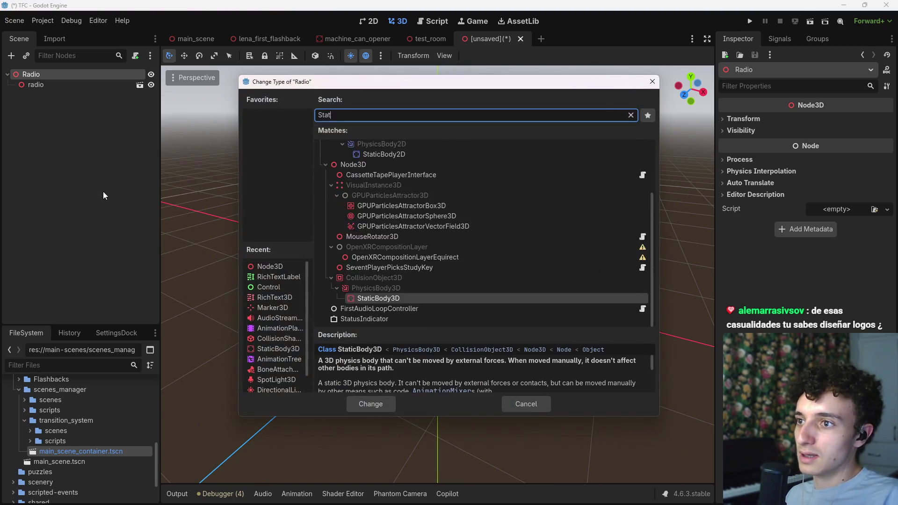
{"action": "type", "text": "ic"}
{"action": "key", "text": "Return"}
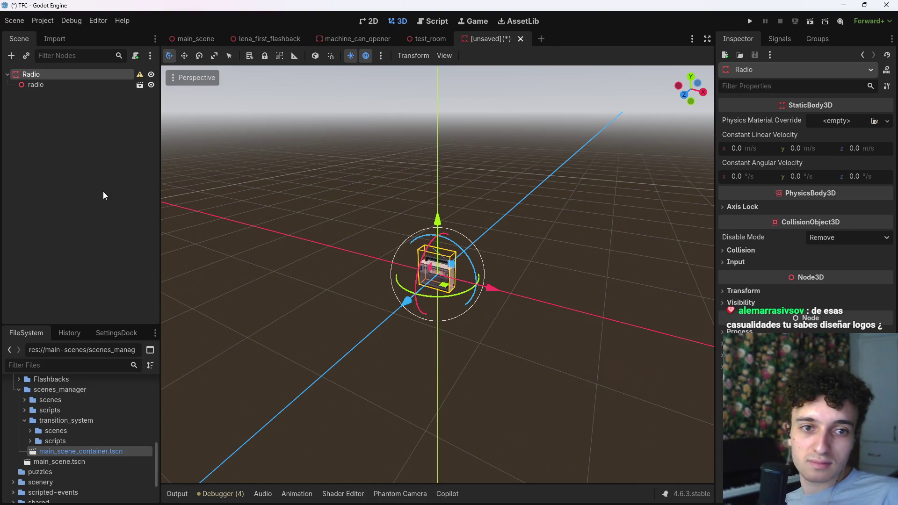
{"action": "left_click", "coordinate": [135, 56]}
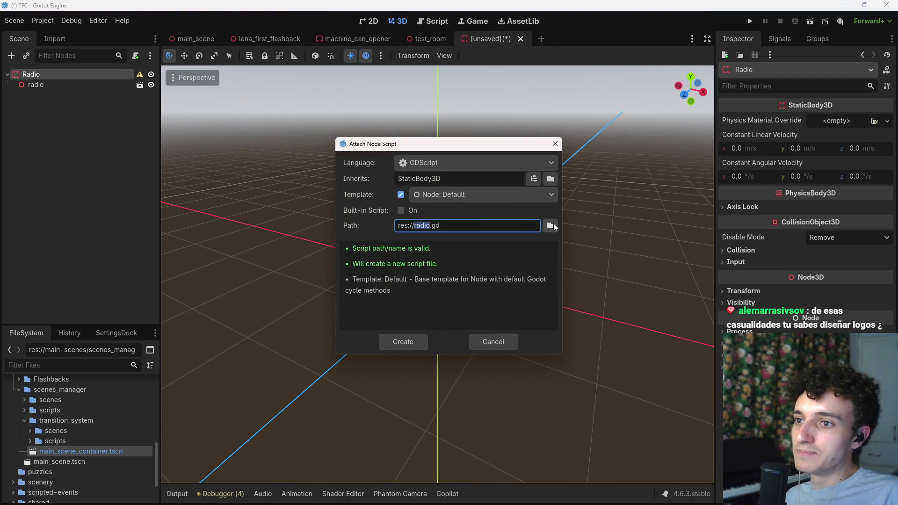
- Create a radio folder under furniture and save radio.gd and the scene as radio.tscn there
{"action": "left_click", "coordinate": [551, 226]}
{"action": "left_click", "coordinate": [237, 100]}
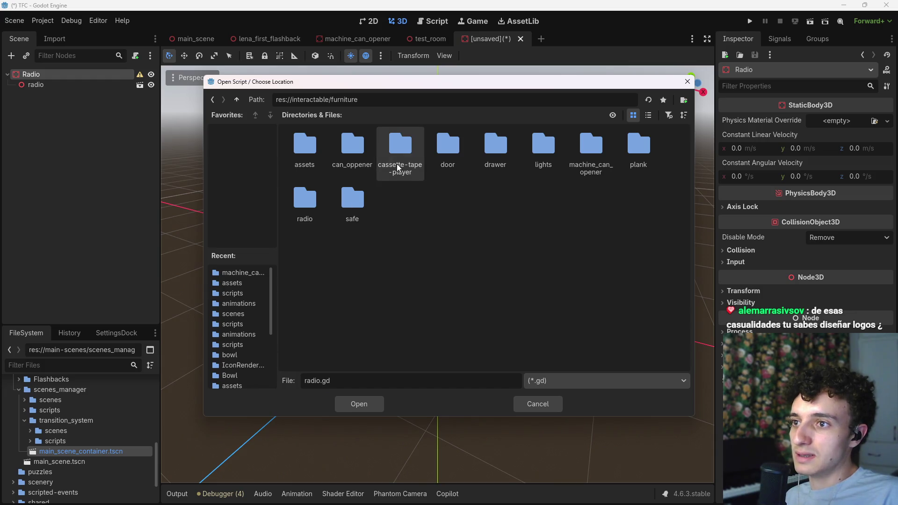
{"action": "right_click", "coordinate": [414, 215]}
{"action": "left_click", "coordinate": [447, 224]}
{"action": "type", "text": "radio"}
{"action": "key", "text": "Return"}
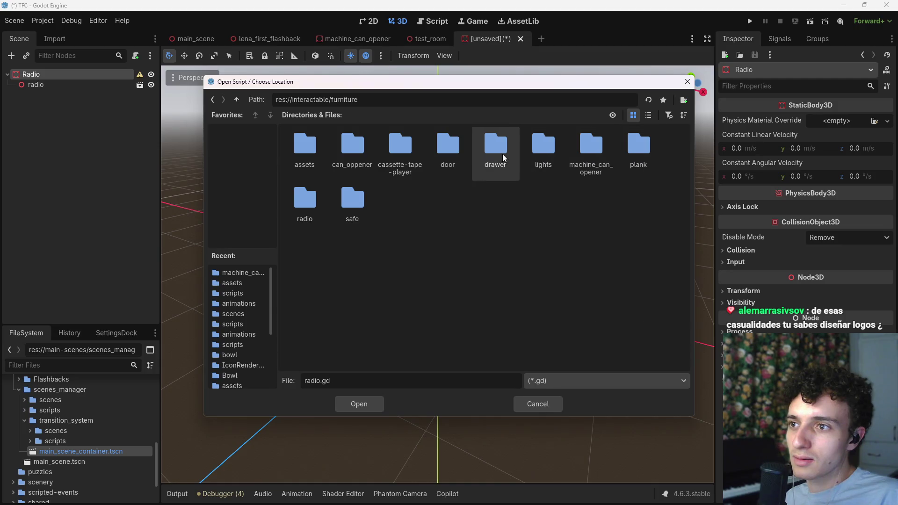
{"action": "double_click", "coordinate": [306, 202]}
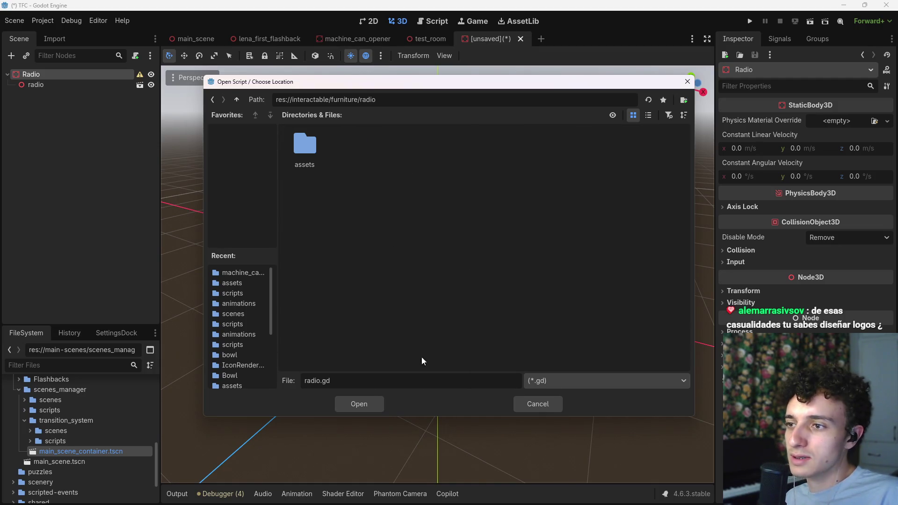
{"action": "left_click", "coordinate": [357, 405]}
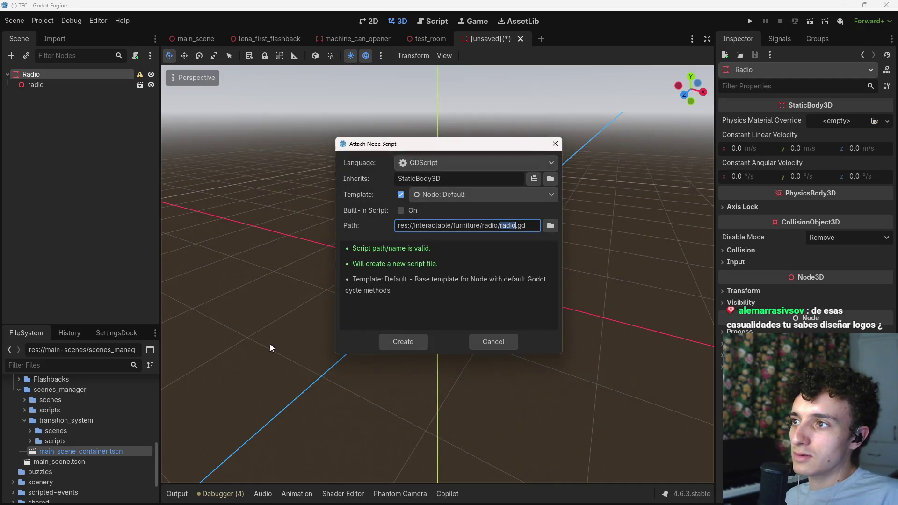
{"action": "left_click", "coordinate": [401, 341]}
{"action": "key", "text": "ctrl+s"}
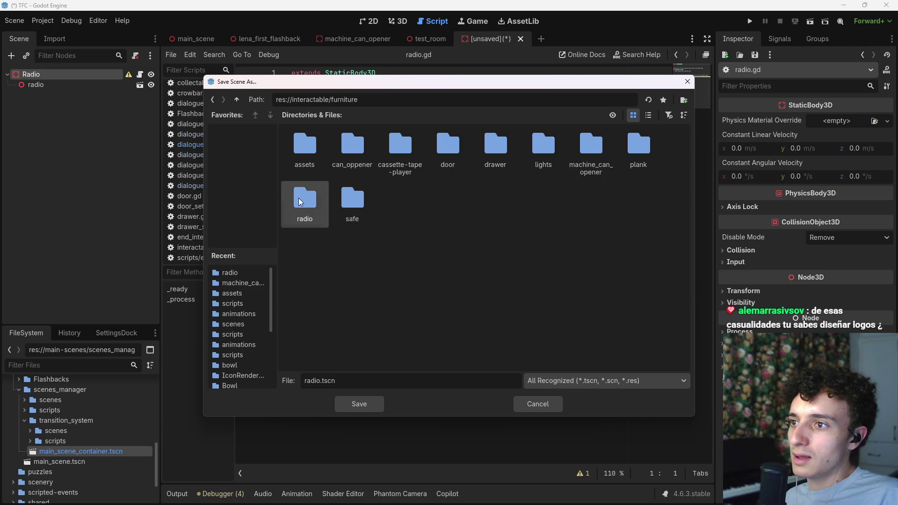
{"action": "double_click", "coordinate": [298, 198]}
{"action": "left_click", "coordinate": [356, 405]}
- Replace the script template with 'class_name Radio' extending Interactable, save, then switch to YouTube Music
{"action": "left_click_drag", "start_coordinate": [349, 271], "coordinate": [279, 102]}
{"action": "key", "text": "BackSpace"}
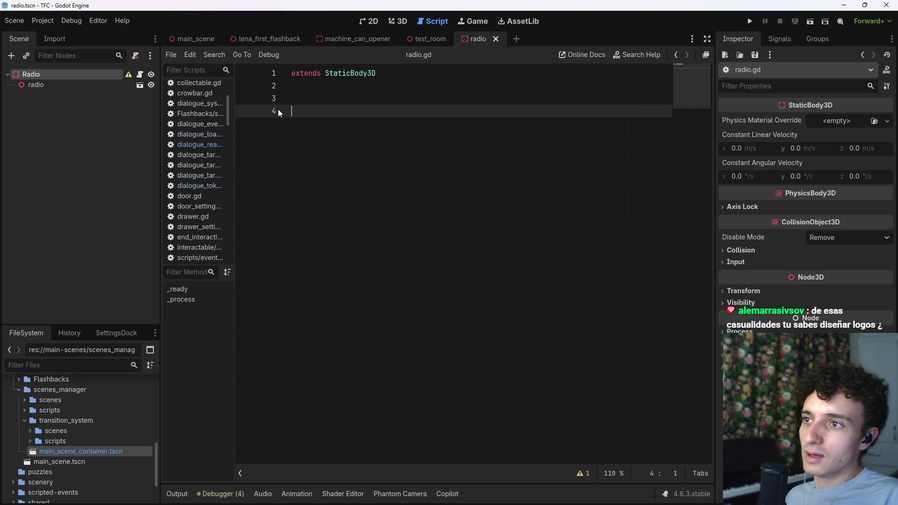
{"action": "left_click_drag", "start_coordinate": [376, 74], "coordinate": [328, 74]}
{"action": "type", "text": "Inter"}
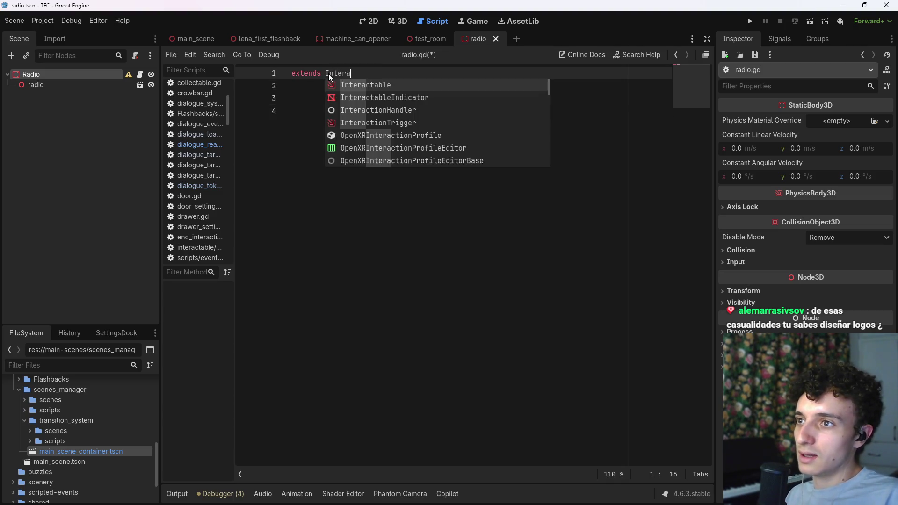
{"action": "key", "text": "Return"}
{"action": "key", "text": "ctrl+shift+Return"}
{"action": "type", "text": "class_name Radi"}
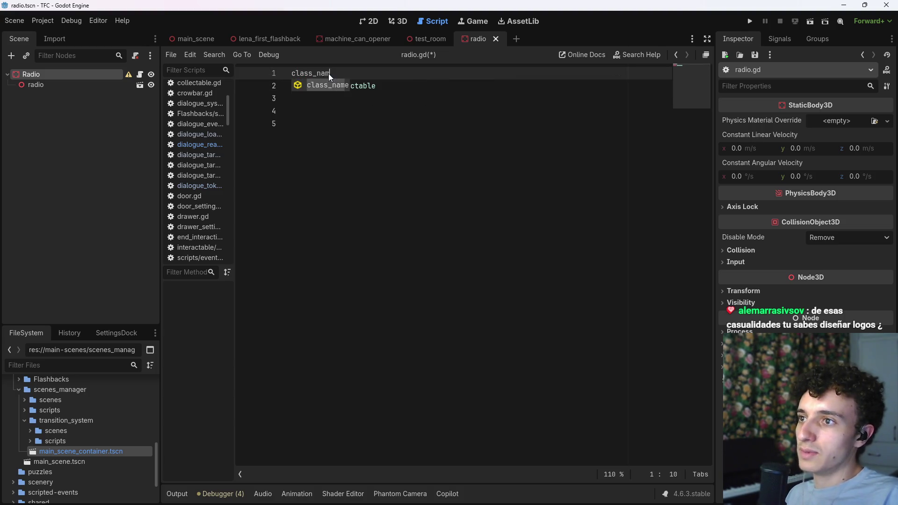
{"action": "type", "text": "o"}
{"action": "key", "text": "ctrl+s"}
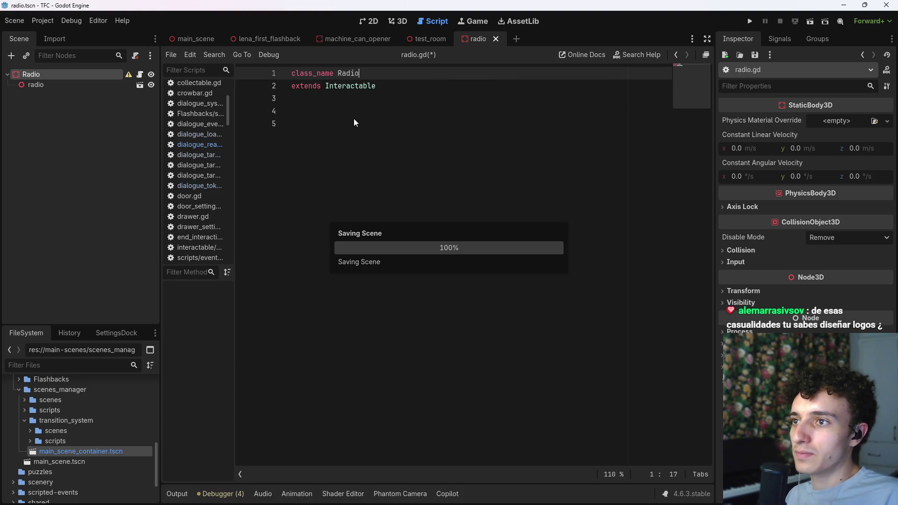
{"action": "left_click", "coordinate": [419, 124]}
{"action": "type", "text": "func"}
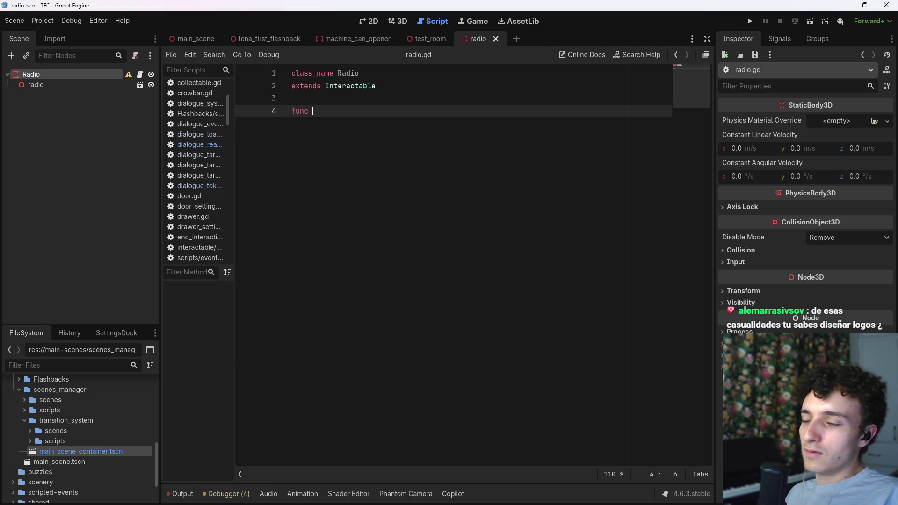
{"action": "left_click", "coordinate": [440, 493]}
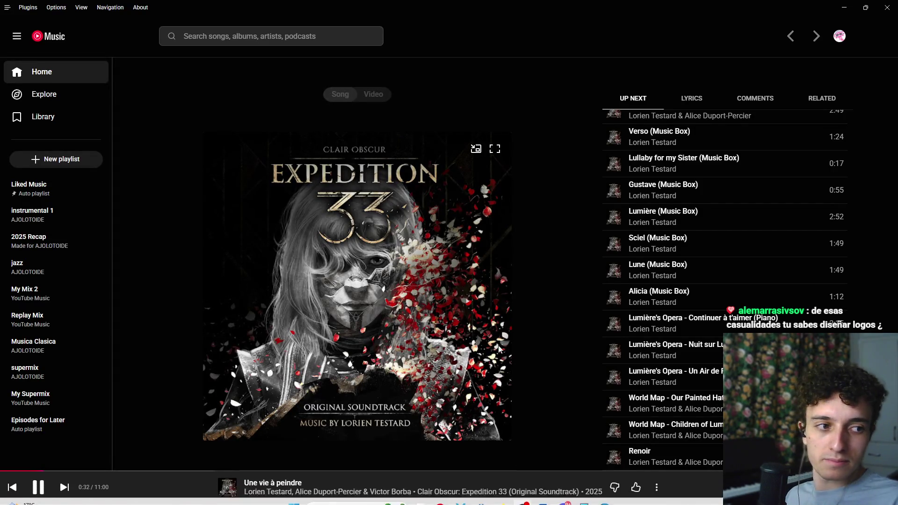
{"action": "key", "text": "alt+Tab"}
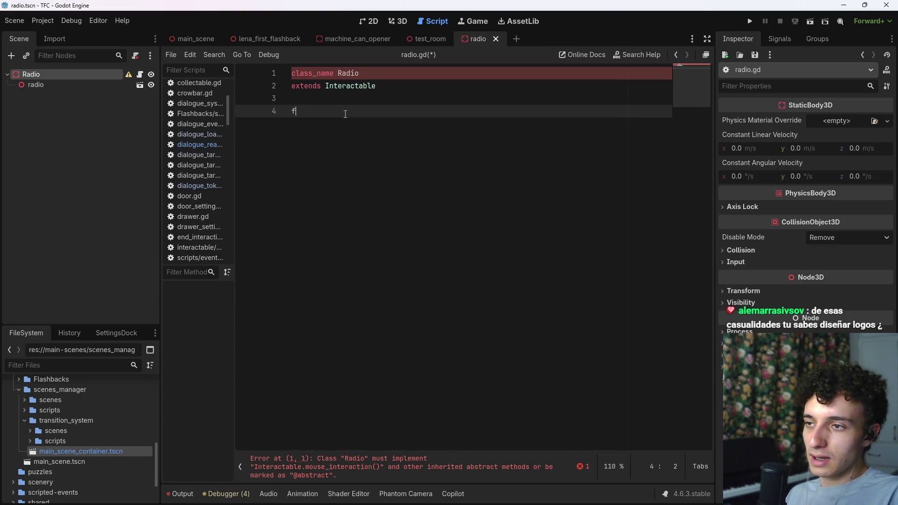
- Write mouse_interaction and on_mouse_exited stub functions containing pass, and save radio.gd
{"action": "type", "text": "unc mo"}
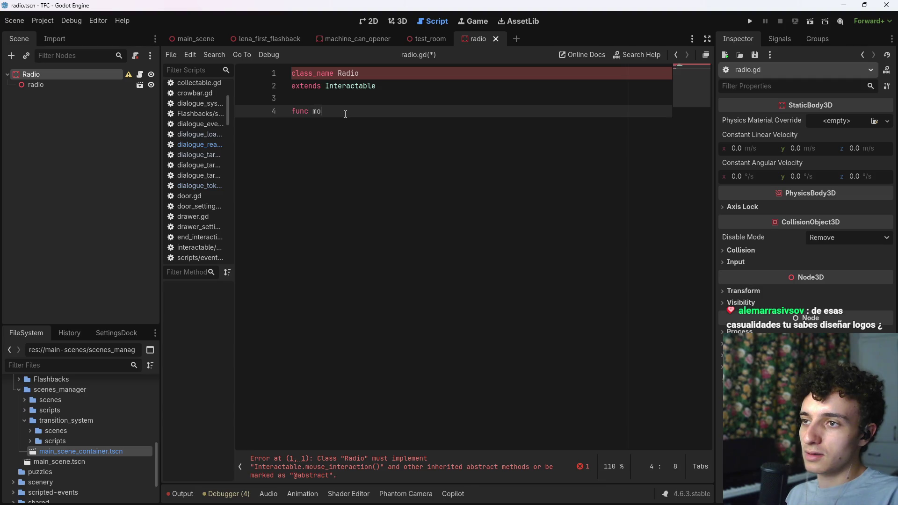
{"action": "key", "text": "Return"}
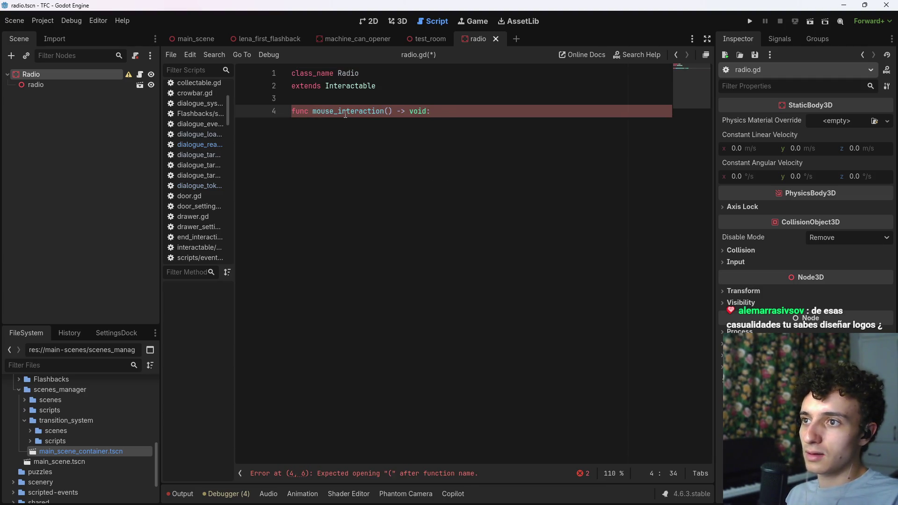
{"action": "key", "text": "Return"}
{"action": "key", "text": "BackSpace"}
{"action": "key", "text": "BackSpace"}
{"action": "key", "text": "BackSpace"}
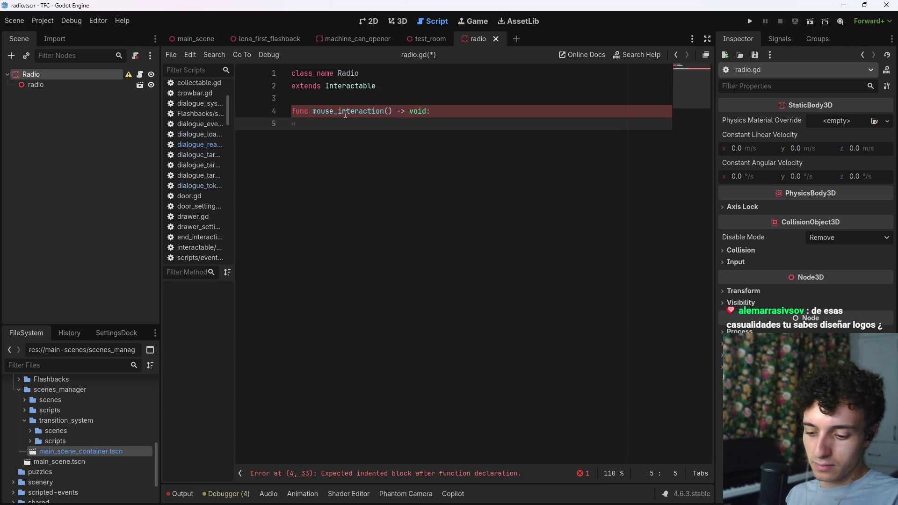
{"action": "type", "text": "pass"}
{"action": "key", "text": "Return"}
{"action": "key", "text": "Return"}
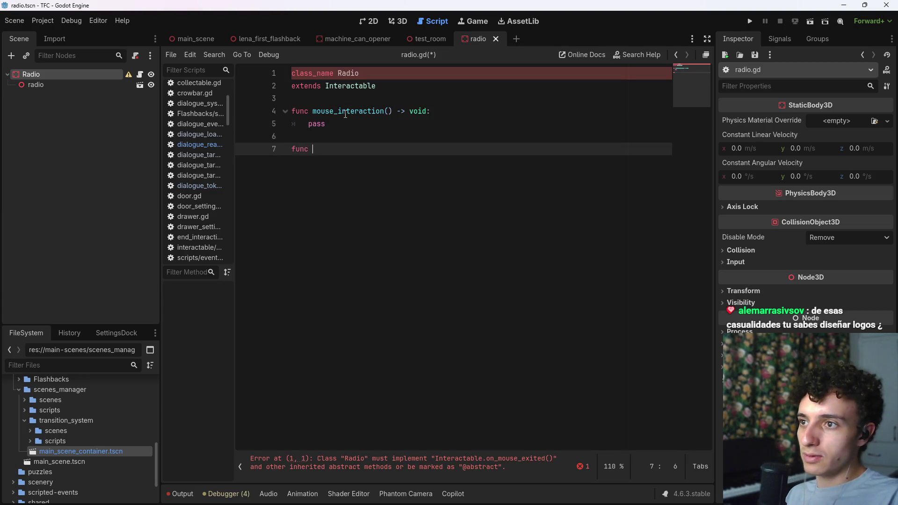
{"action": "type", "text": "on_mous"}
{"action": "key", "text": "Return"}
{"action": "key", "text": "Return"}
{"action": "type", "text": "oass"}
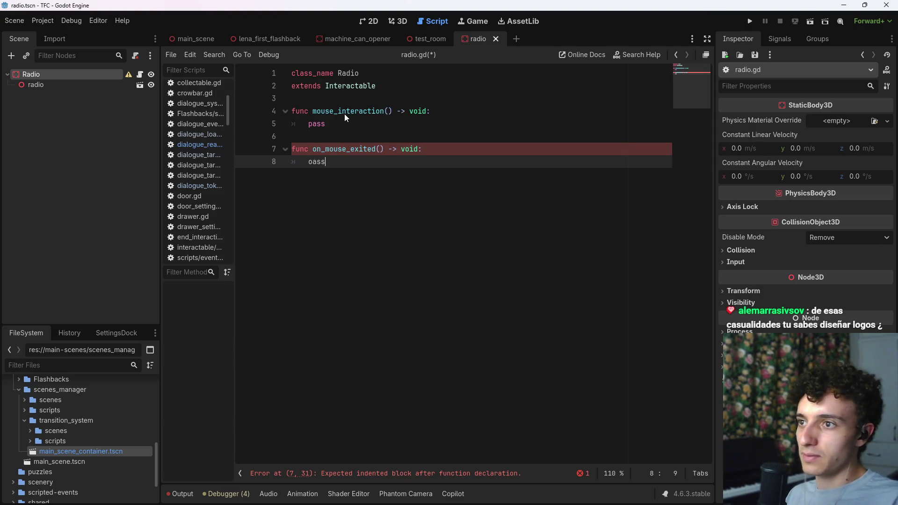
{"action": "key", "text": "BackSpace"}
{"action": "key", "text": "BackSpace"}
{"action": "key", "text": "BackSpace"}
{"action": "type", "text": "p"}
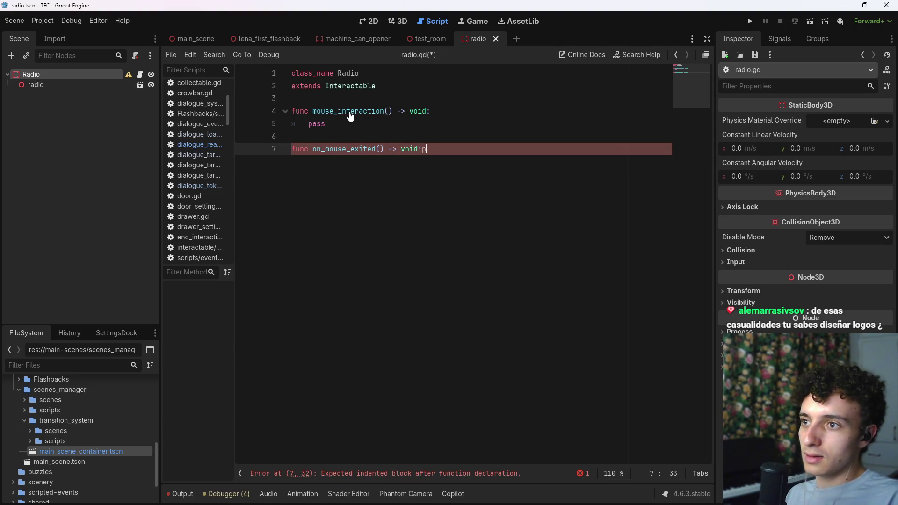
{"action": "type", "text": "l"}
{"action": "key", "text": "Return"}
{"action": "type", "text": "pass"}
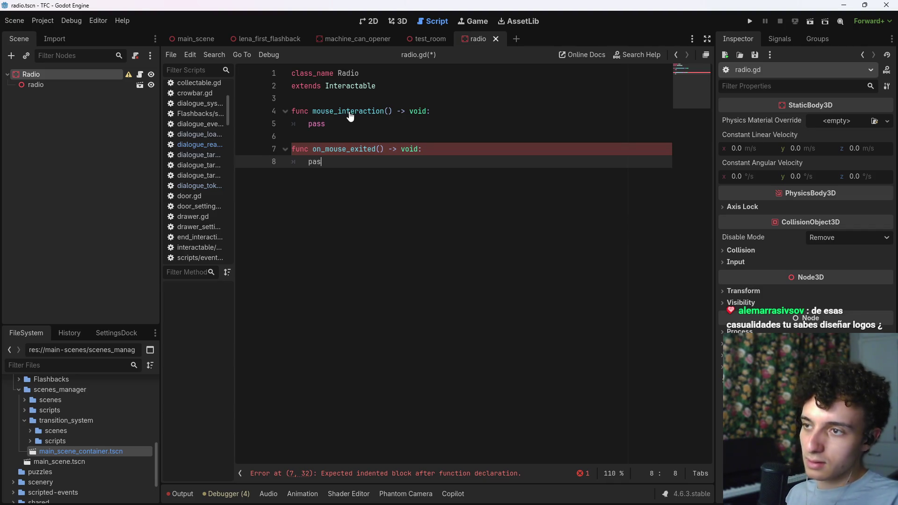
{"action": "key", "text": "ctrl+s"}
- Switch to YouTube Music, lower the volume and resume playback
{"action": "key", "text": "alt+Tab"}
{"action": "key", "text": "space"}
{"action": "key", "text": "minus"}
{"action": "key", "text": "minus"}
{"action": "scroll", "coordinate": [694, 494], "scroll_direction": "up", "scroll_amount": 1}
{"action": "key", "text": "space"}
{"action": "scroll", "coordinate": [688, 493], "scroll_direction": "up", "scroll_amount": 1}
- Skip ahead two tracks in YouTube Music, then return to the Godot editor
{"action": "left_click", "coordinate": [64, 487]}
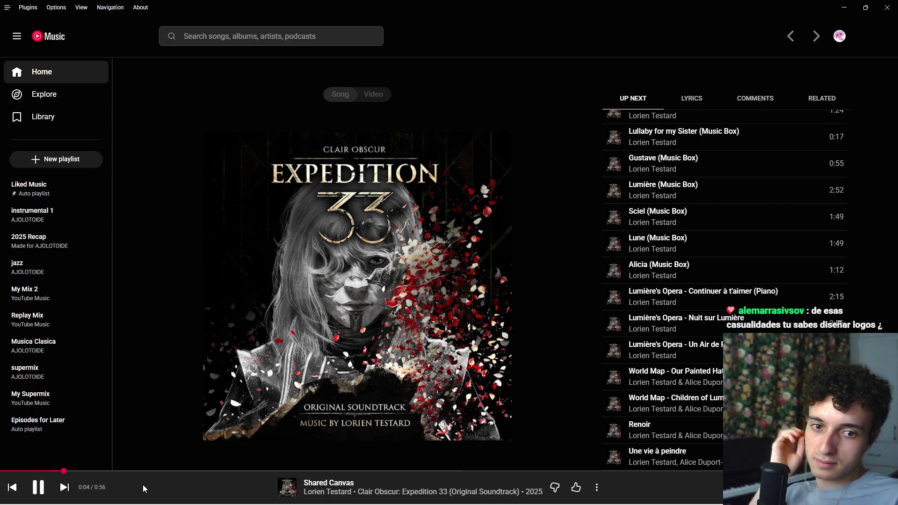
{"action": "left_click", "coordinate": [72, 489]}
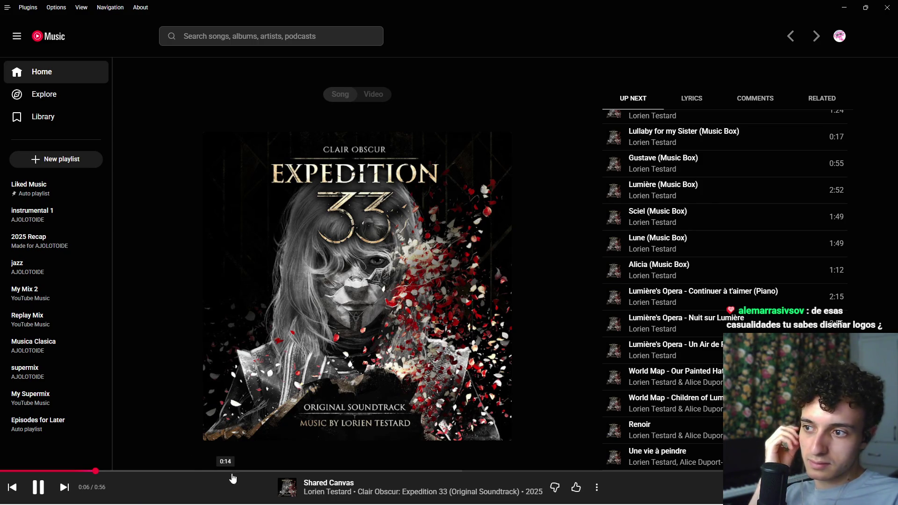
{"action": "mouse_move", "coordinate": [485, 504]}
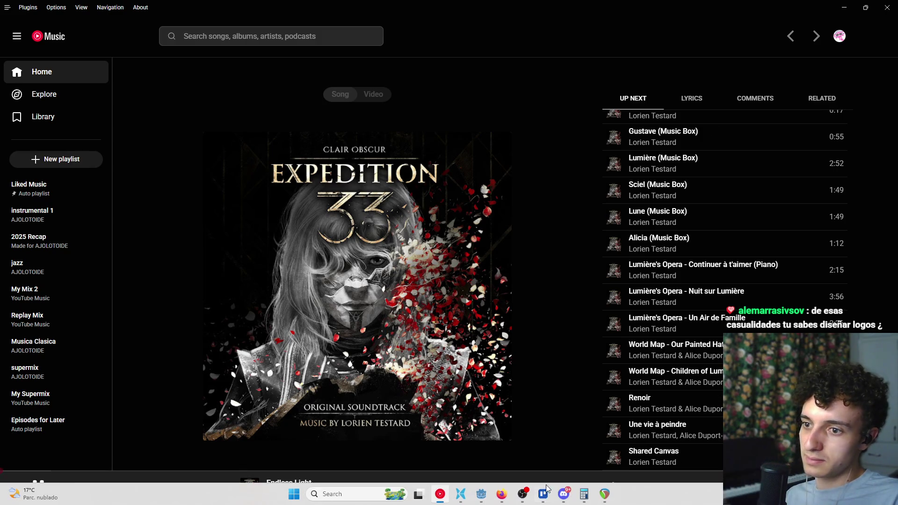
{"action": "left_click", "coordinate": [485, 498]}
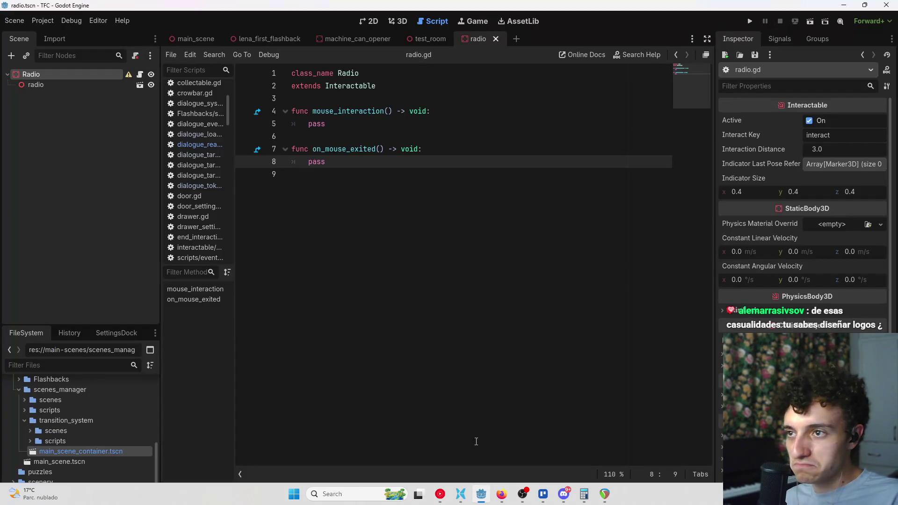
- Delete the pass line from mouse_interaction and add a CollisionShape3D child under Radio
{"action": "left_click", "coordinate": [373, 123]}
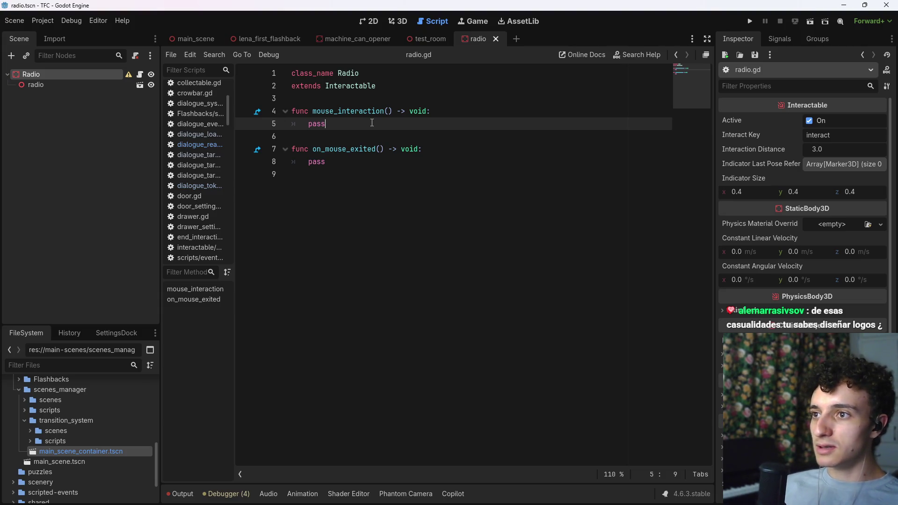
{"action": "key", "text": "BackSpace"}
{"action": "key", "text": "BackSpace"}
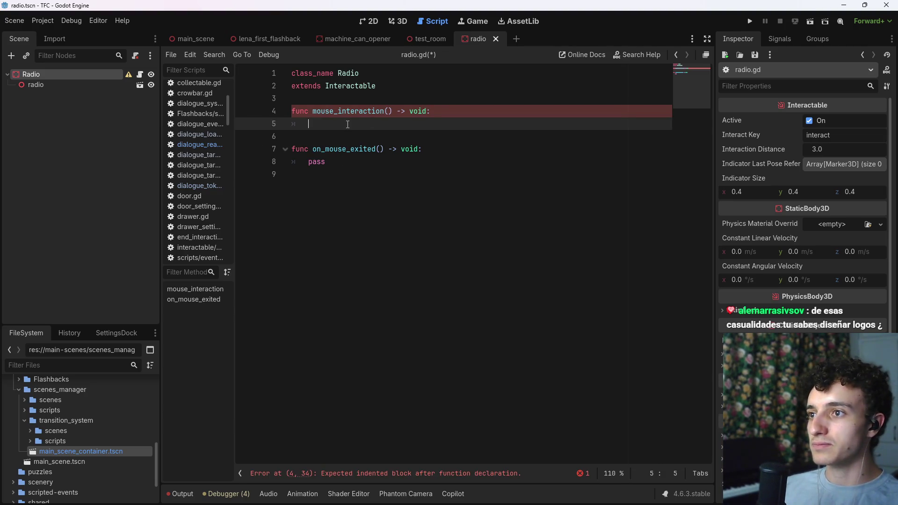
{"action": "left_click", "coordinate": [44, 73]}
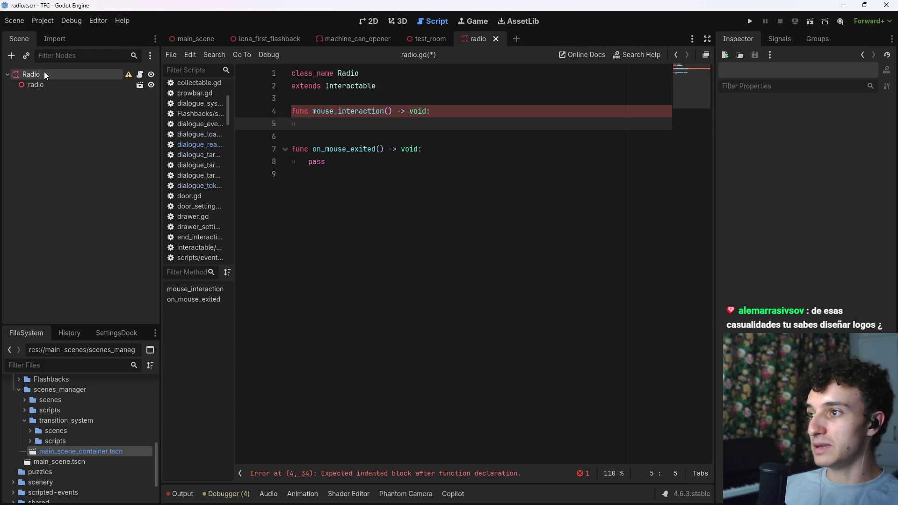
{"action": "left_click", "coordinate": [398, 21]}
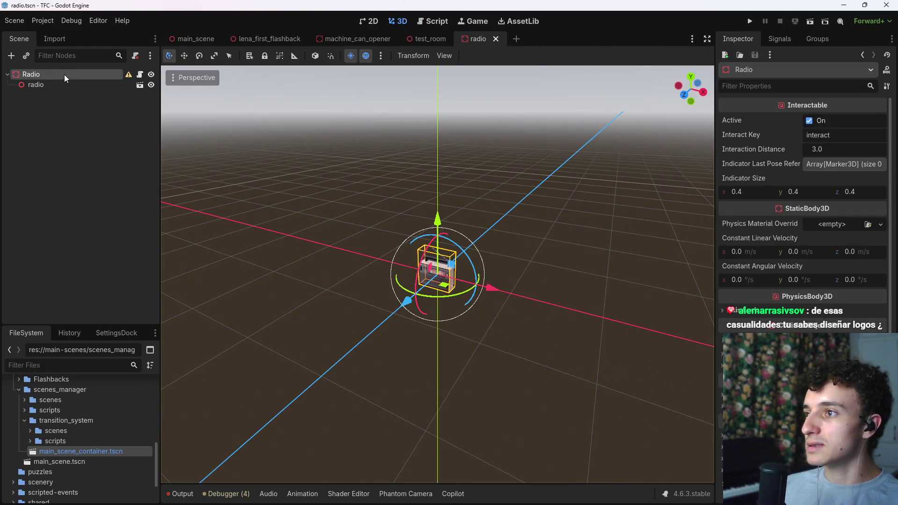
{"action": "key", "text": "ctrl+a"}
{"action": "type", "text": "coll"}
{"action": "key", "text": "Return"}
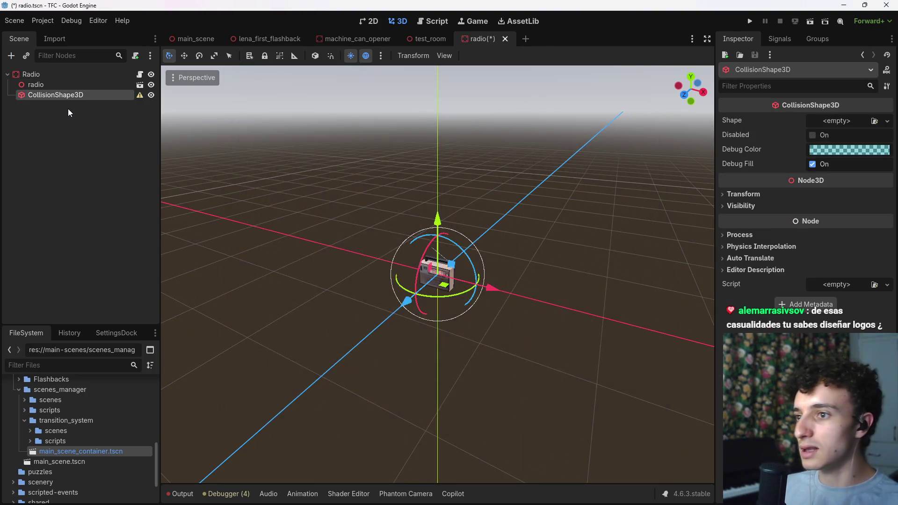
- Assign a new BoxShape3D and fit its width and height to the radio in front view
{"action": "left_click", "coordinate": [836, 121]}
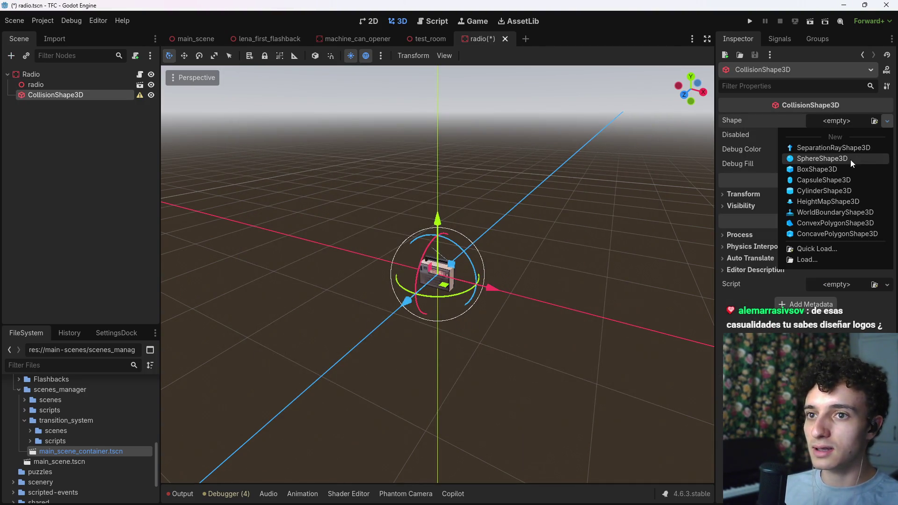
{"action": "left_click", "coordinate": [813, 167]}
{"action": "key", "text": "KP_1"}
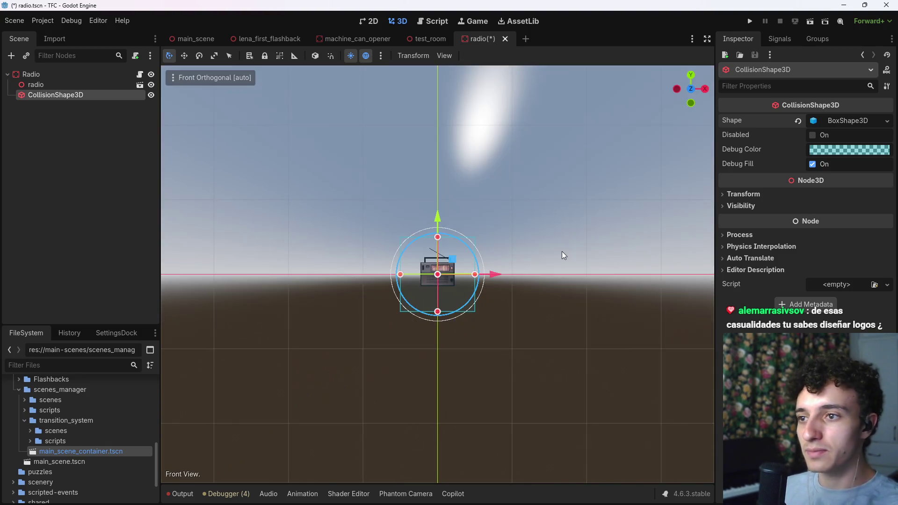
{"action": "scroll", "coordinate": [562, 251], "scroll_direction": "up", "scroll_amount": 5}
{"action": "left_click_drag", "start_coordinate": [548, 276], "coordinate": [467, 277]}
{"action": "left_click_drag", "start_coordinate": [327, 274], "coordinate": [385, 274]}
{"action": "left_click_drag", "start_coordinate": [437, 164], "coordinate": [442, 224]}
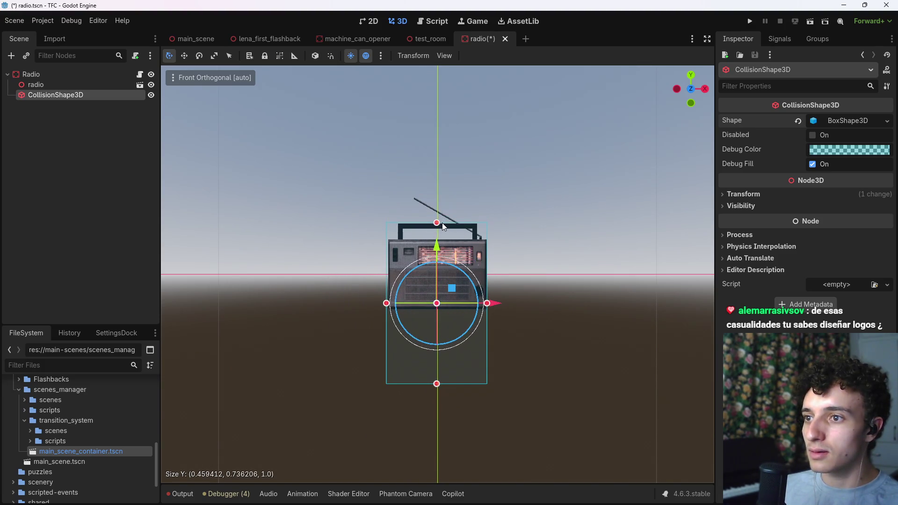
{"action": "left_click_drag", "start_coordinate": [443, 384], "coordinate": [447, 308]}
- Fit the box's depth to the radio in top view and save radio.tscn
{"action": "key", "text": "KP_7"}
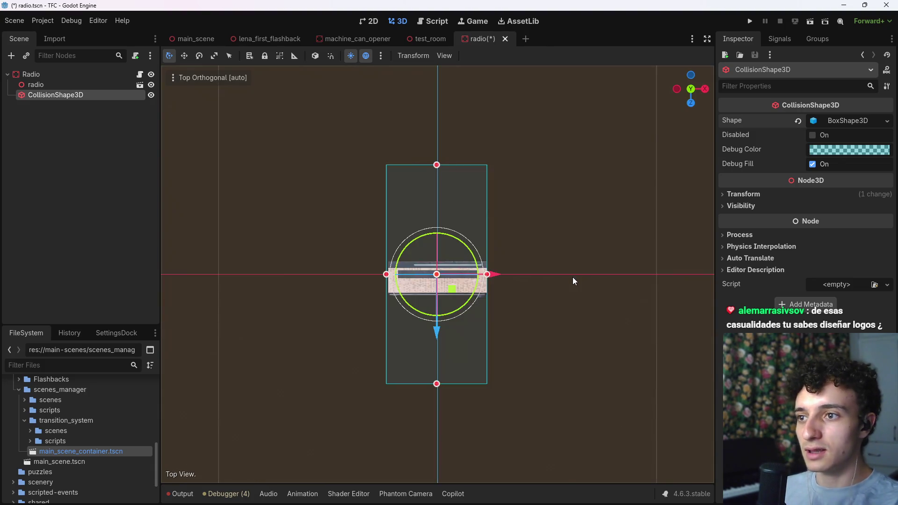
{"action": "left_click_drag", "start_coordinate": [444, 165], "coordinate": [455, 263]}
{"action": "left_click_drag", "start_coordinate": [437, 384], "coordinate": [436, 295]}
{"action": "key", "text": "ctrl+s"}
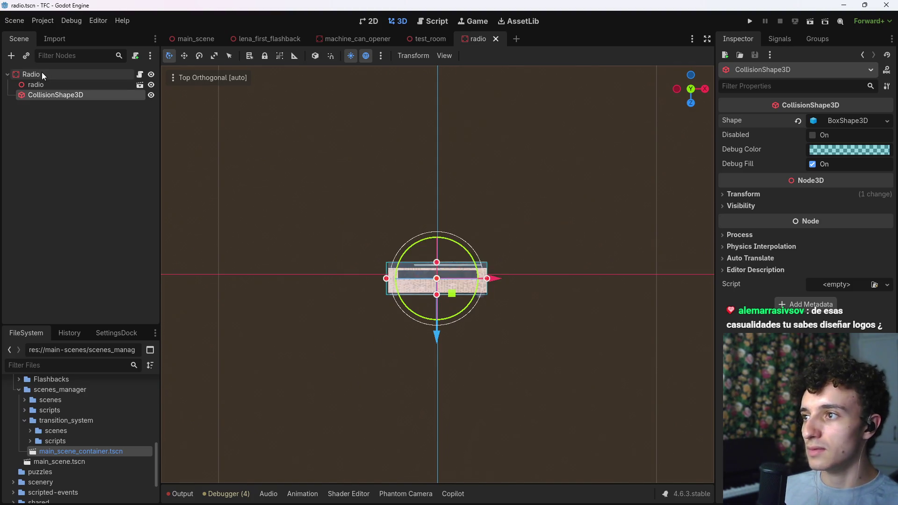
- Select the Radio root, undo its resize back to the larger size, and save the scene
{"action": "left_click", "coordinate": [41, 73]}
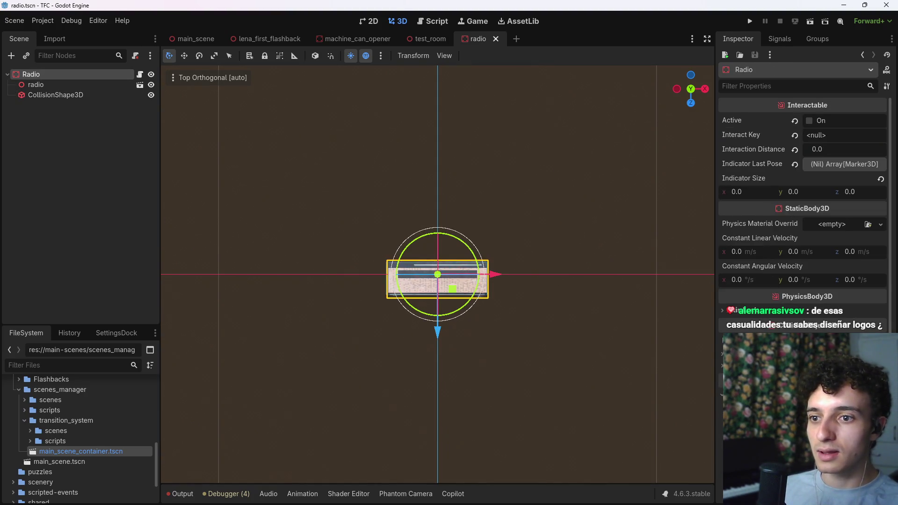
{"action": "scroll", "coordinate": [803, 211], "scroll_direction": "down", "scroll_amount": 3}
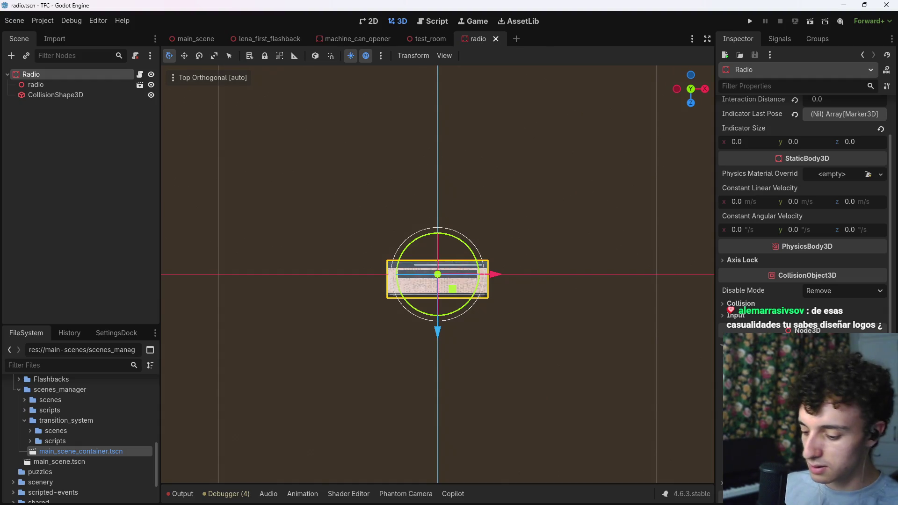
{"action": "key", "text": "ctrl+s"}
{"action": "mouse_move", "coordinate": [582, 329]}
{"action": "left_mouse_down"}
{"action": "mouse_move", "coordinate": [587, 206]}
{"action": "mouse_move", "coordinate": [517, 196]}
{"action": "left_mouse_up"}
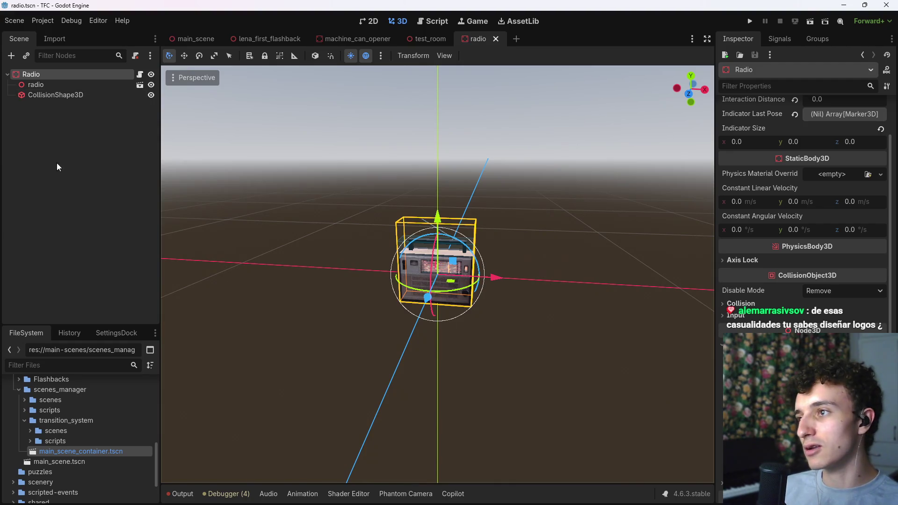
{"action": "left_click", "coordinate": [66, 185]}
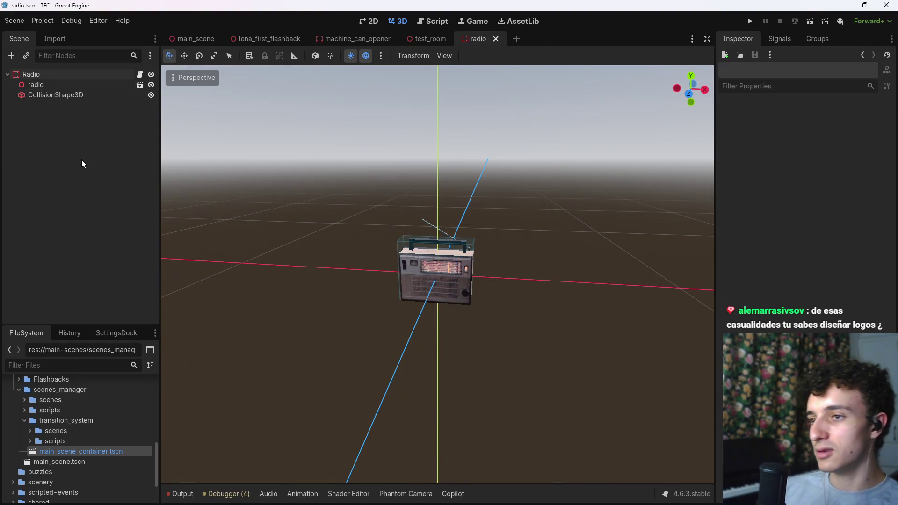
{"action": "left_click", "coordinate": [54, 77]}
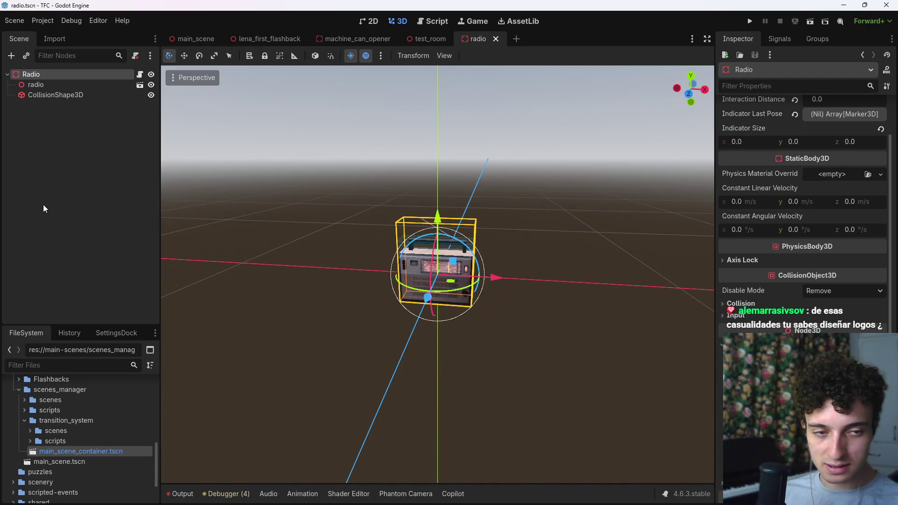
{"action": "key", "text": "ctrl+z"}
{"action": "key", "text": "ctrl+s"}
- Set the radio model node's Transform Scale to 0.7, then switch to front orthographic view
{"action": "left_click", "coordinate": [64, 85]}
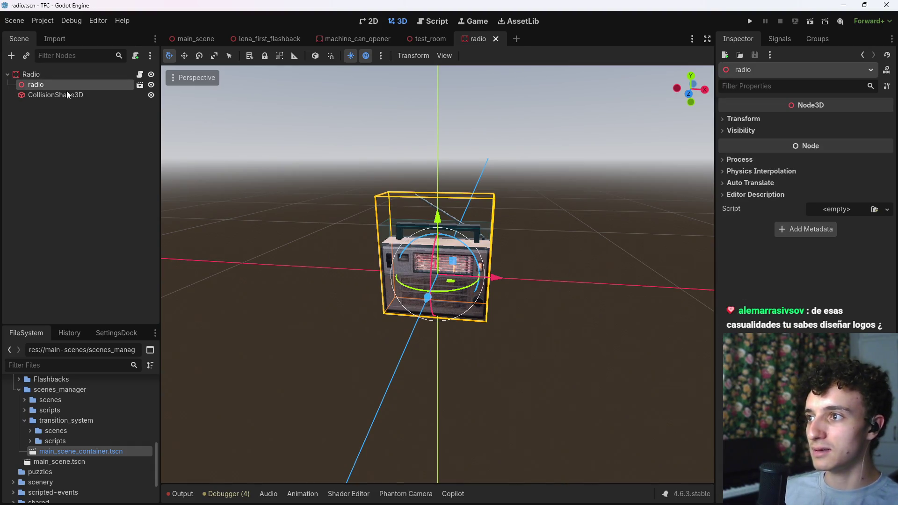
{"action": "left_click", "coordinate": [743, 119]}
{"action": "left_click", "coordinate": [754, 198]}
{"action": "type", "text": "0.7"}
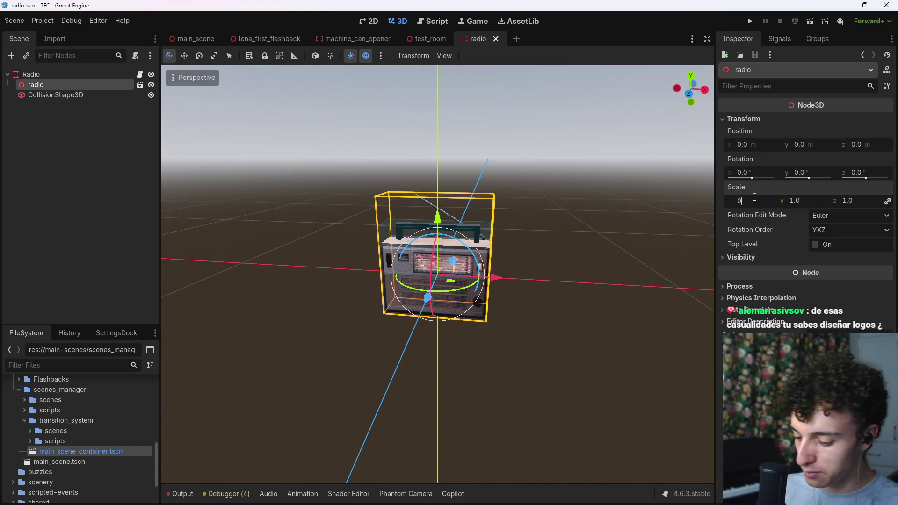
{"action": "key", "text": "Return"}
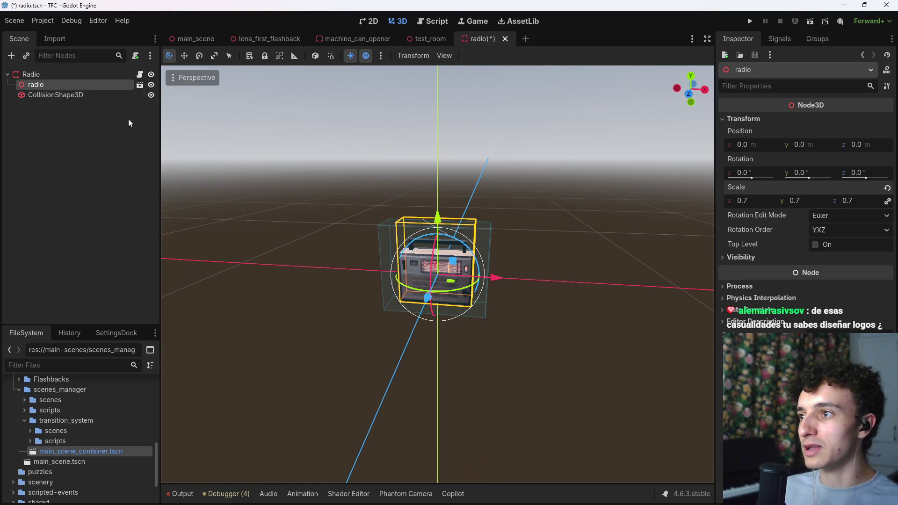
{"action": "left_click", "coordinate": [225, 154]}
{"action": "key", "text": "KP_1"}
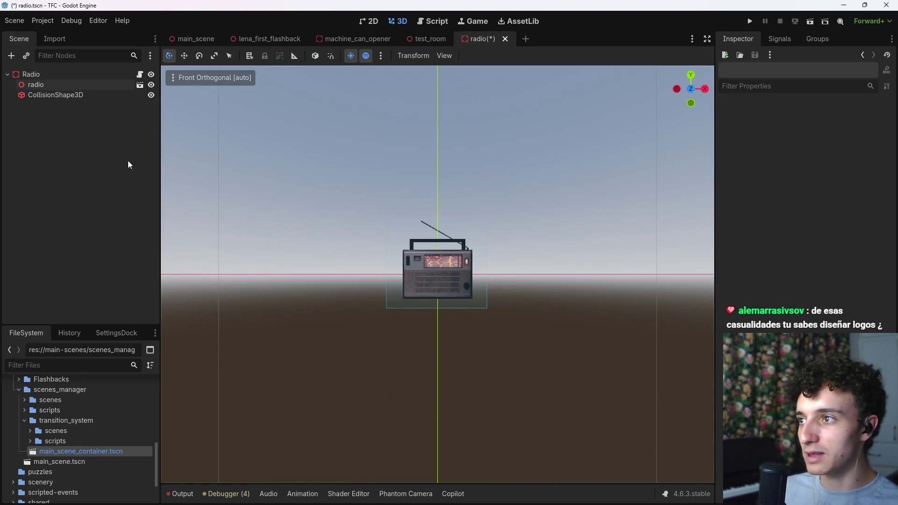
- In front view, pull the CollisionShape3D box's top, bottom and sides in to the radio, then save
{"action": "left_click", "coordinate": [71, 96]}
{"action": "left_click_drag", "start_coordinate": [436, 222], "coordinate": [445, 240]}
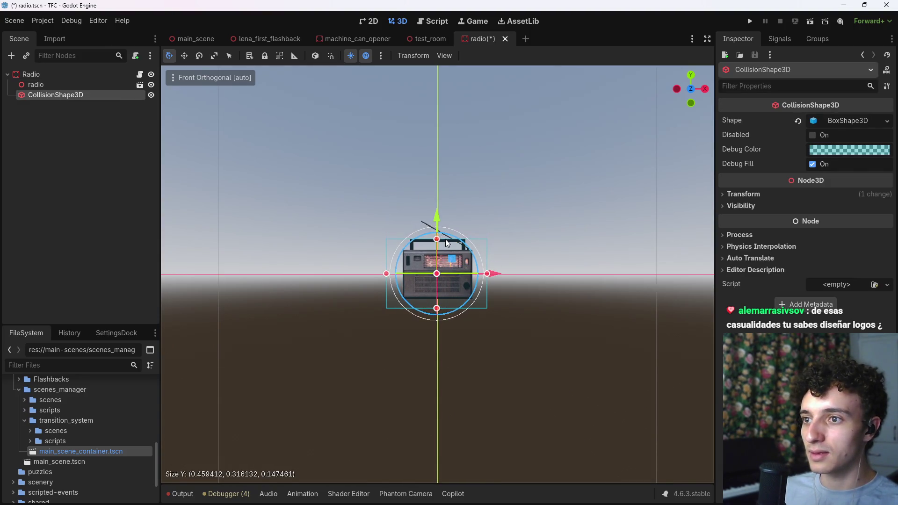
{"action": "left_click_drag", "start_coordinate": [491, 275], "coordinate": [478, 275]}
{"action": "left_click_drag", "start_coordinate": [432, 311], "coordinate": [431, 299]}
{"action": "left_click_drag", "start_coordinate": [386, 267], "coordinate": [404, 274]}
{"action": "key", "text": "ctrl+s"}
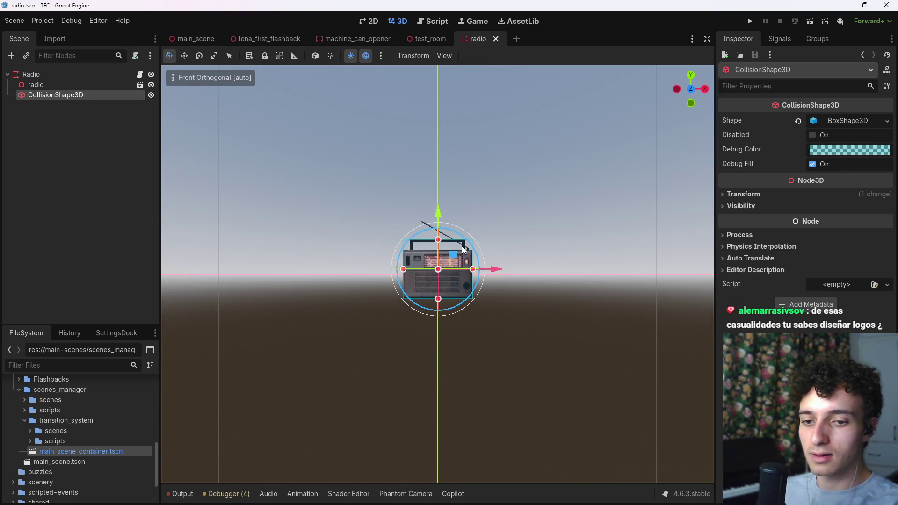
- In top view, bring the box's front and back edges in to about 0.136 deep, then save
{"action": "key", "text": "KP_7"}
{"action": "scroll", "coordinate": [448, 281], "scroll_direction": "up", "scroll_amount": 8}
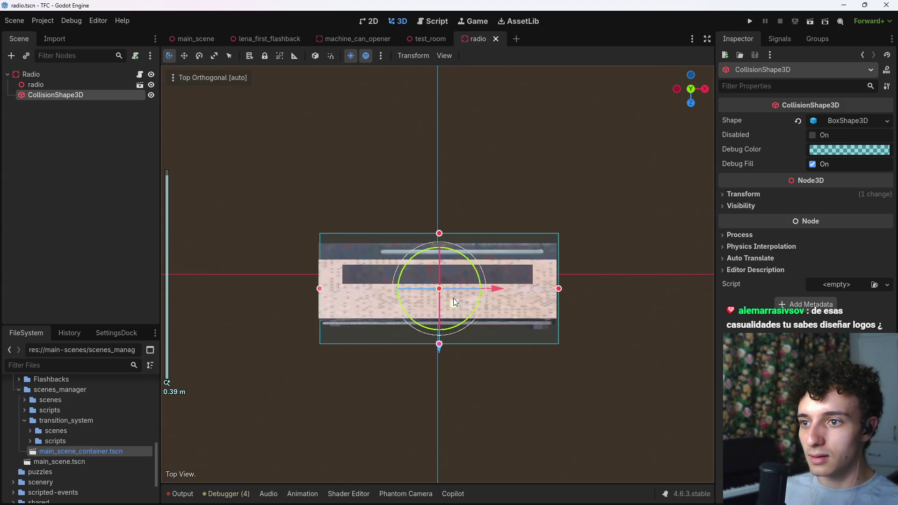
{"action": "left_click_drag", "start_coordinate": [439, 233], "coordinate": [439, 241]}
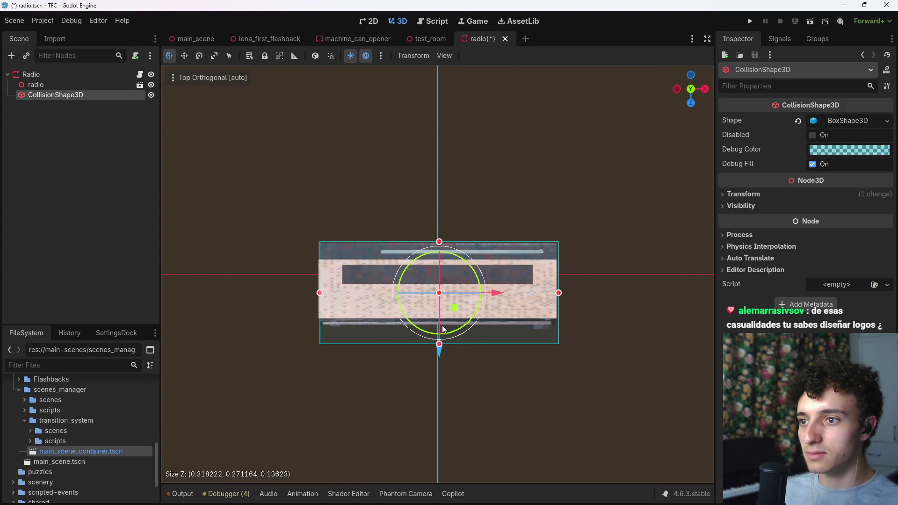
{"action": "left_click_drag", "start_coordinate": [439, 346], "coordinate": [439, 331]}
{"action": "key", "text": "ctrl+s"}
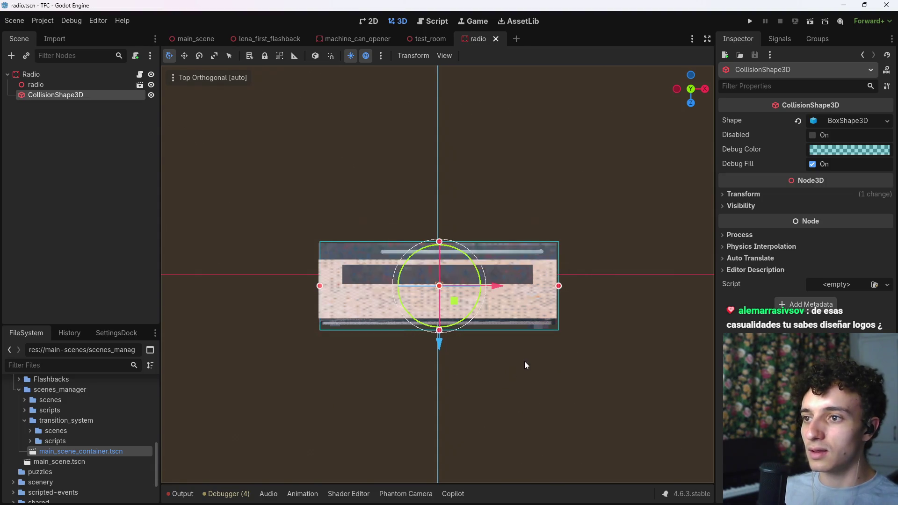
- Nudge the whole Radio node along the Y axis and save the scene
{"action": "left_click_drag", "start_coordinate": [524, 361], "coordinate": [515, 232]}
{"action": "scroll", "coordinate": [515, 232], "scroll_direction": "down", "scroll_amount": 5}
{"action": "left_click", "coordinate": [42, 74]}
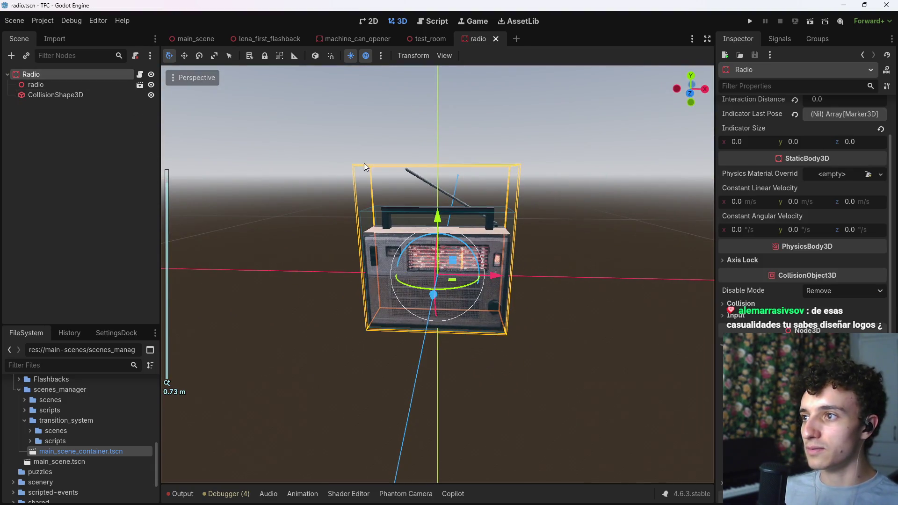
{"action": "left_click_drag", "start_coordinate": [440, 222], "coordinate": [440, 216]}
{"action": "left_click", "coordinate": [107, 186]}
{"action": "key", "text": "ctrl+s"}
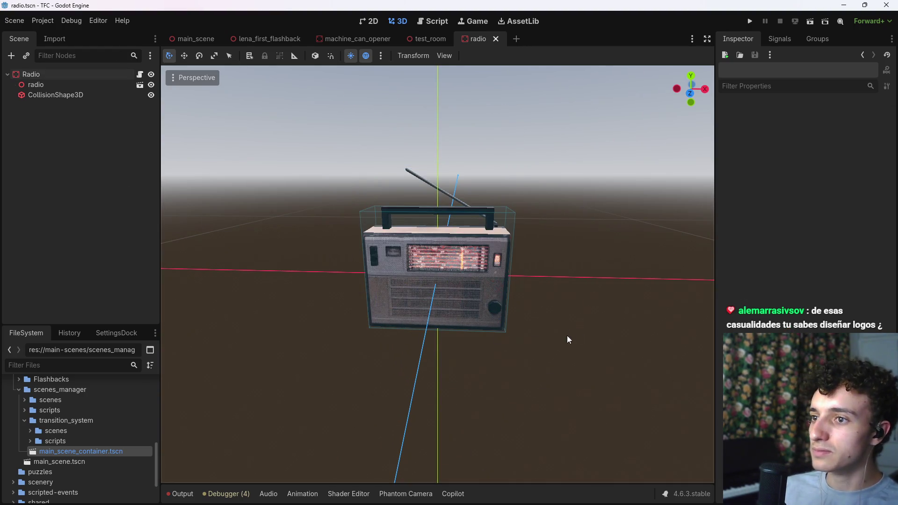
{"action": "left_click", "coordinate": [59, 95]}
{"action": "left_click", "coordinate": [61, 121]}
{"action": "left_click", "coordinate": [59, 76]}
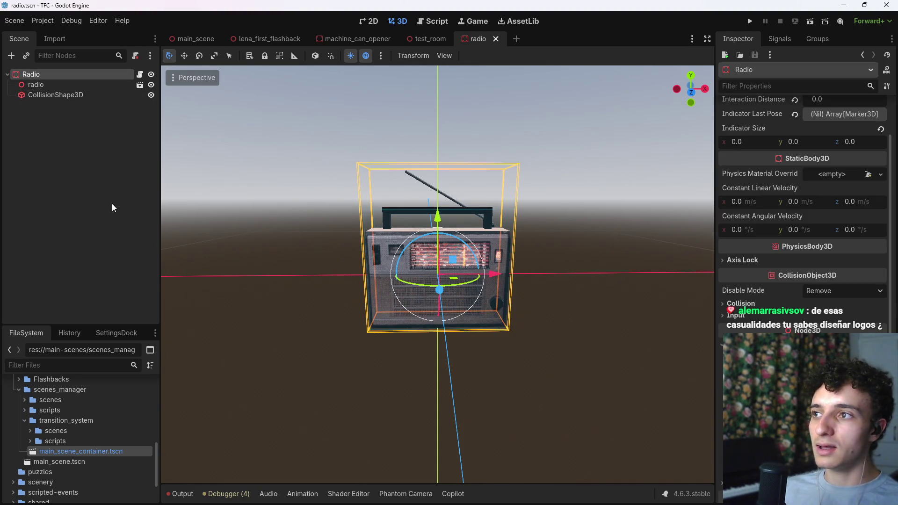
- Instance the DialogueReader scene under Radio, save, and check its dialogue targets list
{"action": "key", "text": "ctrl+a"}
{"action": "key", "text": "Escape"}
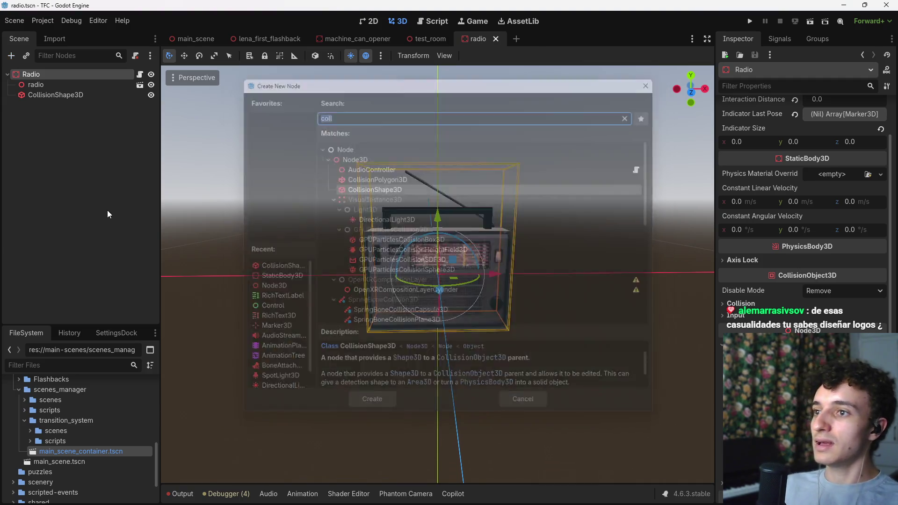
{"action": "key", "text": "ctrl+shift+a"}
{"action": "type", "text": "dialogue"}
{"action": "key", "text": "Return"}
{"action": "key", "text": "ctrl+s"}
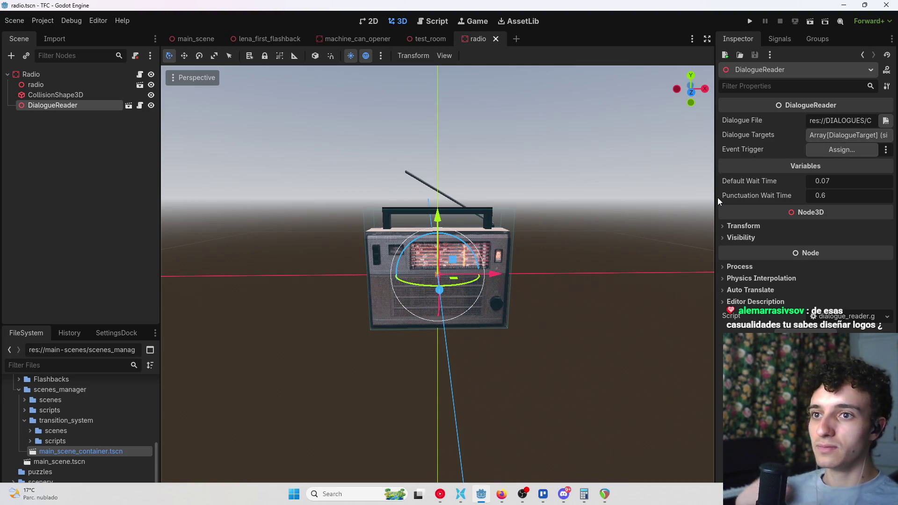
{"action": "left_click", "coordinate": [838, 135]}
{"action": "left_click", "coordinate": [839, 133]}
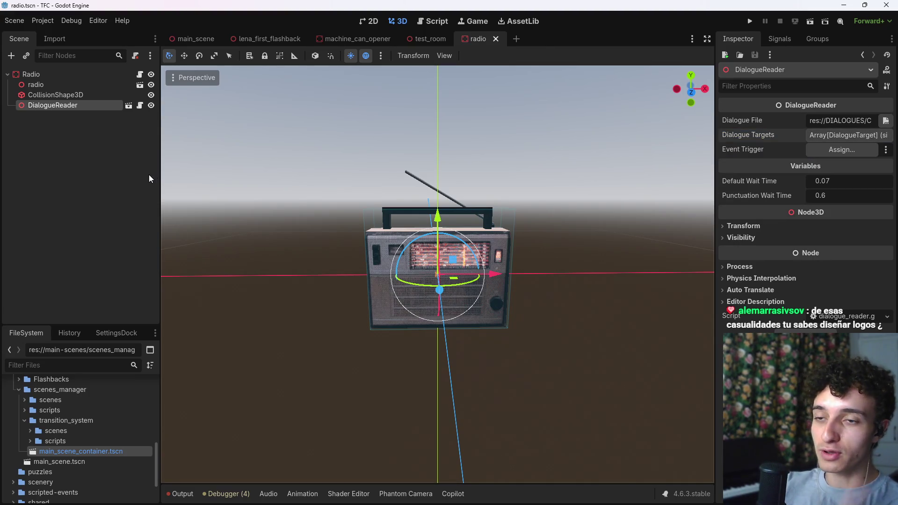
- Instance dialogue_target_3d.tscn as a child of DialogueReader and save the radio scene
{"action": "left_click", "coordinate": [60, 105]}
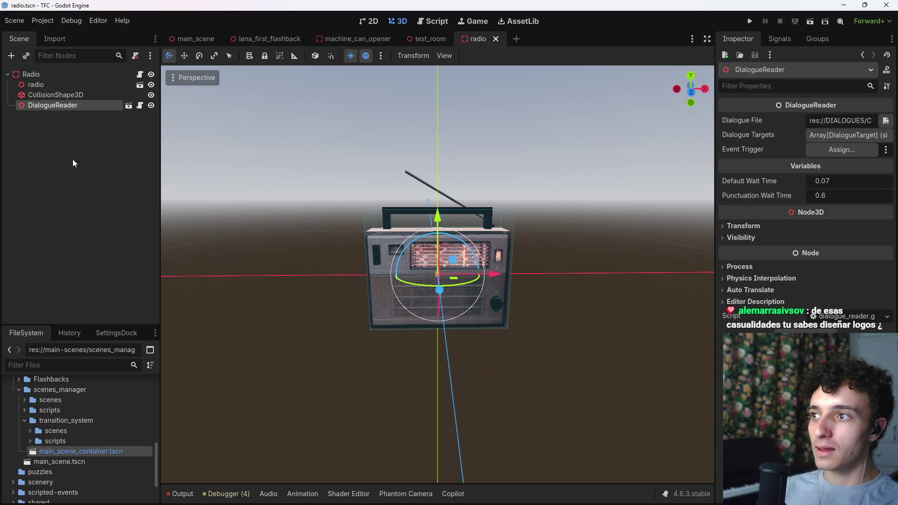
{"action": "key", "text": "ctrl+a"}
{"action": "type", "text": "dial"}
{"action": "key", "text": "Escape"}
{"action": "key", "text": "ctrl+shift+a"}
{"action": "type", "text": "dial"}
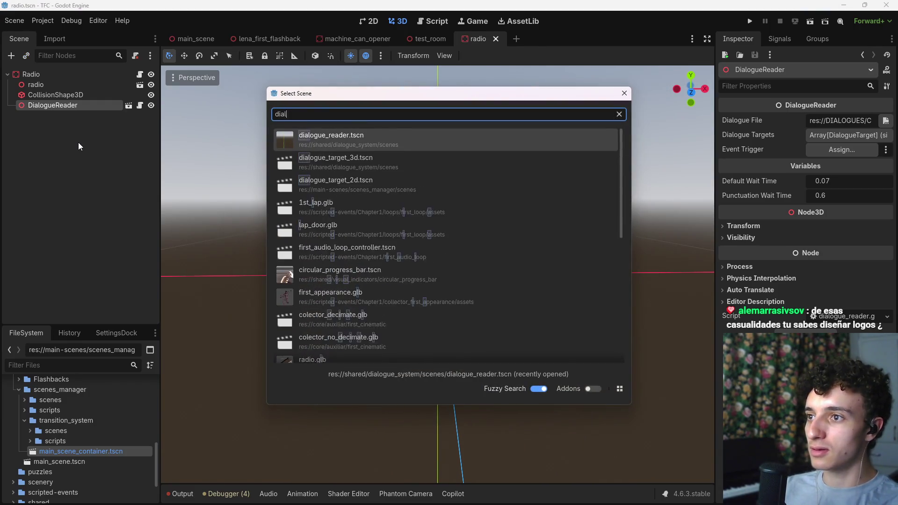
{"action": "type", "text": "ogue_target"}
{"action": "key", "text": "Return"}
{"action": "key", "text": "ctrl+s"}
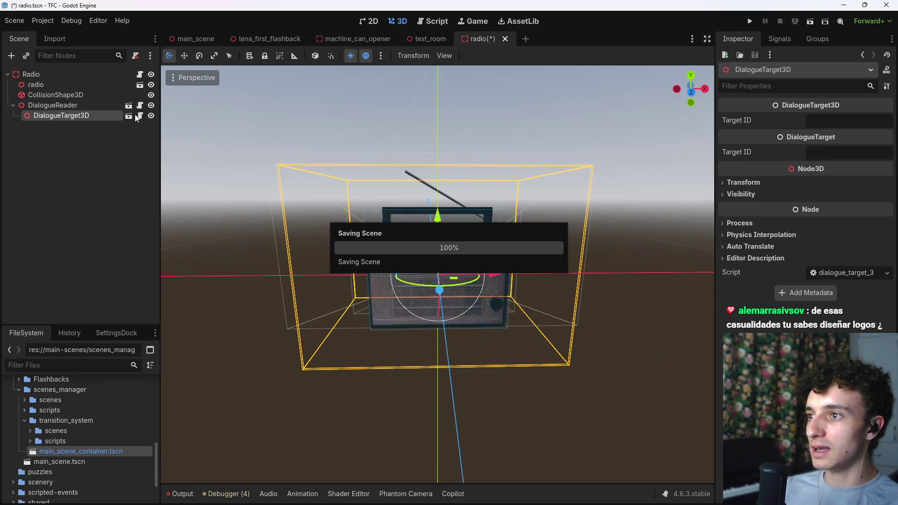
{"action": "left_click", "coordinate": [139, 116]}
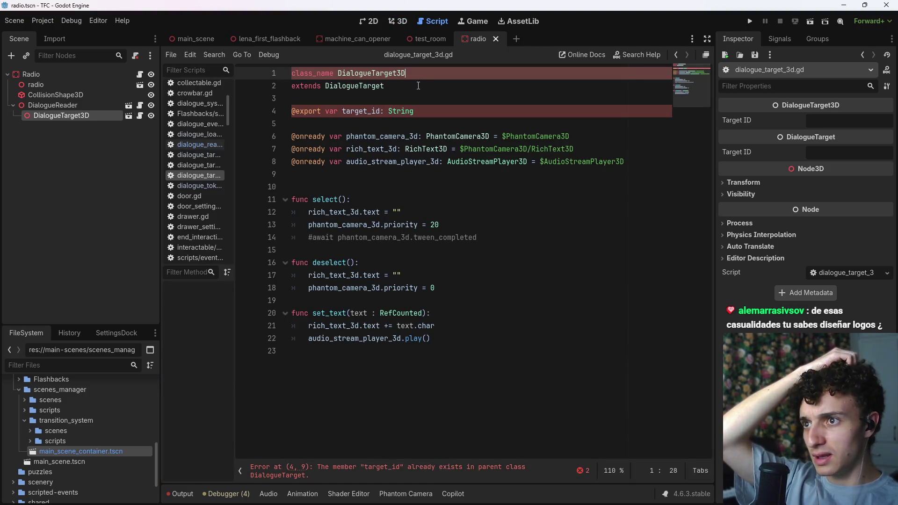
{"action": "left_click_drag", "start_coordinate": [418, 111], "coordinate": [258, 121]}
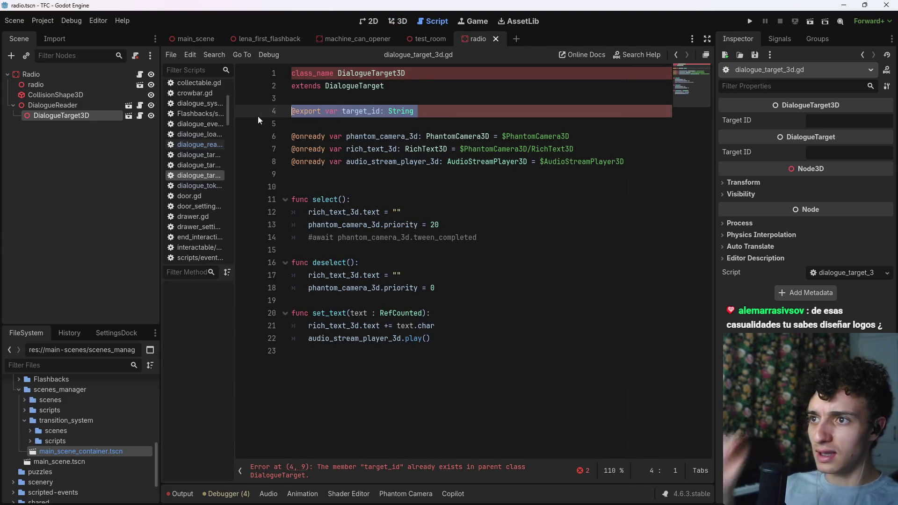
{"action": "key", "text": "Delete"}
{"action": "key", "text": "Delete"}
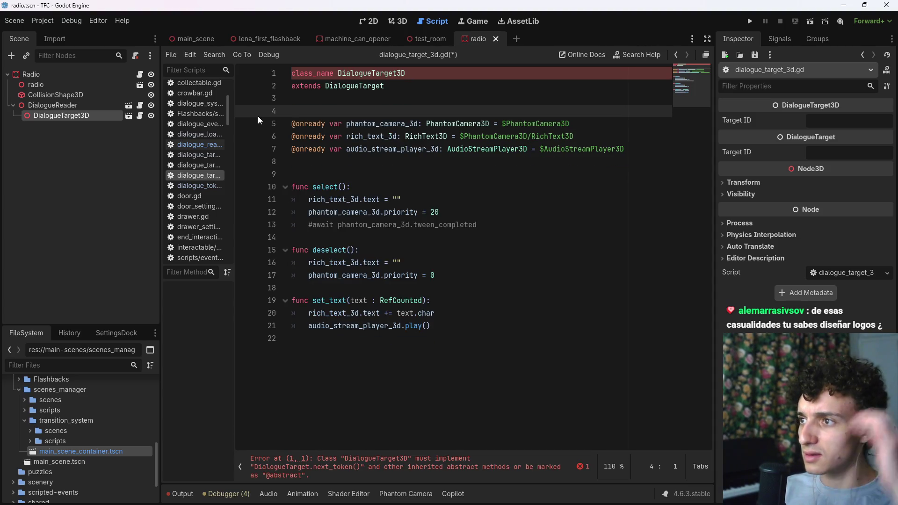
{"action": "left_click", "coordinate": [423, 124]}
{"action": "left_click", "coordinate": [427, 71]}
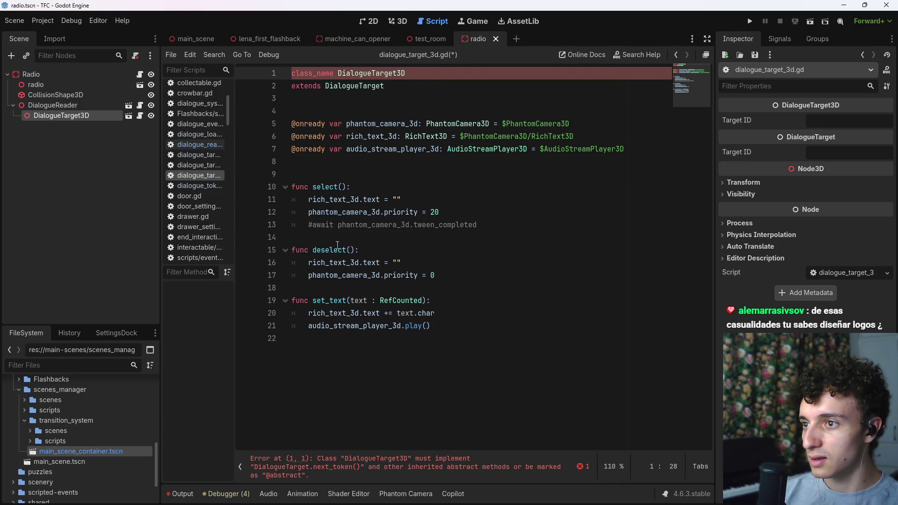
- Add a next_token() function containing pass at the end of the script, then save
{"action": "left_click", "coordinate": [428, 339]}
{"action": "key", "text": "Return"}
{"action": "type", "text": "func "}
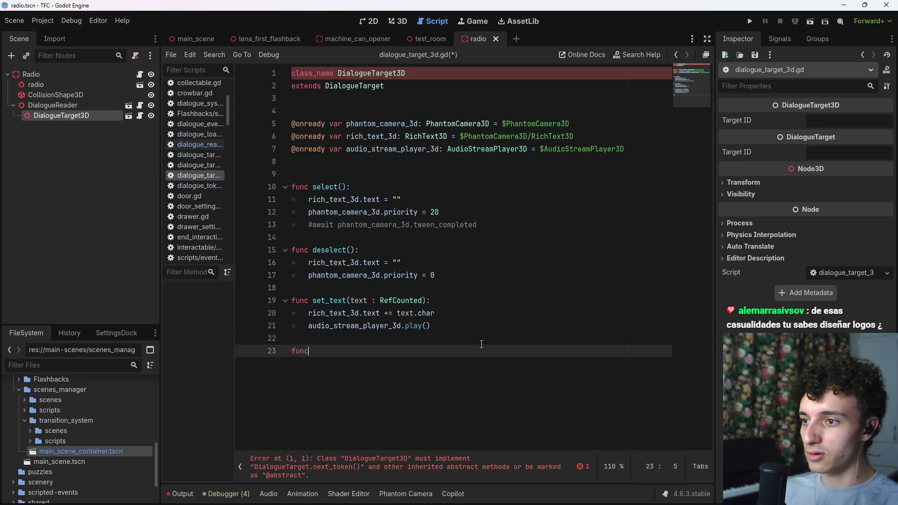
{"action": "type", "text": "ne"}
{"action": "key", "text": "Return"}
{"action": "key", "text": "Return"}
{"action": "type", "text": "pass"}
{"action": "key", "text": "ctrl+s"}
{"action": "left_click_drag", "start_coordinate": [325, 364], "coordinate": [304, 365]}
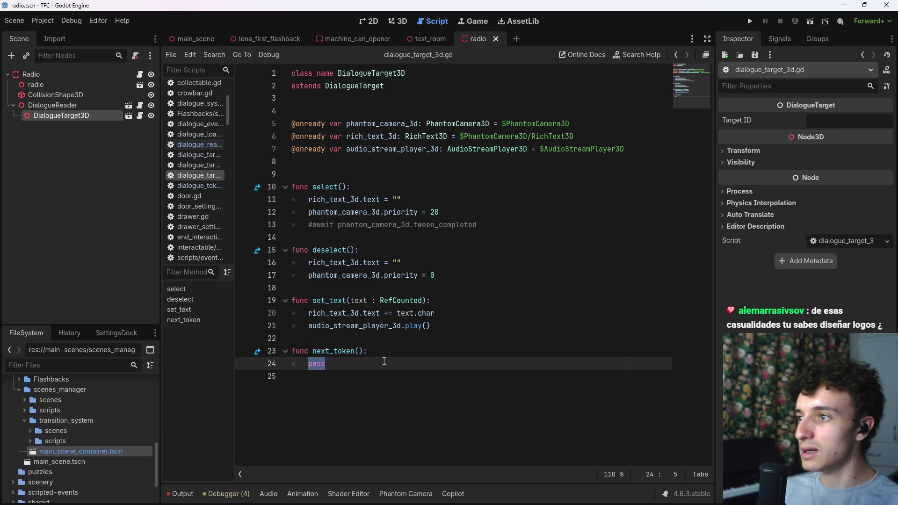
- Make DialogueTarget3D's children editable and move it along Z away from the radio
{"action": "right_click", "coordinate": [89, 119]}
{"action": "left_click", "coordinate": [154, 385]}
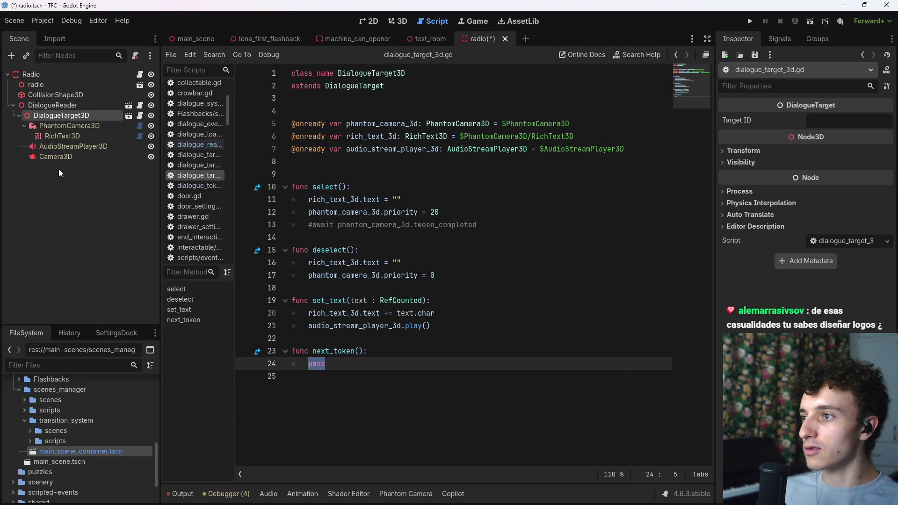
{"action": "left_click", "coordinate": [401, 21]}
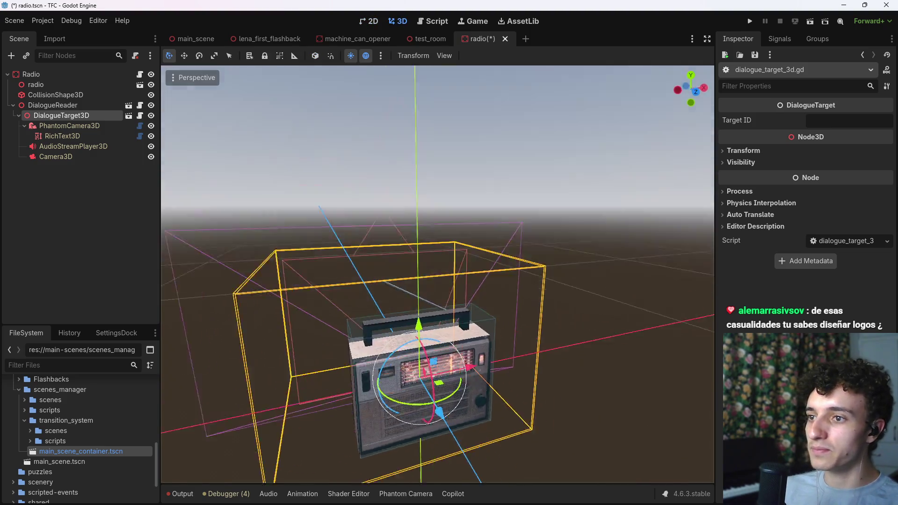
{"action": "key", "text": "f"}
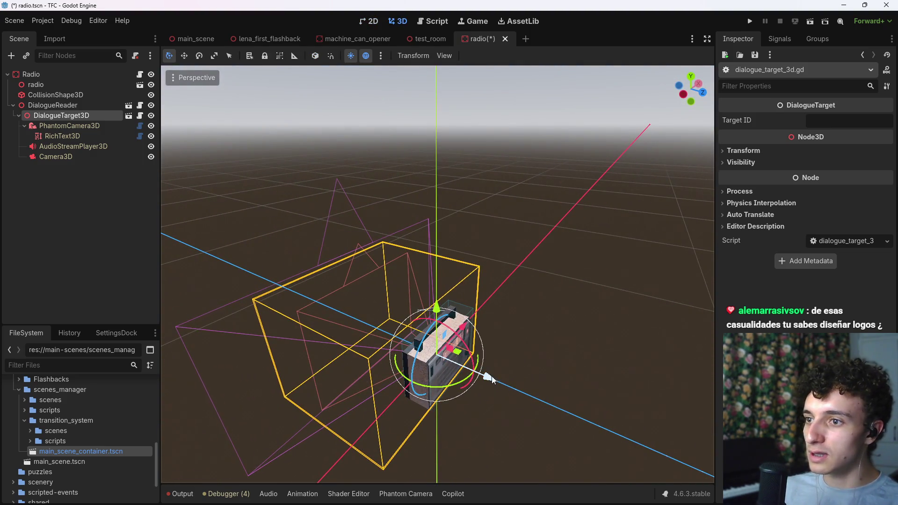
{"action": "left_click_drag", "start_coordinate": [492, 376], "coordinate": [705, 431]}
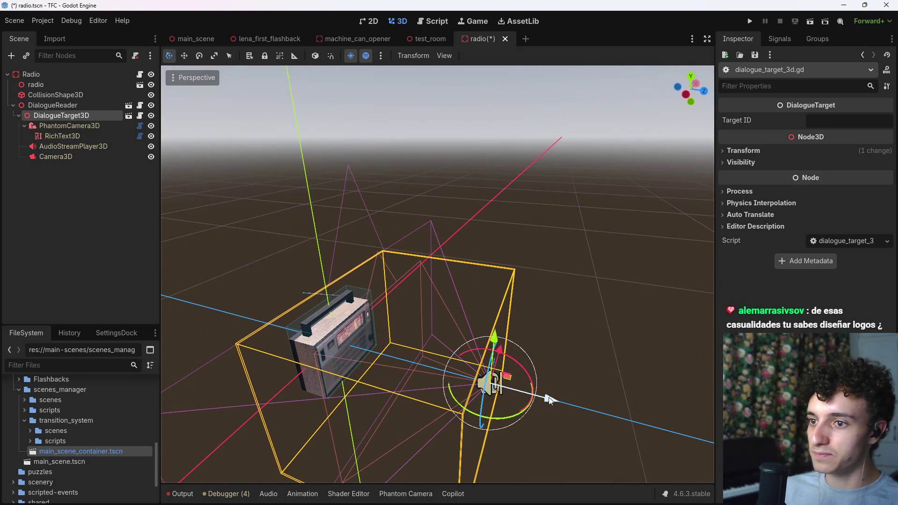
{"action": "left_click_drag", "start_coordinate": [549, 398], "coordinate": [581, 401]}
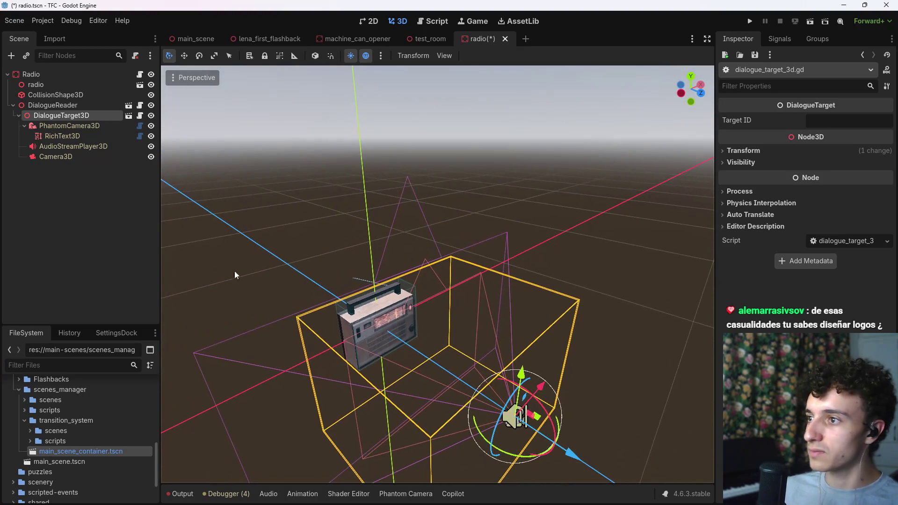
- Inspect the PhantomCamera3D, RichText3D, Camera3D and AudioStreamPlayer3D children, toggling their visibility
{"action": "left_click", "coordinate": [78, 125]}
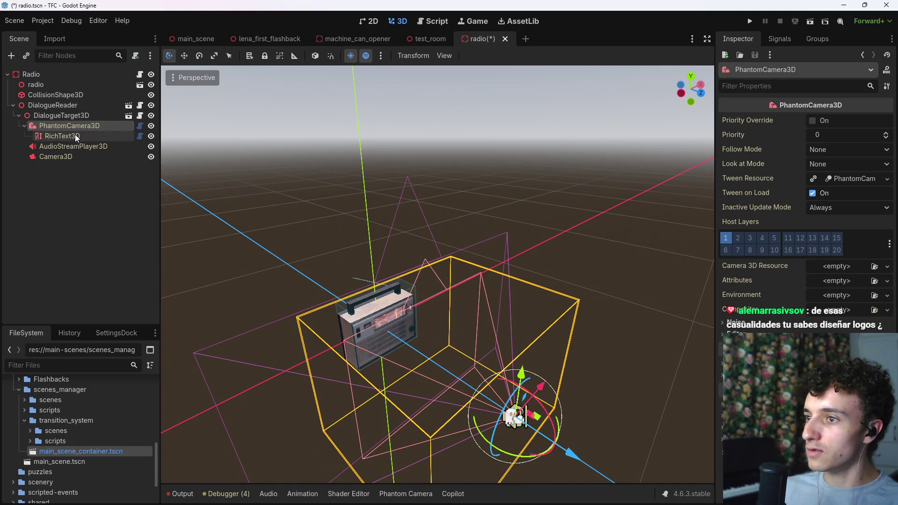
{"action": "left_click", "coordinate": [69, 136]}
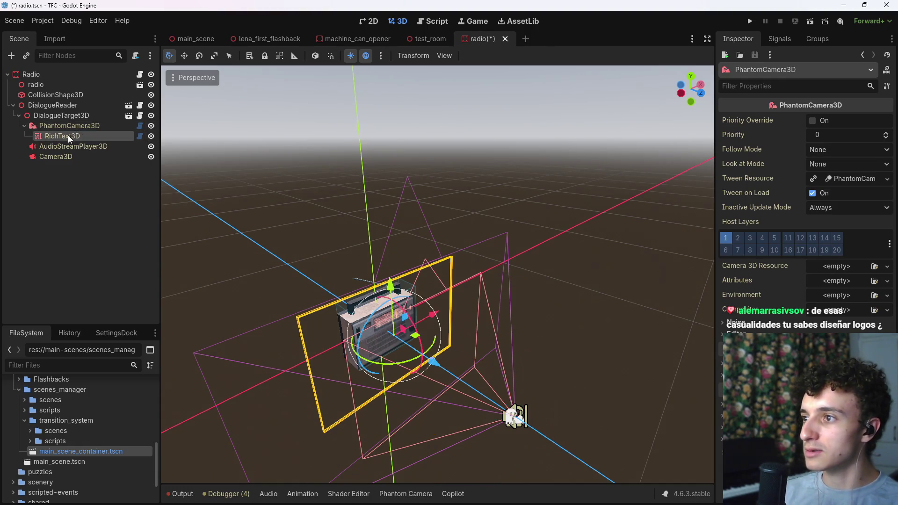
{"action": "left_click", "coordinate": [152, 138]}
{"action": "left_click", "coordinate": [151, 136]}
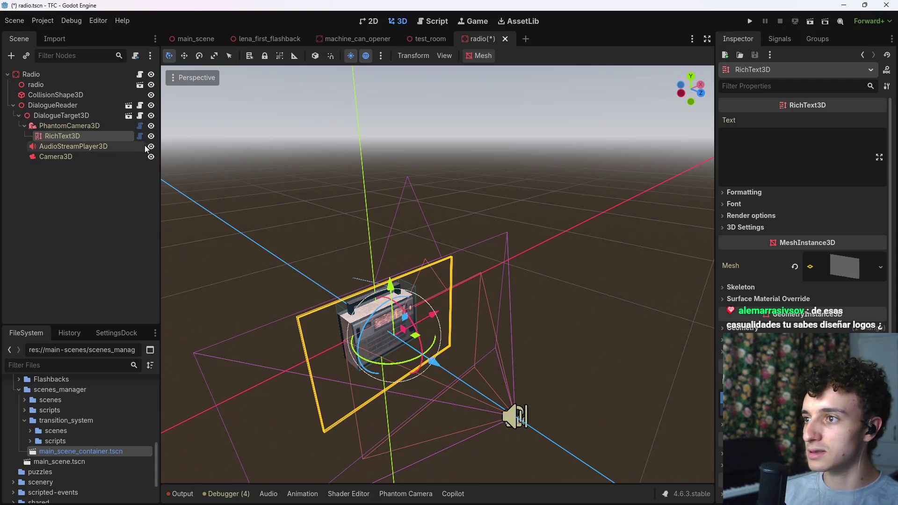
{"action": "left_click", "coordinate": [151, 125]}
{"action": "left_click", "coordinate": [151, 126]}
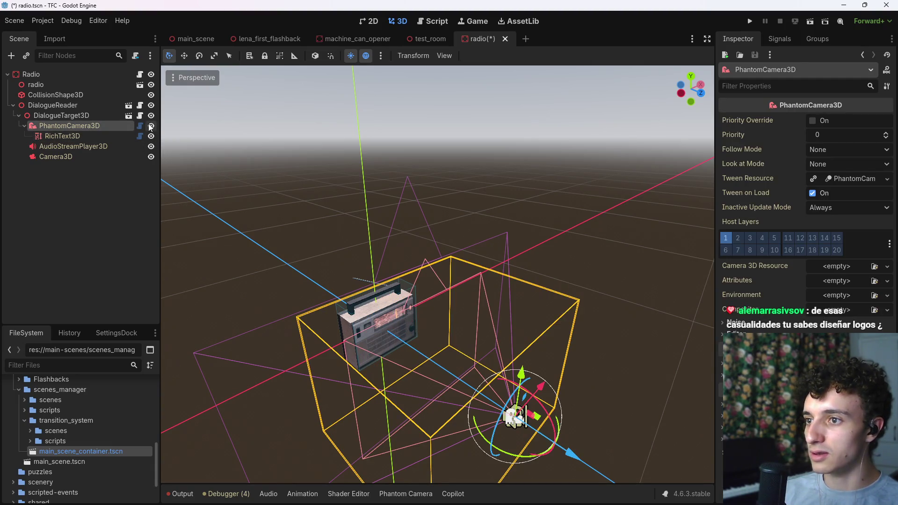
{"action": "left_click", "coordinate": [91, 159]}
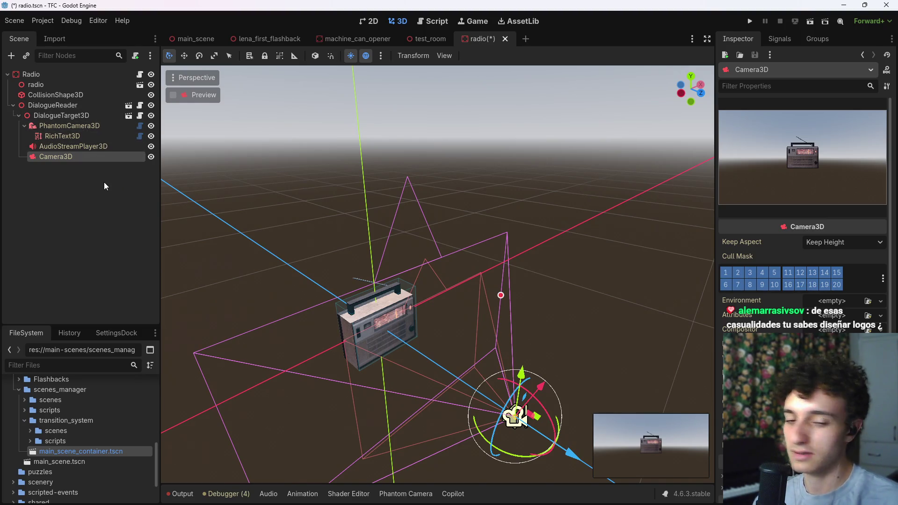
{"action": "left_click", "coordinate": [101, 145]}
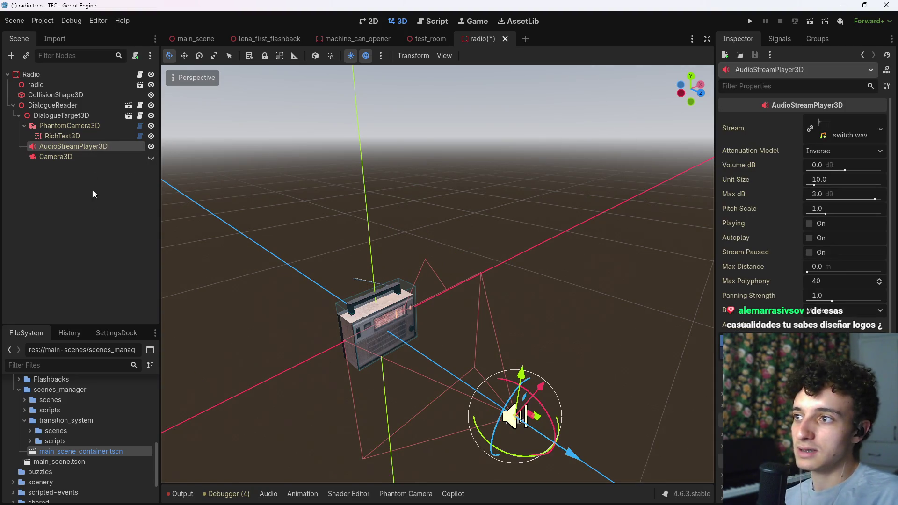
{"action": "left_click", "coordinate": [74, 135]}
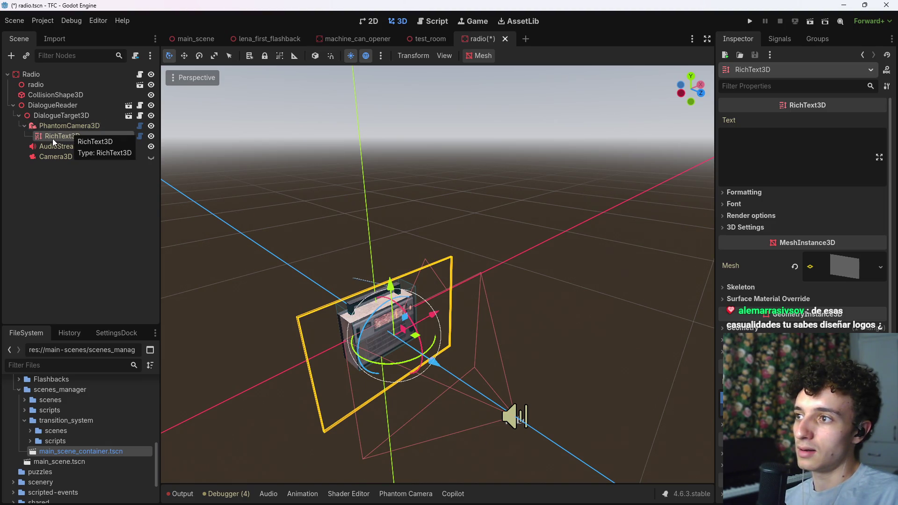
{"action": "left_click", "coordinate": [129, 115]}
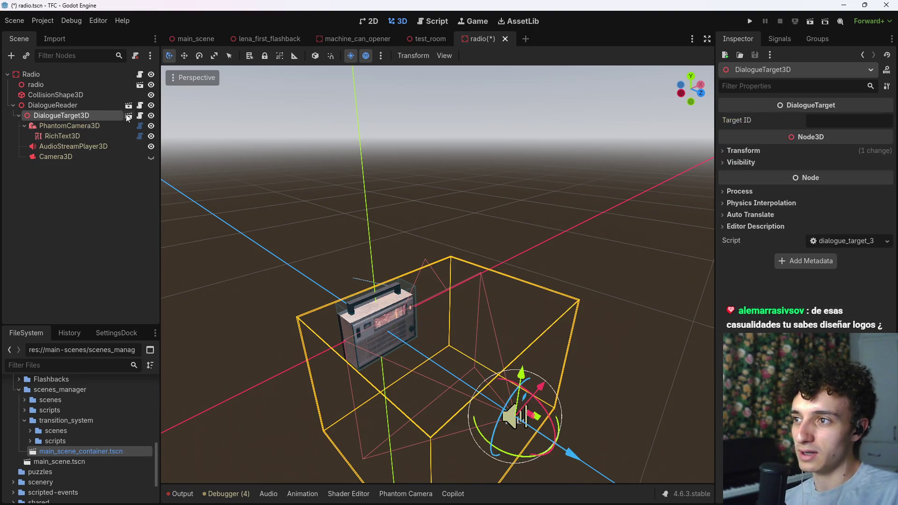
- Move RichText3D directly under DialogueTarget3D, rename it Label, and save the scene
{"action": "left_click", "coordinate": [140, 74]}
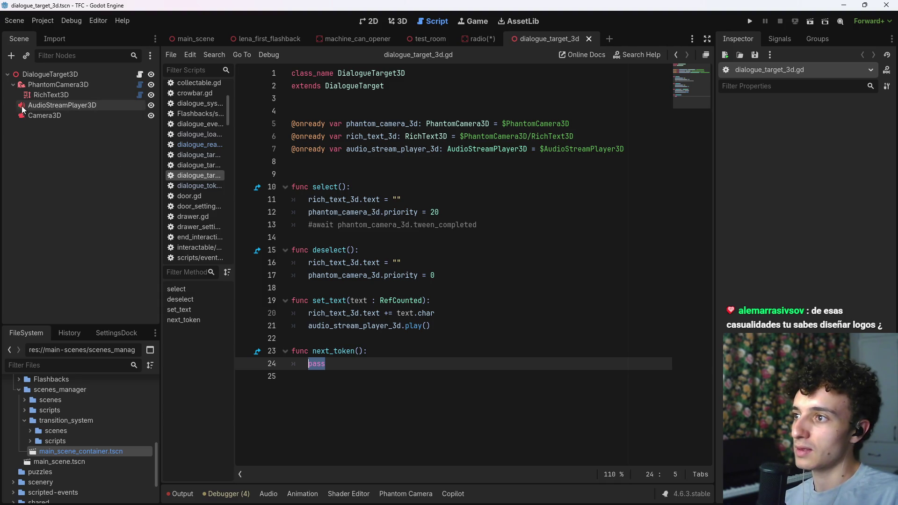
{"action": "left_click_drag", "start_coordinate": [54, 95], "coordinate": [49, 80]}
{"action": "type", "text": "label"}
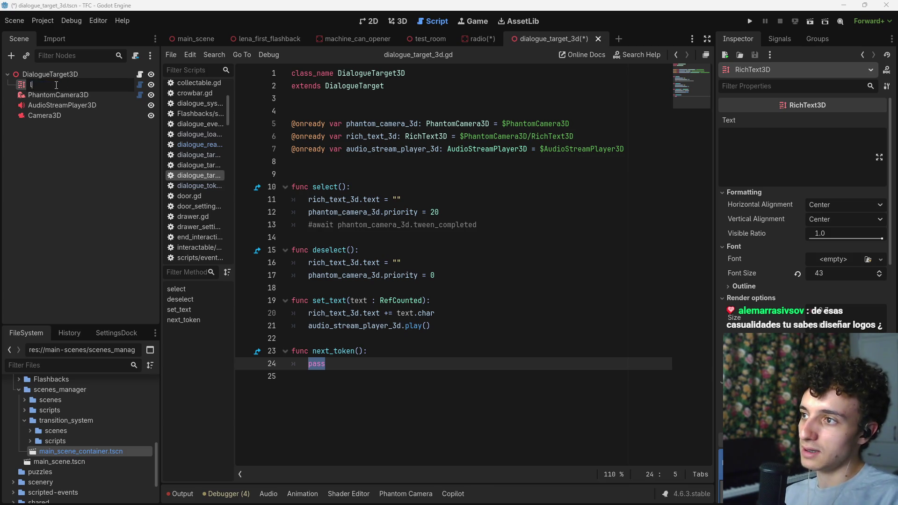
{"action": "key", "text": "Return"}
{"action": "type", "text": "Labve"}
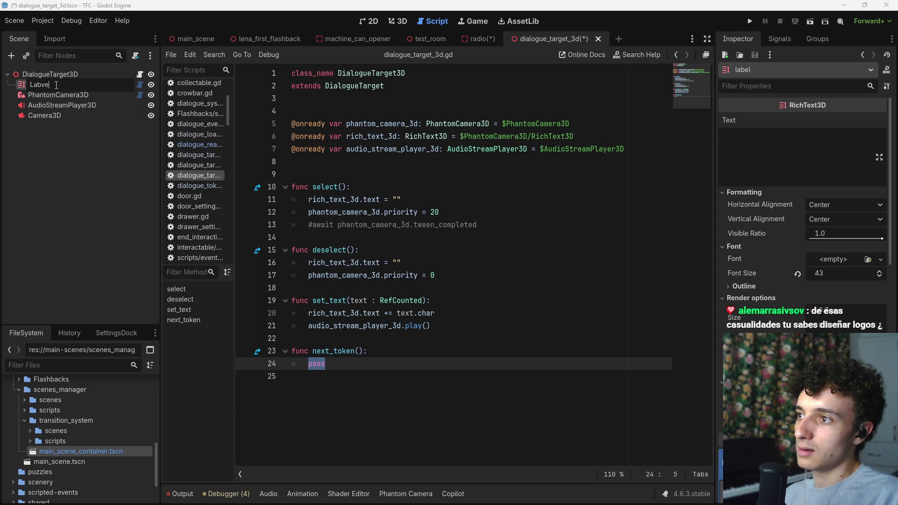
{"action": "key", "text": "BackSpace"}
{"action": "key", "text": "BackSpace"}
{"action": "type", "text": "el"}
{"action": "key", "text": "Return"}
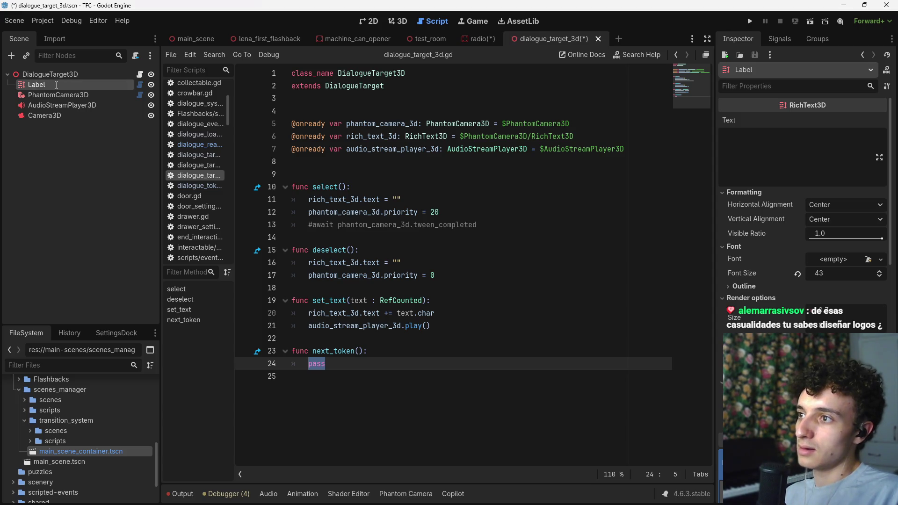
{"action": "key", "text": "ctrl+s"}
- Remove the ': RichTextLabel' type hint from line 6 of dialogue_target.gd and save
{"action": "left_click", "coordinate": [383, 88], "text": "ctrl"}
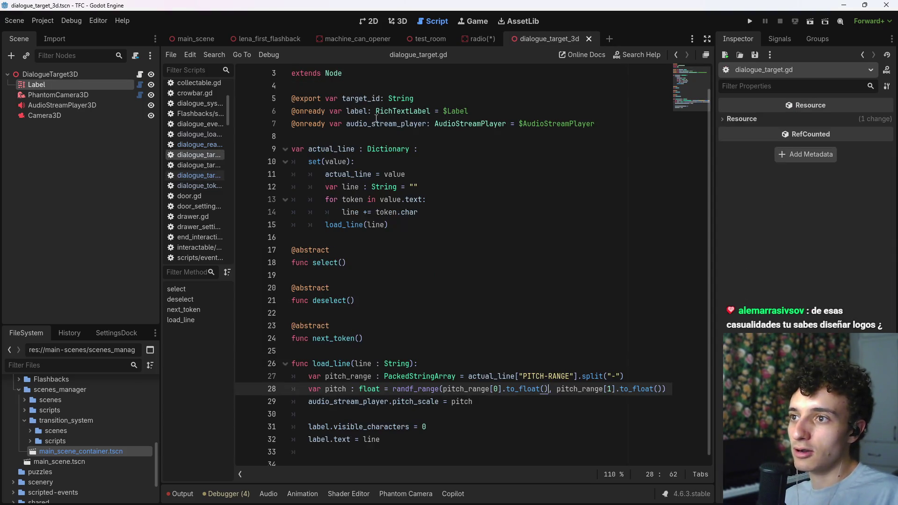
{"action": "left_click", "coordinate": [355, 111]}
{"action": "left_click", "coordinate": [418, 111]}
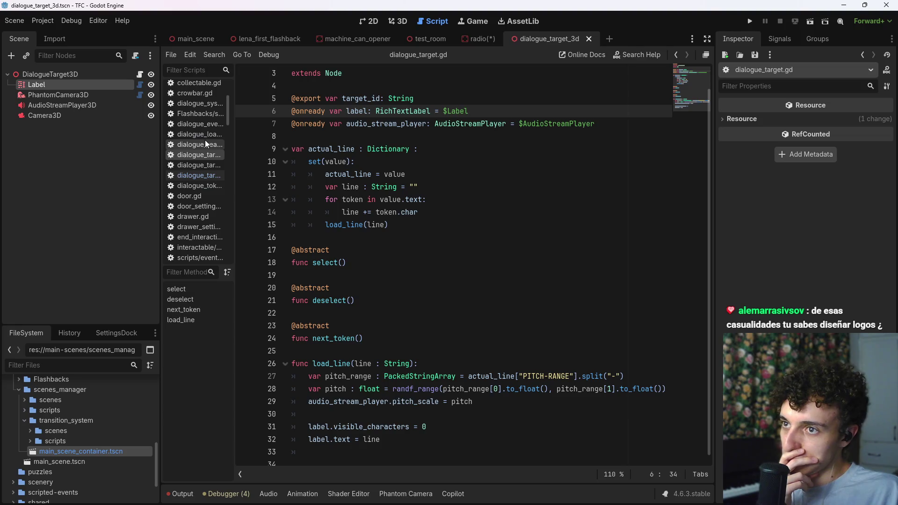
{"action": "left_click_drag", "start_coordinate": [430, 111], "coordinate": [375, 112]}
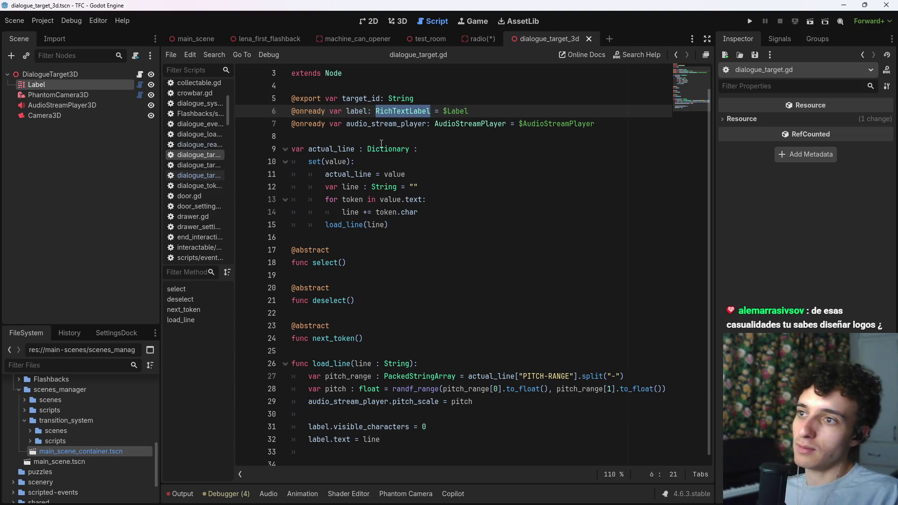
{"action": "key", "text": "BackSpace"}
{"action": "key", "text": "BackSpace"}
{"action": "key", "text": "BackSpace"}
{"action": "key", "text": "ctrl+s"}
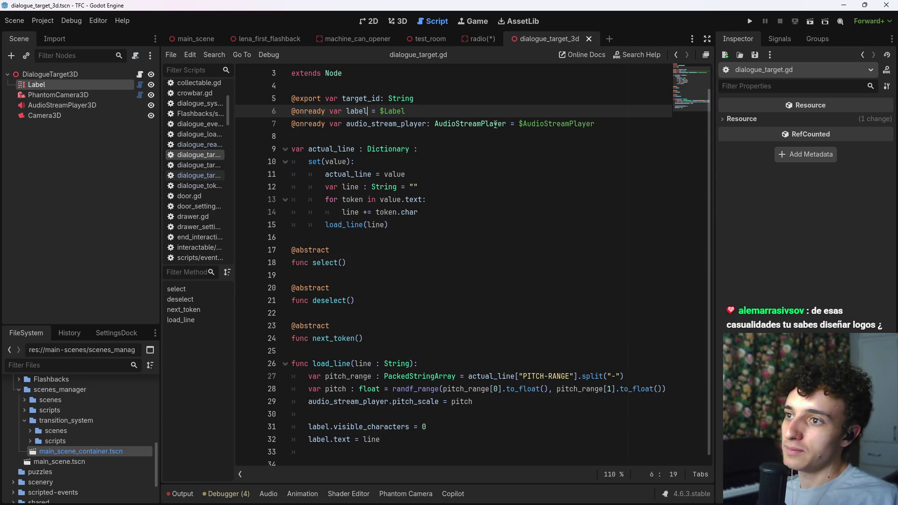
- Resave dialogue_target_3d.gd and view the scene in 3D with Label selected
{"action": "left_click", "coordinate": [139, 75]}
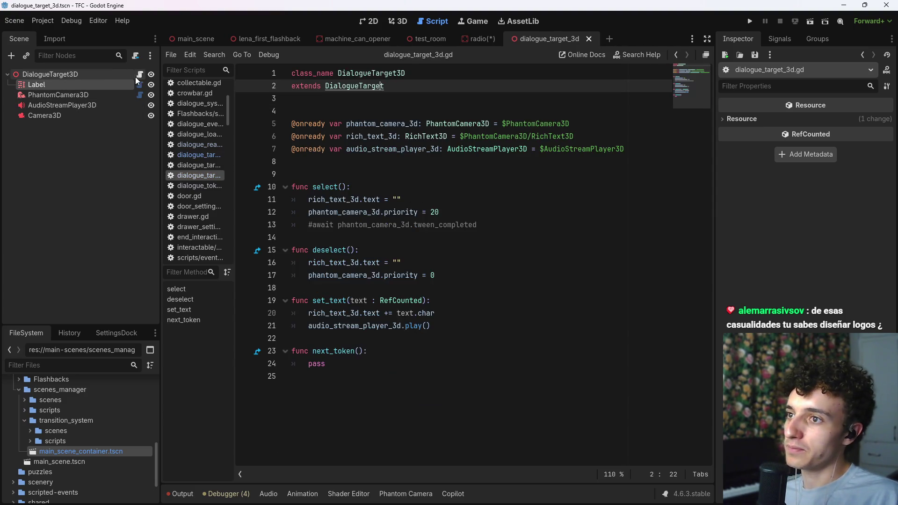
{"action": "key", "text": "ctrl+s"}
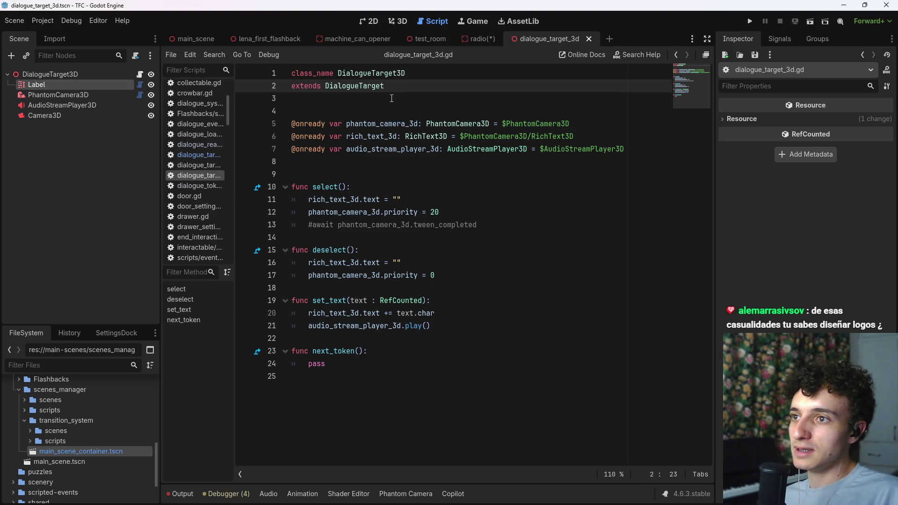
{"action": "left_click", "coordinate": [363, 86], "text": "ctrl"}
{"action": "left_click", "coordinate": [676, 55]}
{"action": "key", "text": "ctrl+s"}
{"action": "left_click", "coordinate": [47, 85]}
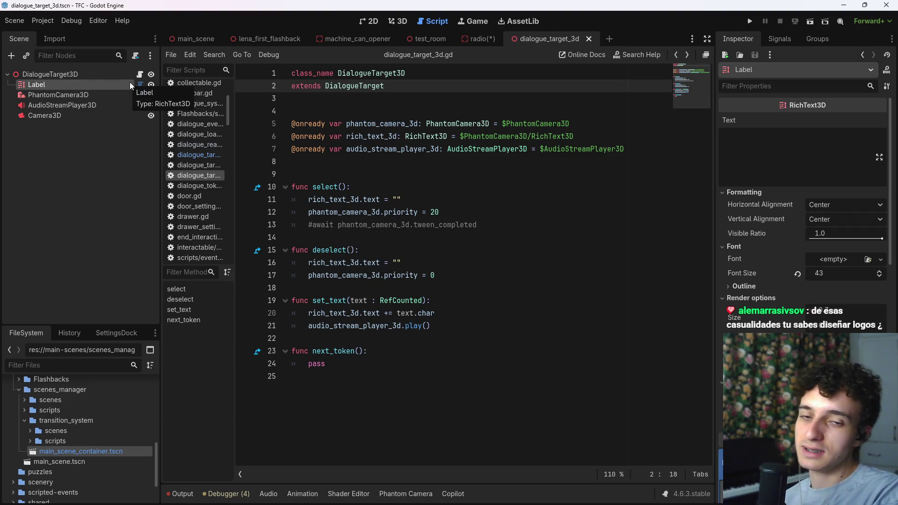
{"action": "left_click", "coordinate": [403, 21]}
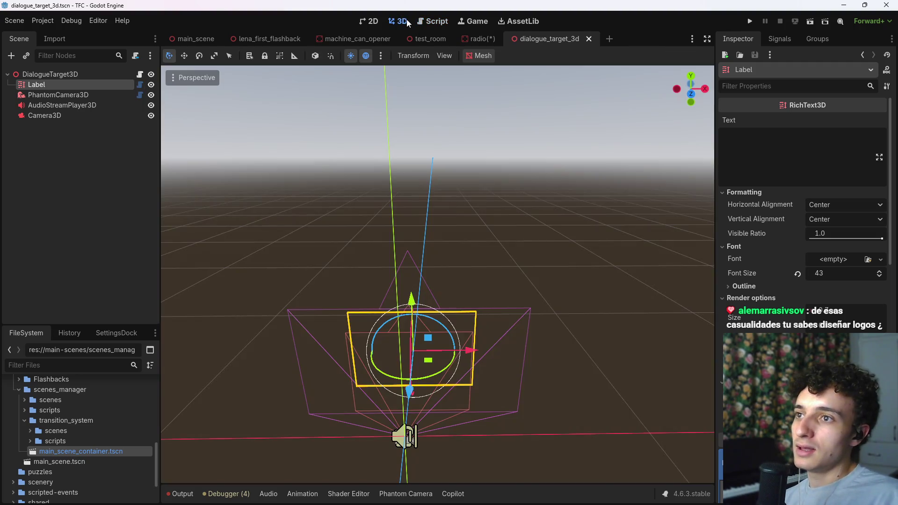
- Give the Label placeholder text 'asdasdasdasdassdas' in its Text field
{"action": "left_click", "coordinate": [68, 125]}
{"action": "left_click", "coordinate": [74, 94]}
{"action": "left_click", "coordinate": [66, 106]}
{"action": "left_click", "coordinate": [64, 115]}
{"action": "left_click", "coordinate": [61, 85]}
{"action": "left_click", "coordinate": [753, 167]}
{"action": "type", "text": "asdasdasd"}
{"action": "key", "text": "ctrl+a"}
{"action": "key", "text": "BackSpace"}
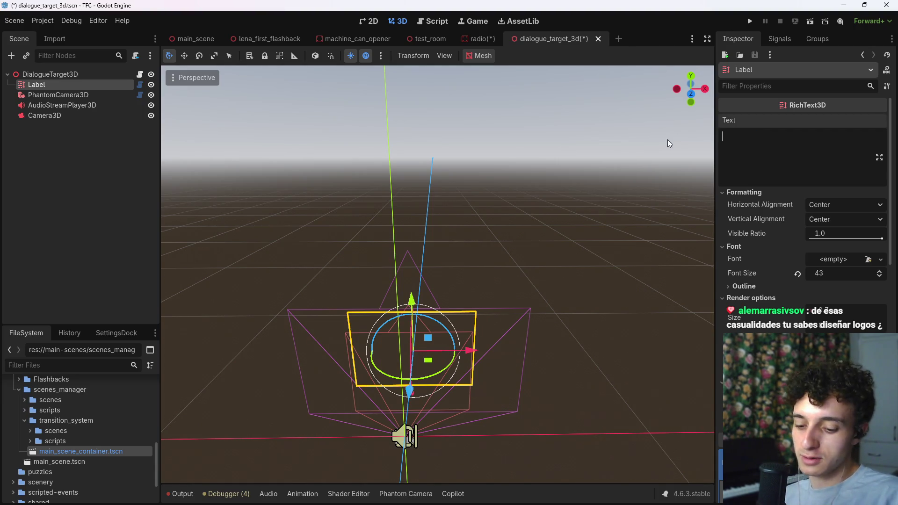
{"action": "type", "text": "color"}
{"action": "key", "text": "ctrl+a"}
{"action": "key", "text": "BackSpace"}
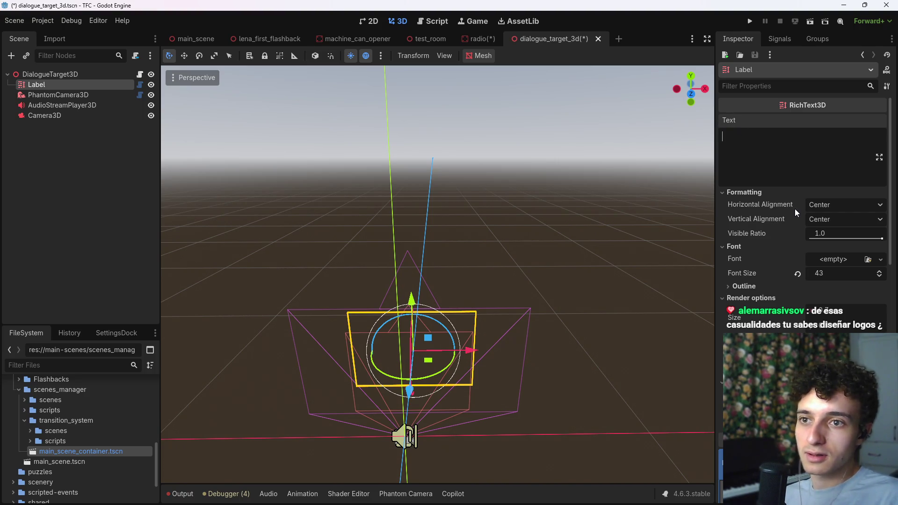
{"action": "type", "text": "asdasdasdasdas"}
{"action": "type", "text": "dassdas"}
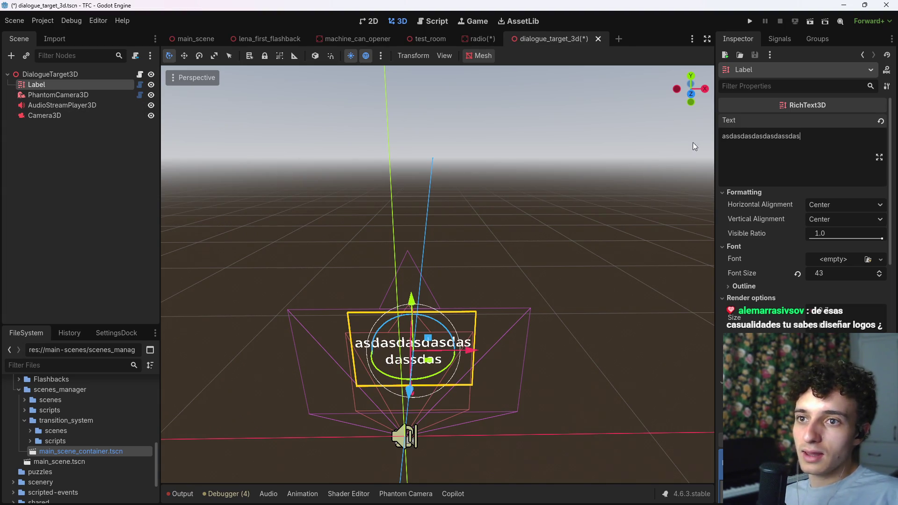
- Left-align the Label text, keep vertical Center, enlarge its size and lower Visible Ratio
{"action": "left_click", "coordinate": [819, 206]}
{"action": "left_click", "coordinate": [838, 223]}
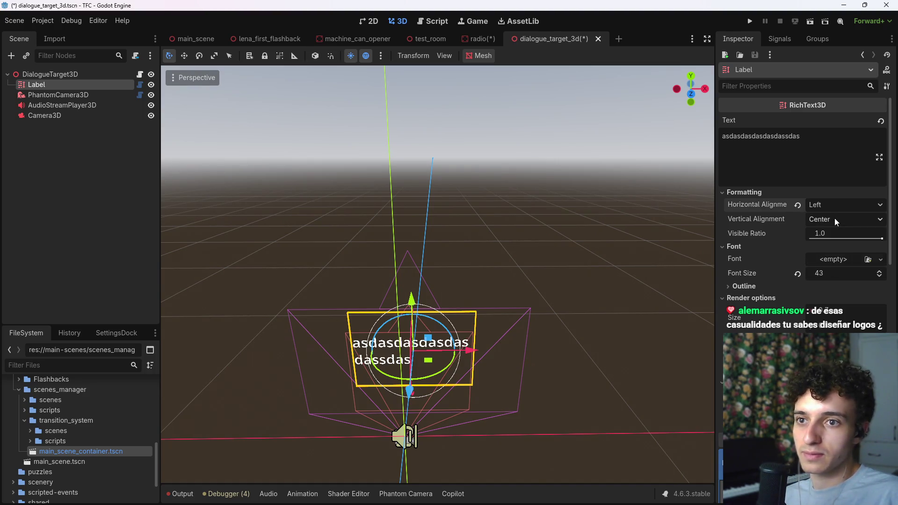
{"action": "left_click", "coordinate": [834, 218]}
{"action": "left_click", "coordinate": [834, 218]}
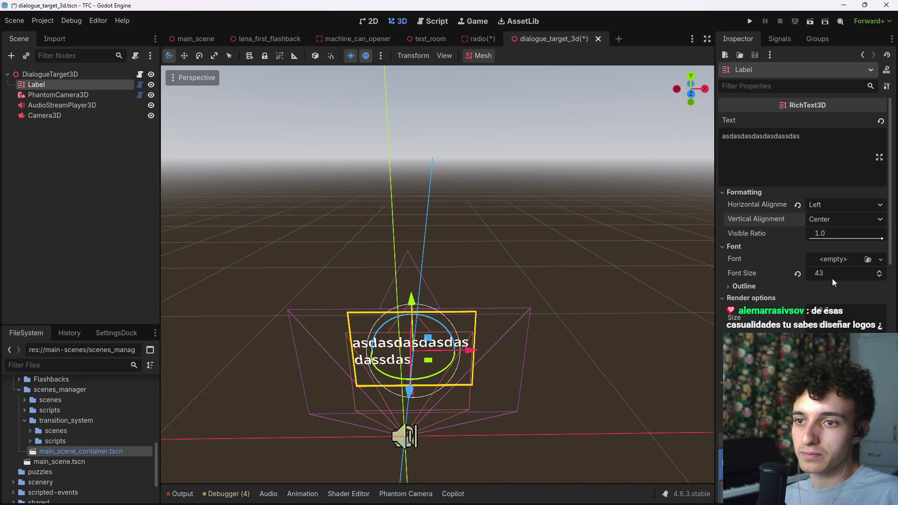
{"action": "mouse_move", "coordinate": [827, 317]}
{"action": "left_mouse_down"}
{"action": "mouse_move", "coordinate": [865, 317]}
{"action": "mouse_move", "coordinate": [823, 314]}
{"action": "left_mouse_up"}
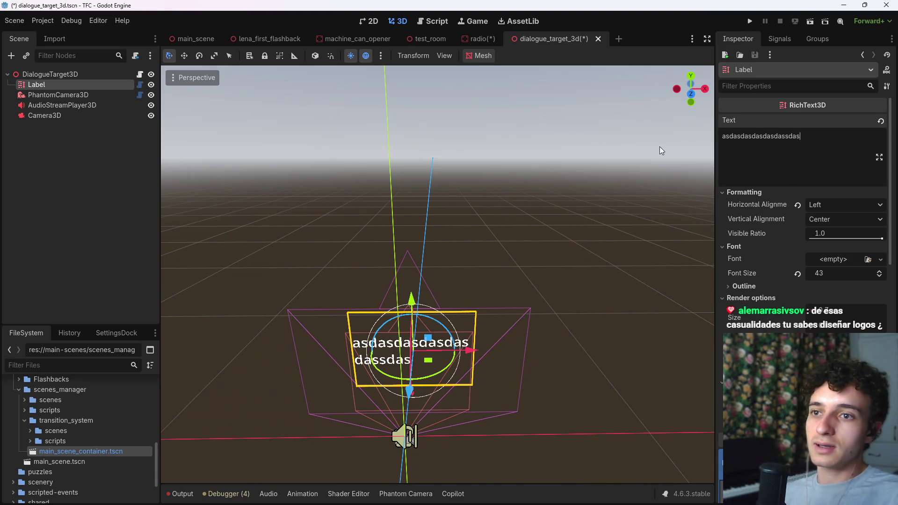
{"action": "mouse_move", "coordinate": [848, 235]}
{"action": "left_mouse_down"}
{"action": "mouse_move", "coordinate": [785, 235]}
{"action": "mouse_move", "coordinate": [841, 235]}
{"action": "left_mouse_up"}
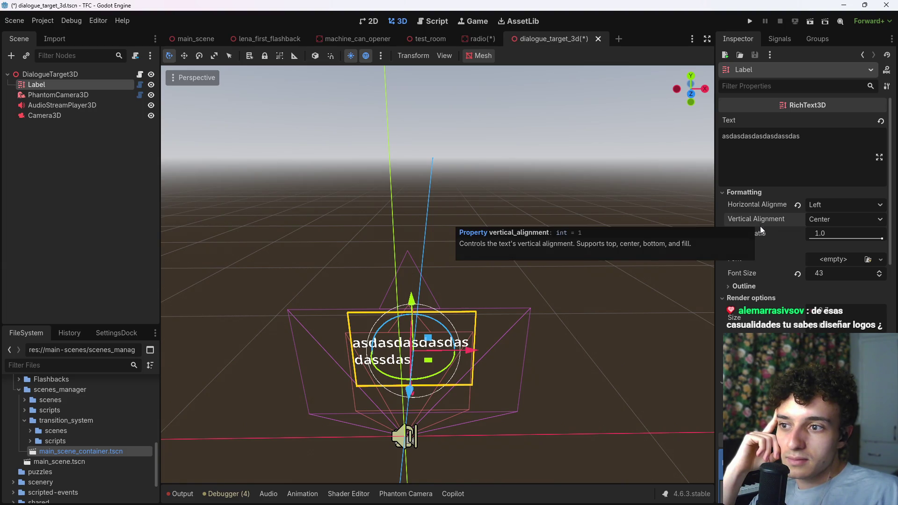
{"action": "scroll", "coordinate": [753, 280], "scroll_direction": "down", "scroll_amount": 10}
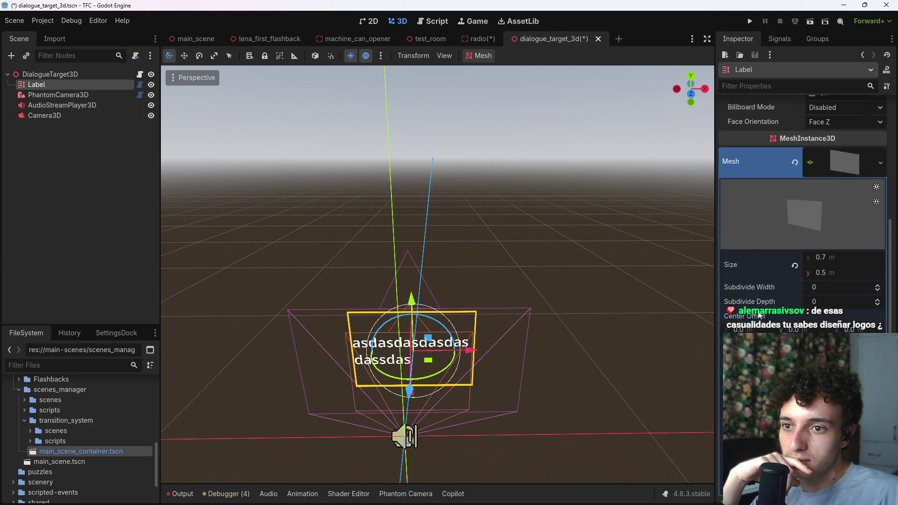
{"action": "scroll", "coordinate": [758, 316], "scroll_direction": "down", "scroll_amount": 8}
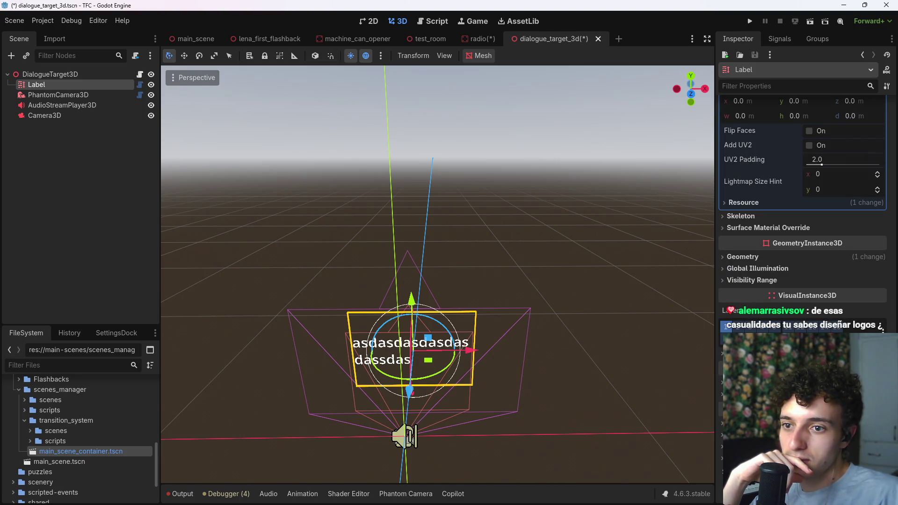
{"action": "scroll", "coordinate": [757, 218], "scroll_direction": "up", "scroll_amount": 20}
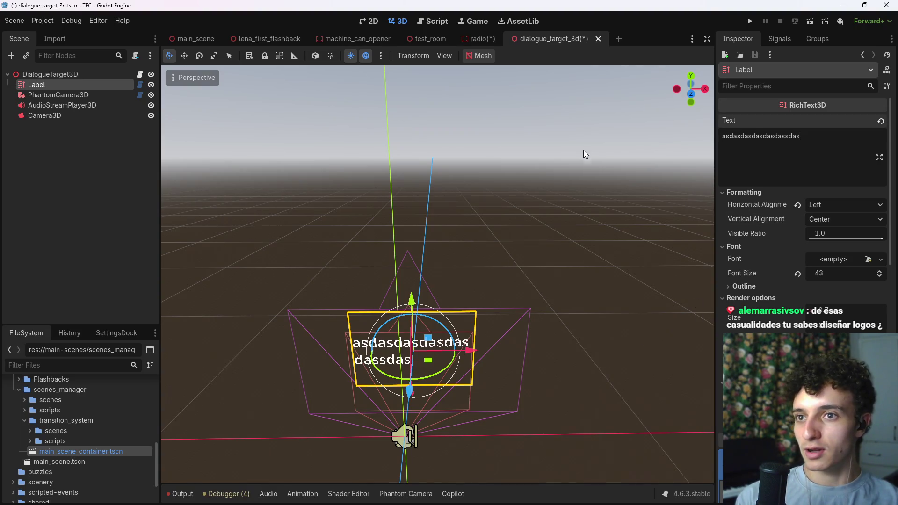
- Open Dialogues.xlsx, copy the Spanish dialogue line in cell H8, and close Excel
{"action": "mouse_move", "coordinate": [537, 472]}
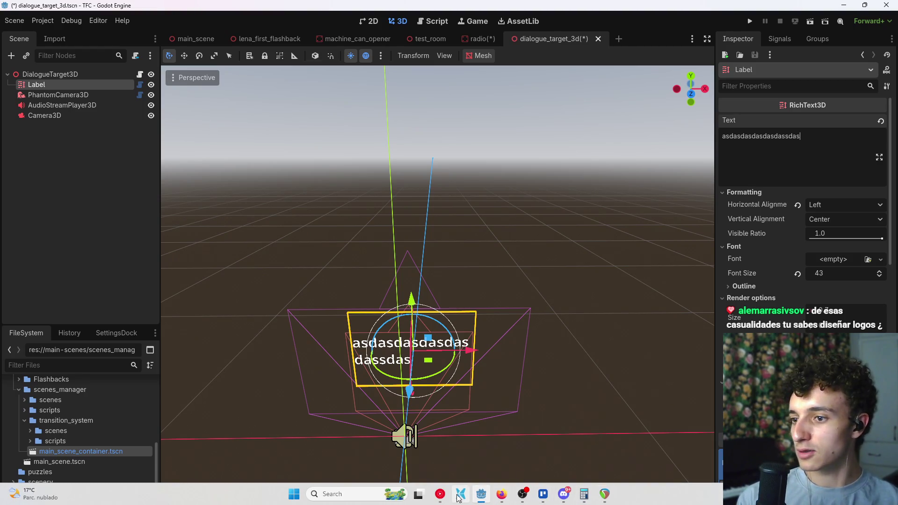
{"action": "left_click", "coordinate": [461, 494]}
{"action": "left_click", "coordinate": [145, 325]}
{"action": "left_click", "coordinate": [293, 337], "text": "ctrl"}
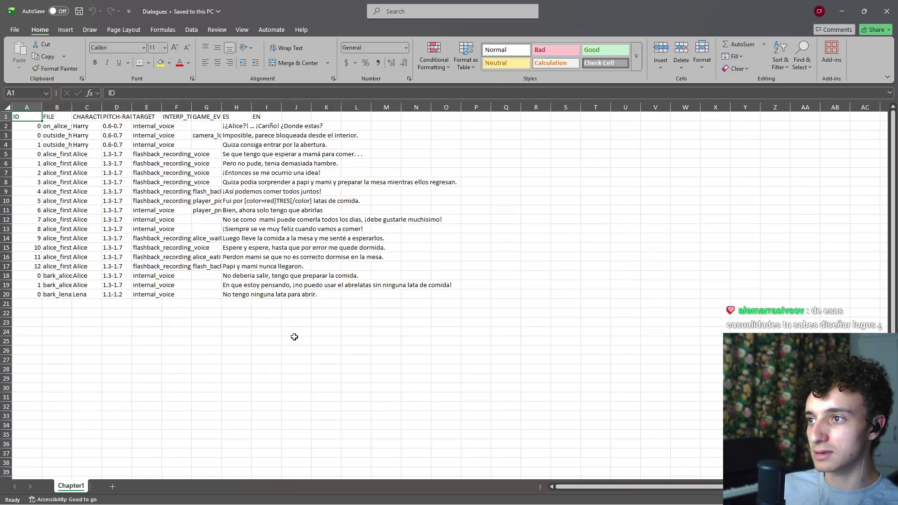
{"action": "left_click", "coordinate": [241, 182]}
{"action": "key", "text": "ctrl+c"}
{"action": "left_click", "coordinate": [891, 8]}
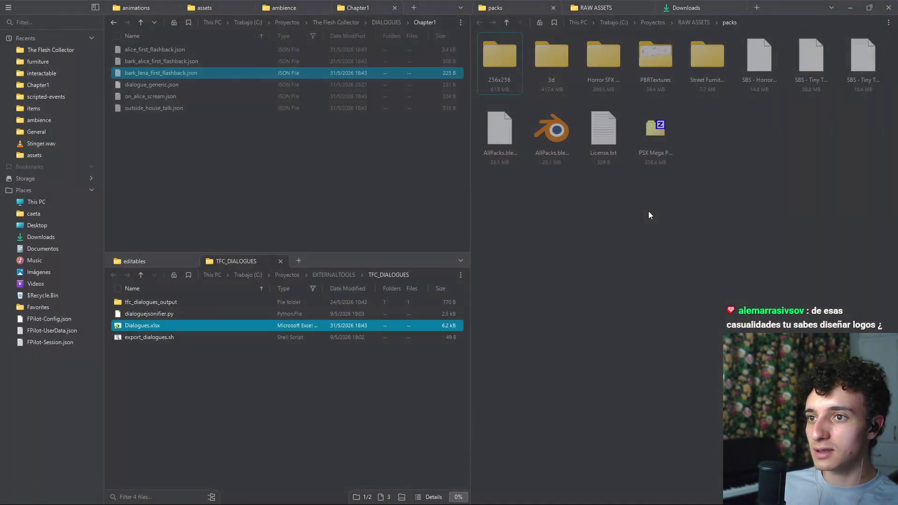
- Replace the Label's text in Godot with the copied dialogue line
{"action": "key", "text": "alt+Tab"}
{"action": "key", "text": "ctrl+a"}
{"action": "key", "text": "ctrl+v"}
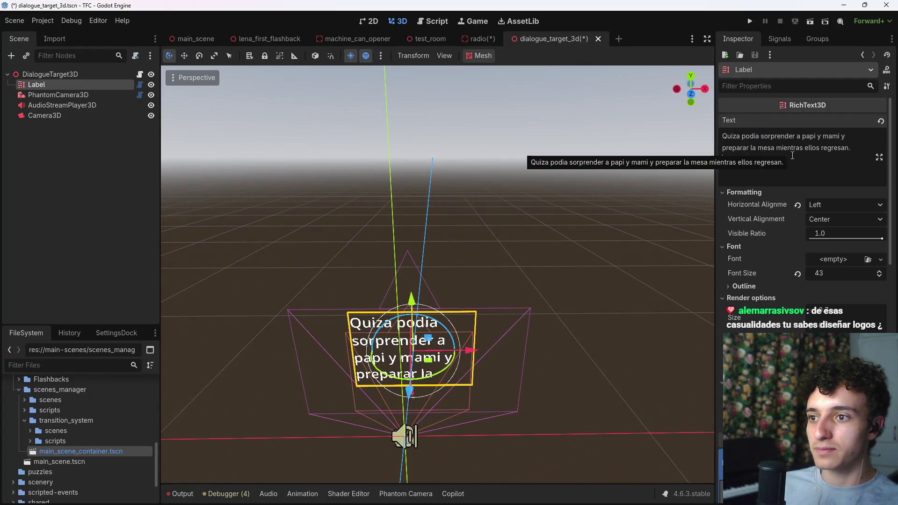
- Widen the Label's render area and drop its font size from 43 to 8 so the line fits on one row
{"action": "mouse_move", "coordinate": [828, 318]}
{"action": "left_mouse_down"}
{"action": "mouse_move", "coordinate": [859, 318]}
{"action": "mouse_move", "coordinate": [828, 312]}
{"action": "left_mouse_up"}
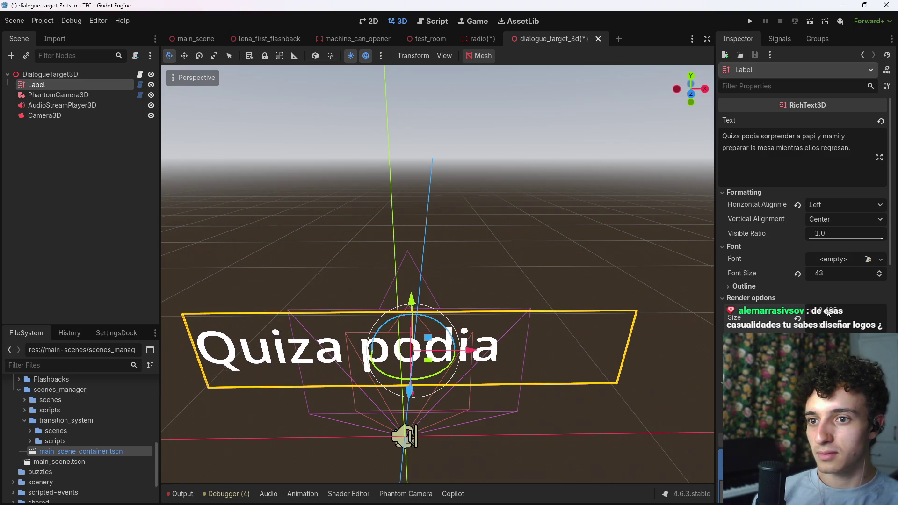
{"action": "left_click_drag", "start_coordinate": [833, 274], "coordinate": [818, 273]}
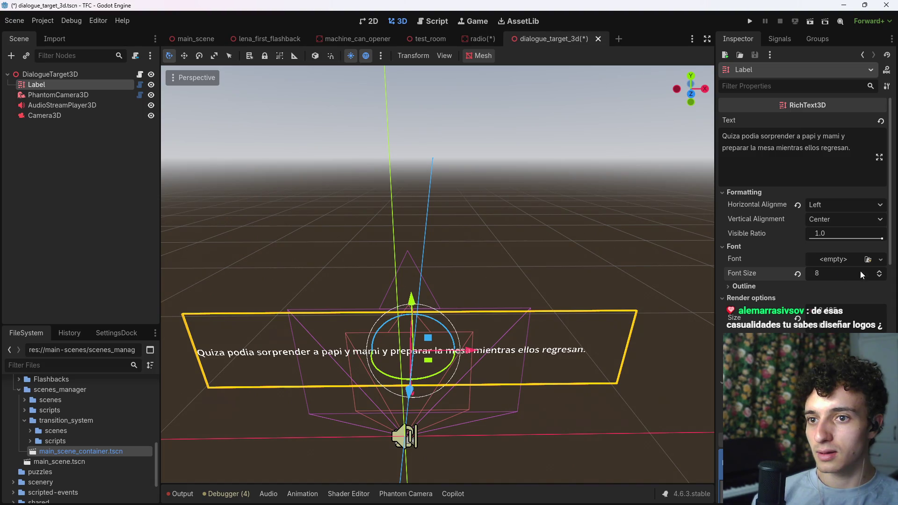
{"action": "left_click", "coordinate": [880, 271]}
{"action": "left_click", "coordinate": [879, 271]}
{"action": "left_click", "coordinate": [879, 276]}
{"action": "left_click", "coordinate": [879, 277]}
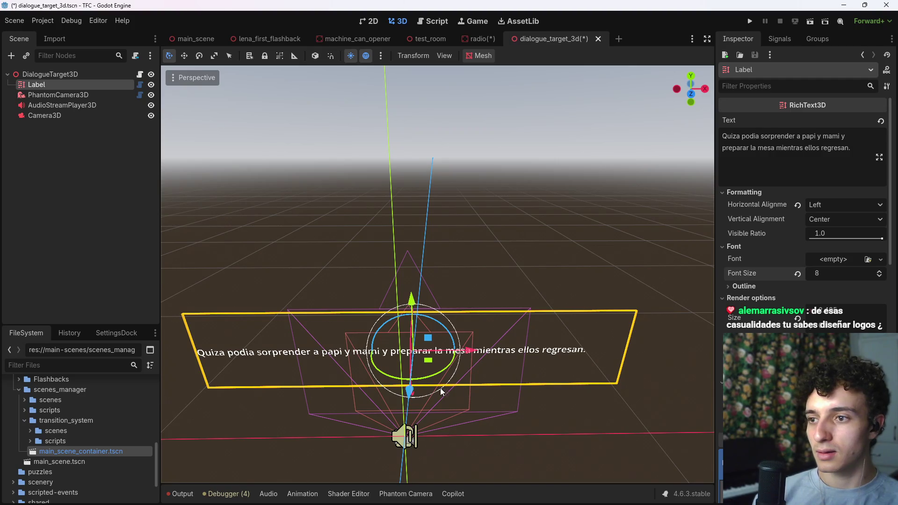
{"action": "left_click", "coordinate": [61, 117]}
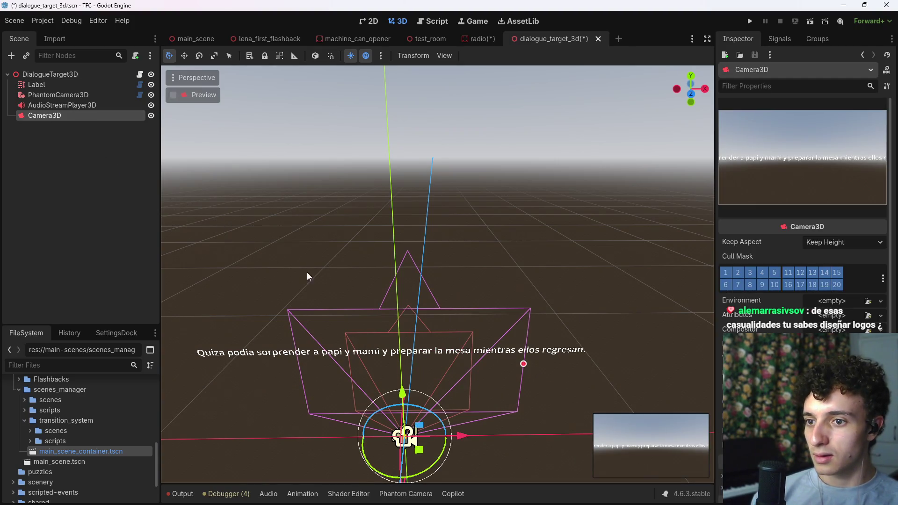
- Shift the Label along X and Z in front of the camera and enlarge the camera preview
{"action": "left_click", "coordinate": [61, 86]}
{"action": "mouse_move", "coordinate": [468, 350]}
{"action": "left_mouse_down"}
{"action": "mouse_move", "coordinate": [597, 350]}
{"action": "mouse_move", "coordinate": [521, 350]}
{"action": "left_mouse_up"}
{"action": "left_click", "coordinate": [45, 115]}
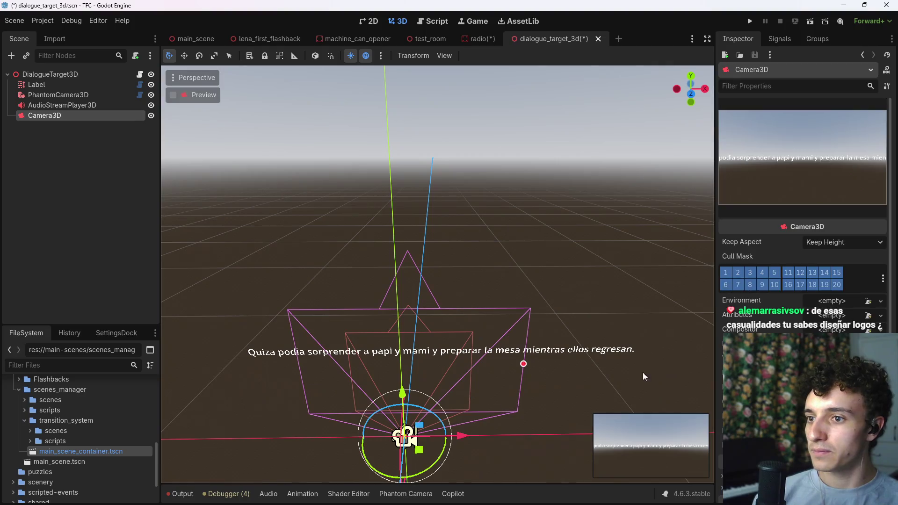
{"action": "left_click_drag", "start_coordinate": [587, 410], "coordinate": [487, 356]}
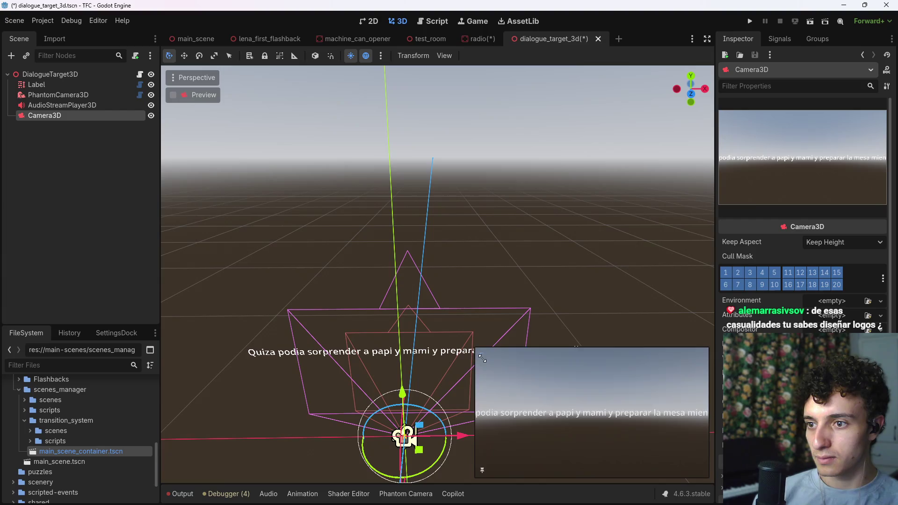
{"action": "left_click", "coordinate": [71, 104]}
{"action": "left_click", "coordinate": [68, 88]}
{"action": "left_click_drag", "start_coordinate": [469, 391], "coordinate": [444, 340]}
- Trim the Label's text to end at 'mesa.', nudge it along X and Z, and save the scene
{"action": "mouse_move", "coordinate": [850, 148]}
{"action": "left_mouse_down"}
{"action": "mouse_move", "coordinate": [717, 150]}
{"action": "mouse_move", "coordinate": [849, 147]}
{"action": "mouse_move", "coordinate": [777, 149]}
{"action": "left_mouse_up"}
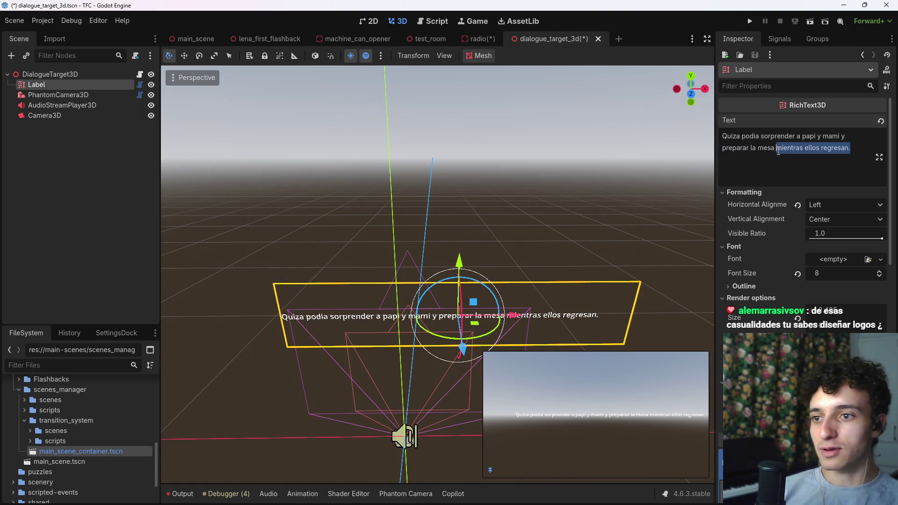
{"action": "type", "text": "."}
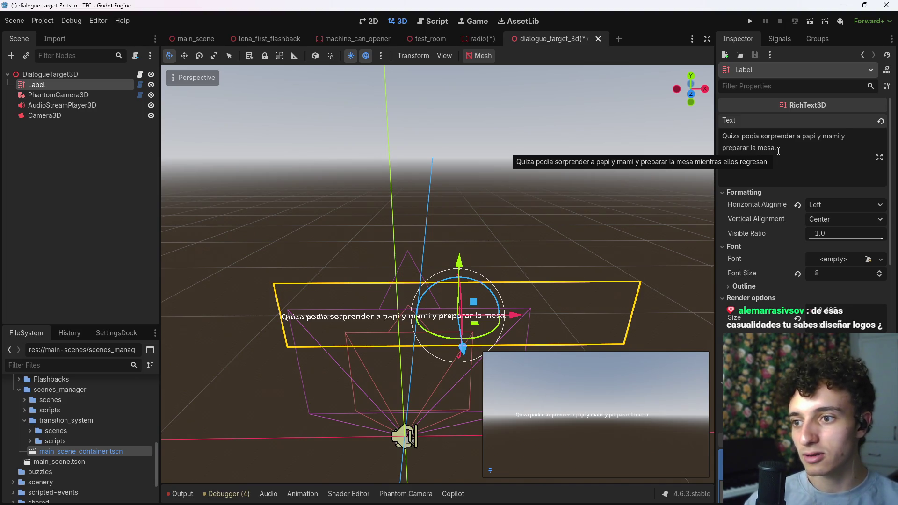
{"action": "left_click_drag", "start_coordinate": [515, 315], "coordinate": [587, 320]}
{"action": "left_click_drag", "start_coordinate": [555, 346], "coordinate": [559, 346]}
{"action": "key", "text": "ctrl+s"}
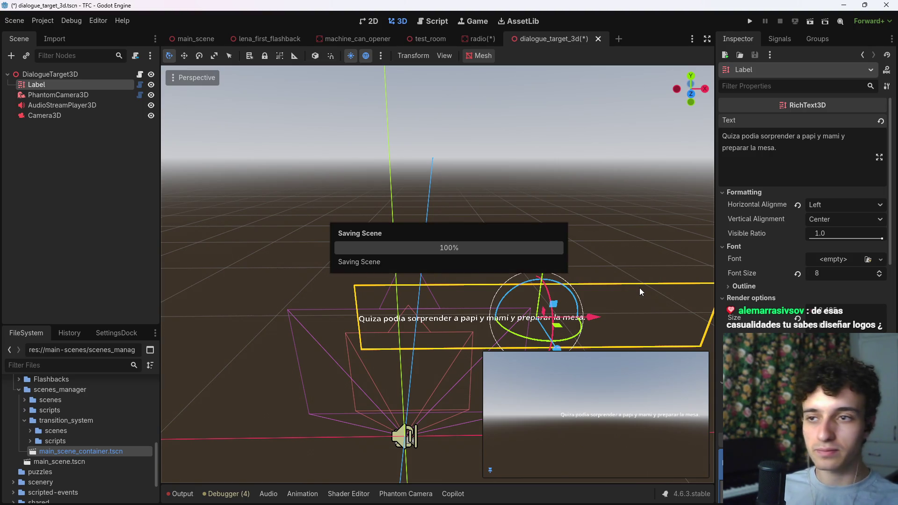
{"action": "scroll", "coordinate": [754, 273], "scroll_direction": "down", "scroll_amount": 3}
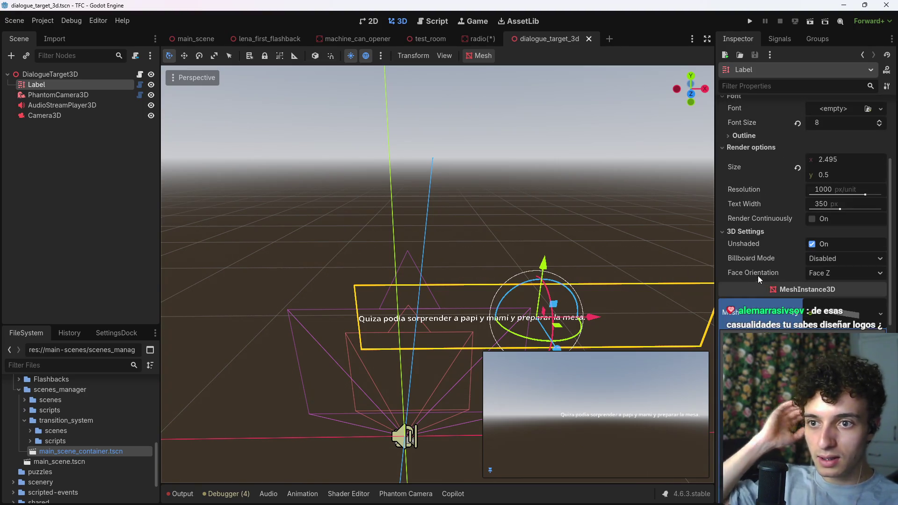
{"action": "left_click", "coordinate": [840, 312]}
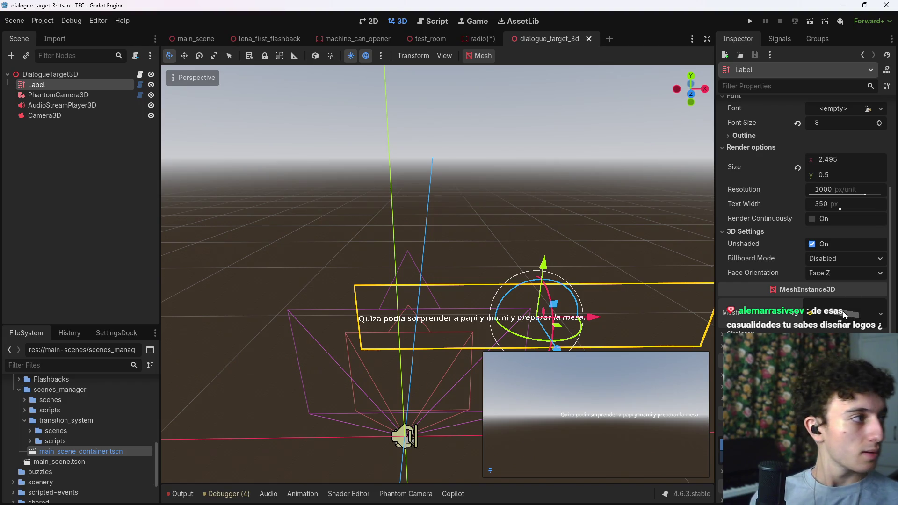
{"action": "double_click", "coordinate": [812, 244]}
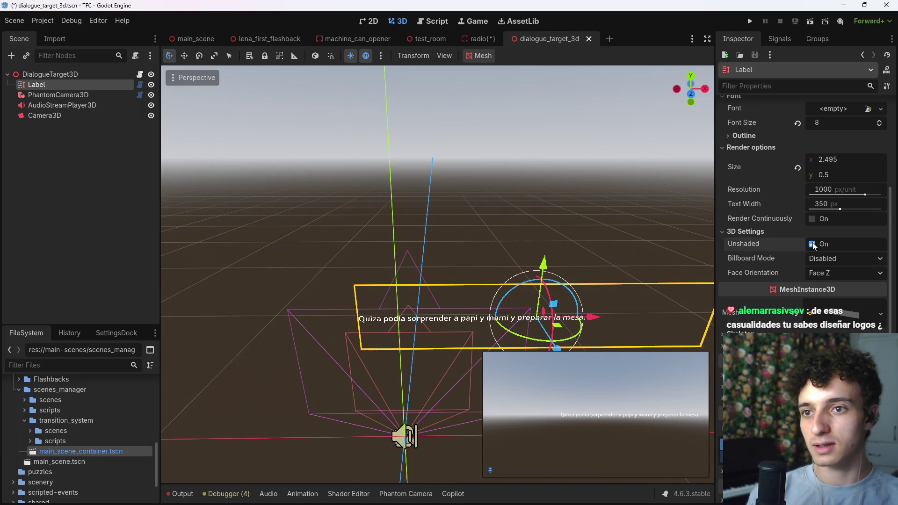
{"action": "scroll", "coordinate": [804, 262], "scroll_direction": "up", "scroll_amount": 3}
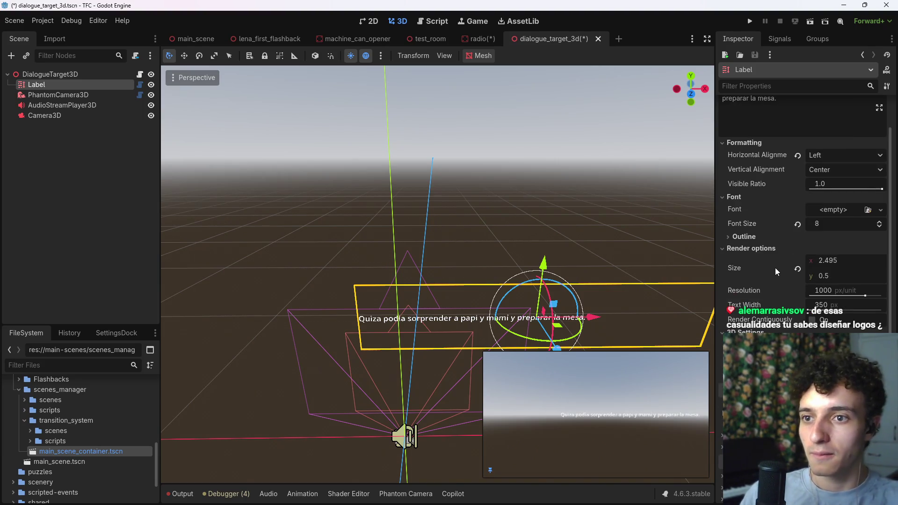
{"action": "scroll", "coordinate": [775, 268], "scroll_direction": "up", "scroll_amount": 2}
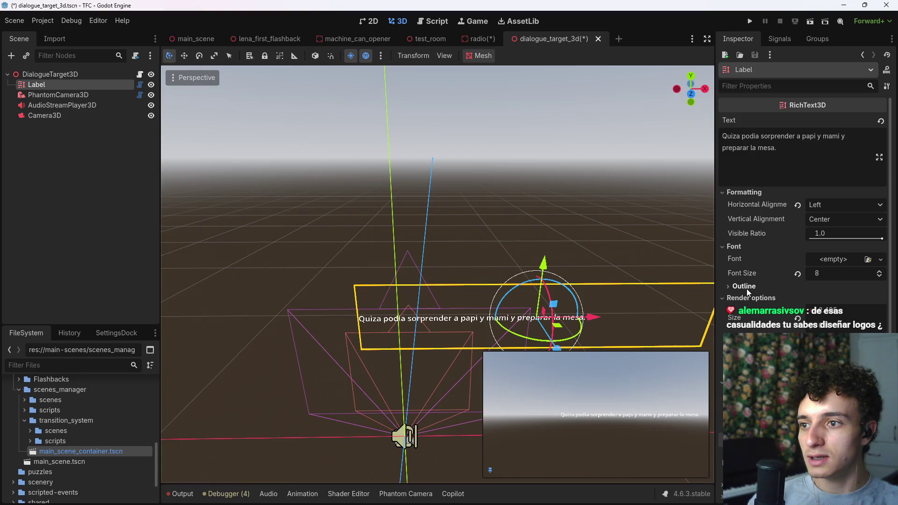
{"action": "scroll", "coordinate": [802, 211], "scroll_direction": "down", "scroll_amount": 3}
- Quick-load a project font into the Label's Font property
{"action": "scroll", "coordinate": [803, 210], "scroll_direction": "up", "scroll_amount": 3}
{"action": "left_click", "coordinate": [880, 259]}
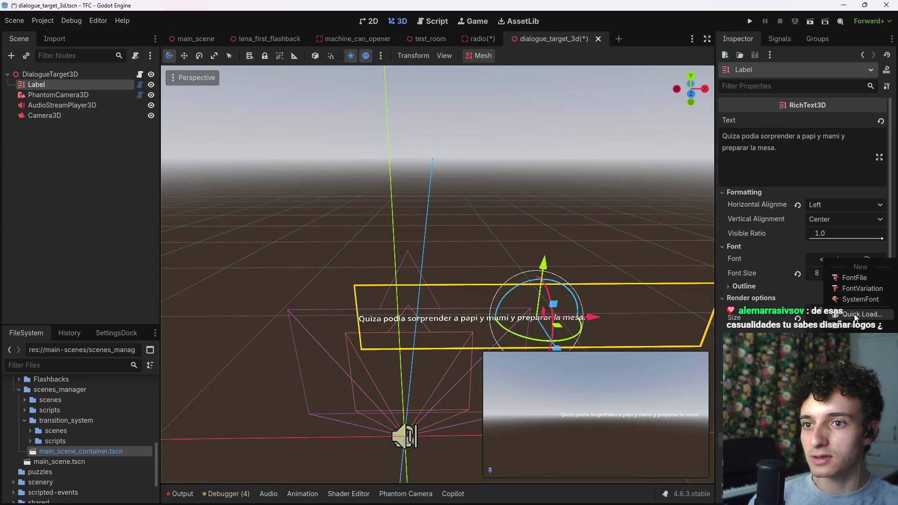
{"action": "left_click", "coordinate": [851, 314]}
{"action": "double_click", "coordinate": [306, 154]}
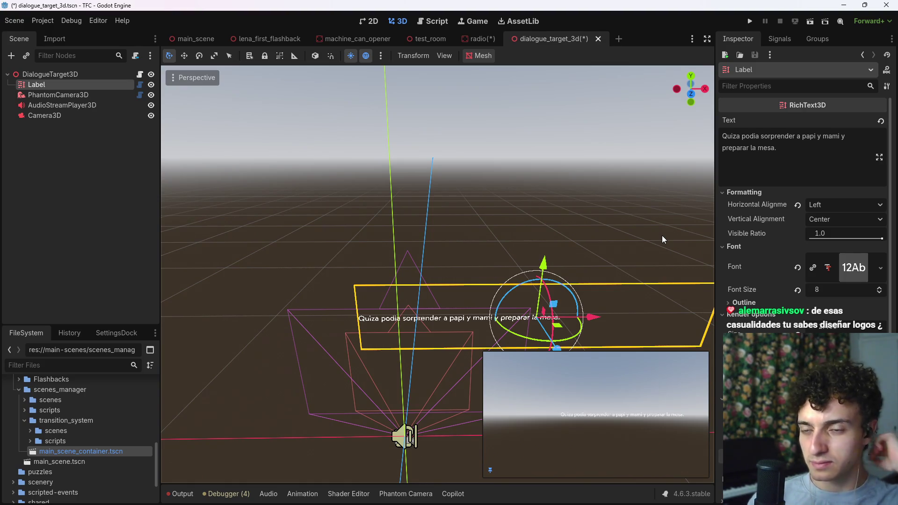
- Clear the Label's text, save the scene, and open the DialogueTarget3D script at next_token
{"action": "left_click_drag", "start_coordinate": [778, 180], "coordinate": [662, 140]}
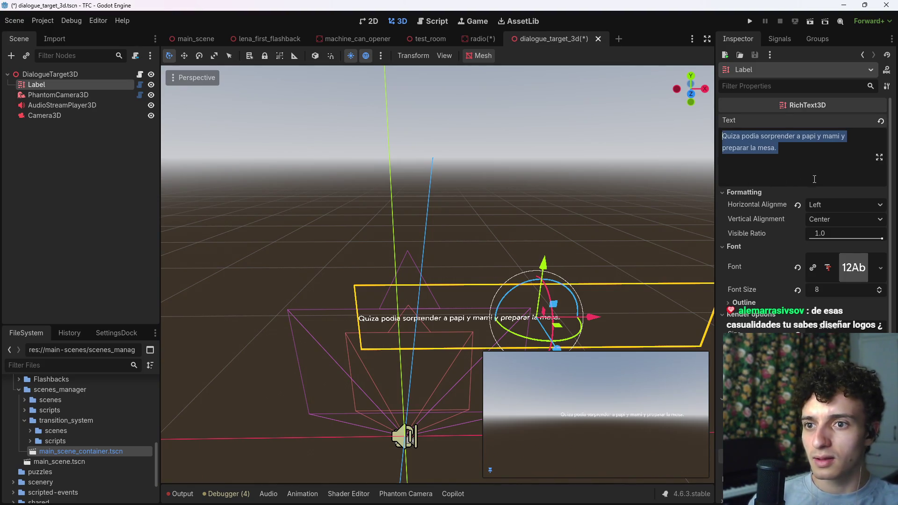
{"action": "key", "text": "BackSpace"}
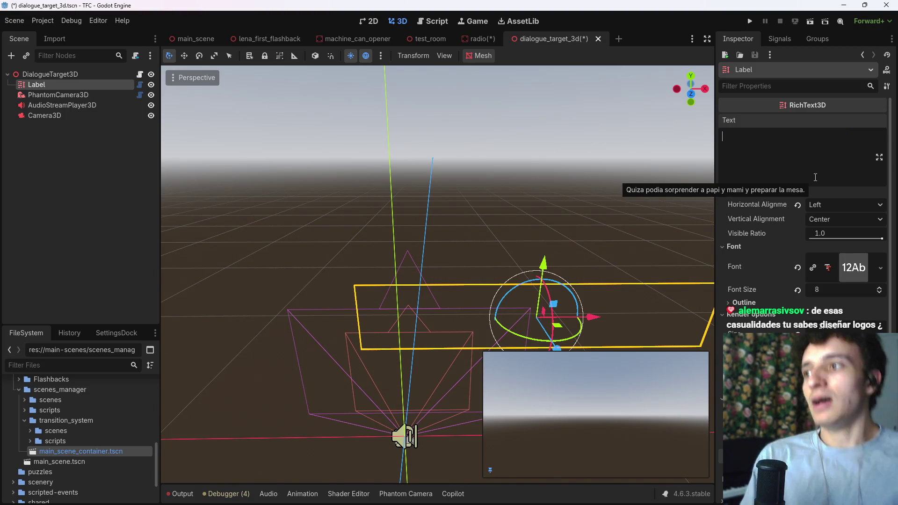
{"action": "key", "text": "ctrl+s"}
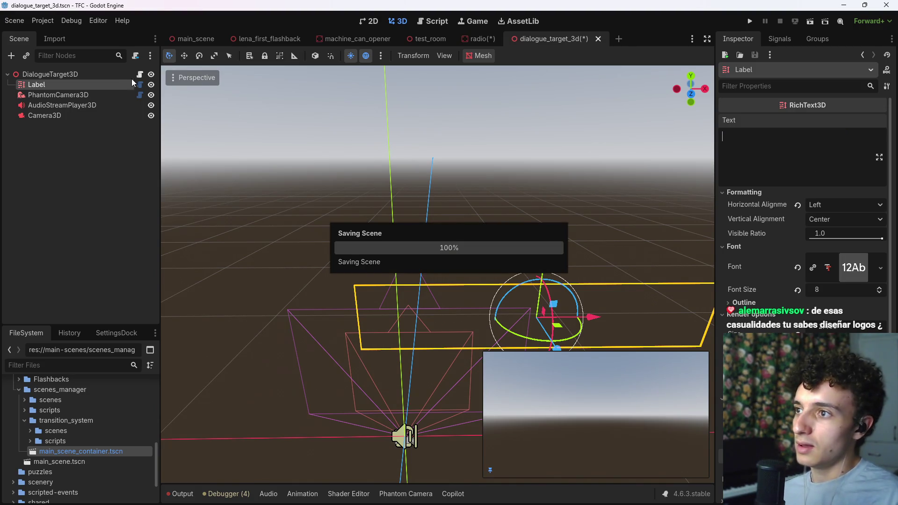
{"action": "left_click", "coordinate": [140, 75]}
{"action": "left_click", "coordinate": [364, 366]}
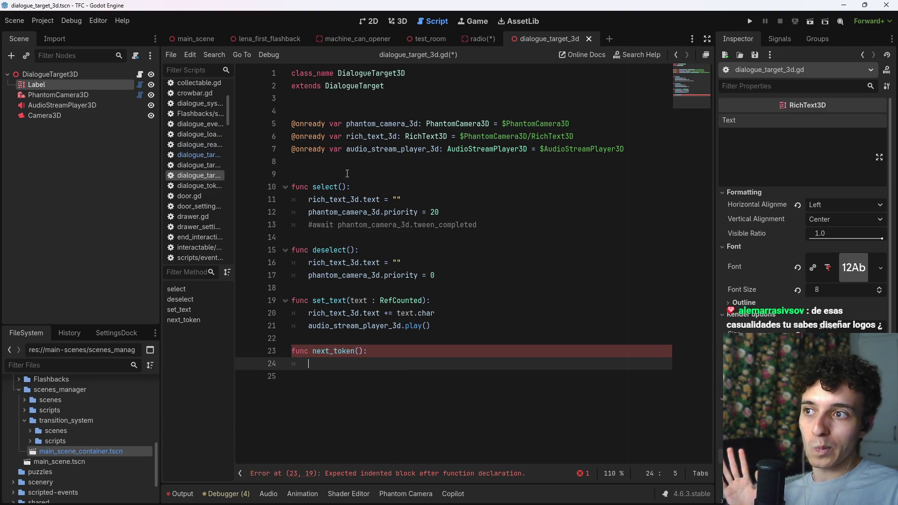
- Declare var visible_ratio_equivalent : float = 0.0 inside next_token and start a new line
{"action": "left_click", "coordinate": [364, 173]}
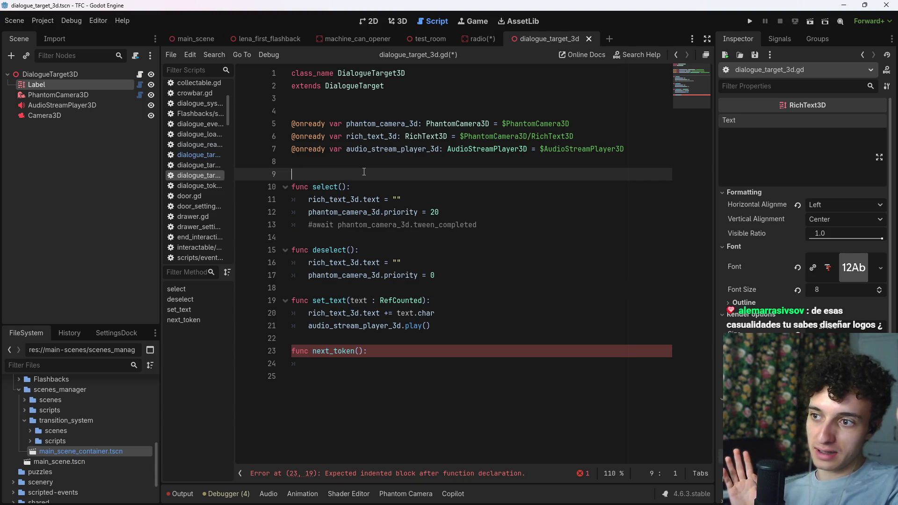
{"action": "left_click", "coordinate": [429, 363]}
{"action": "type", "text": "var "}
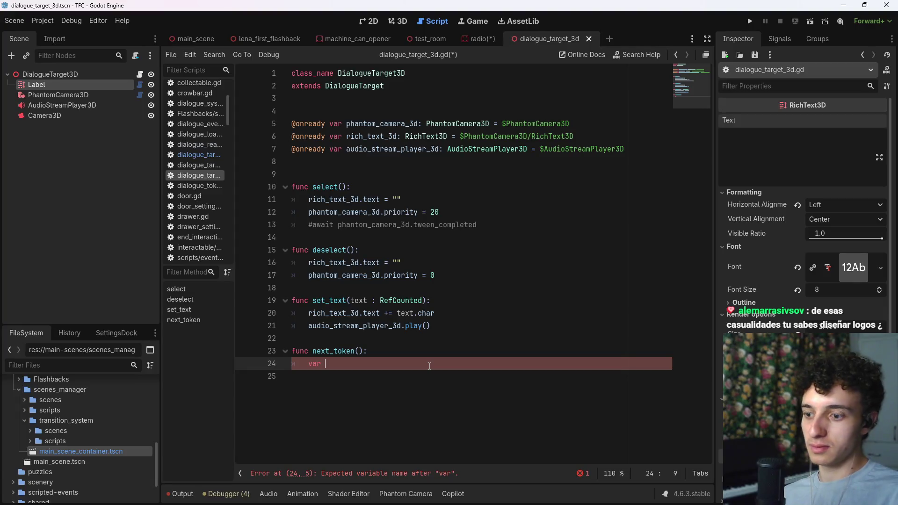
{"action": "type", "text": "visible_ratio"}
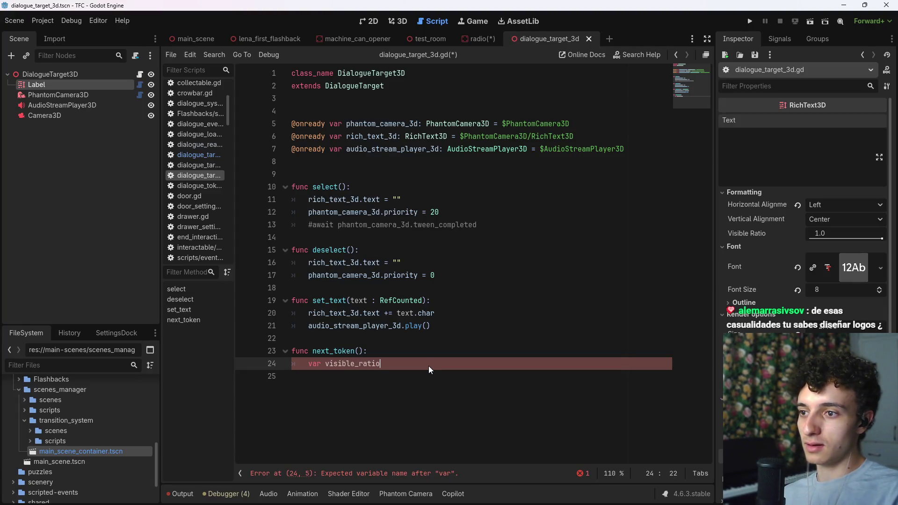
{"action": "key", "text": "BackSpace"}
{"action": "key", "text": "BackSpace"}
{"action": "key", "text": "BackSpace"}
{"action": "type", "text": "visible_ratio_equivalent : "}
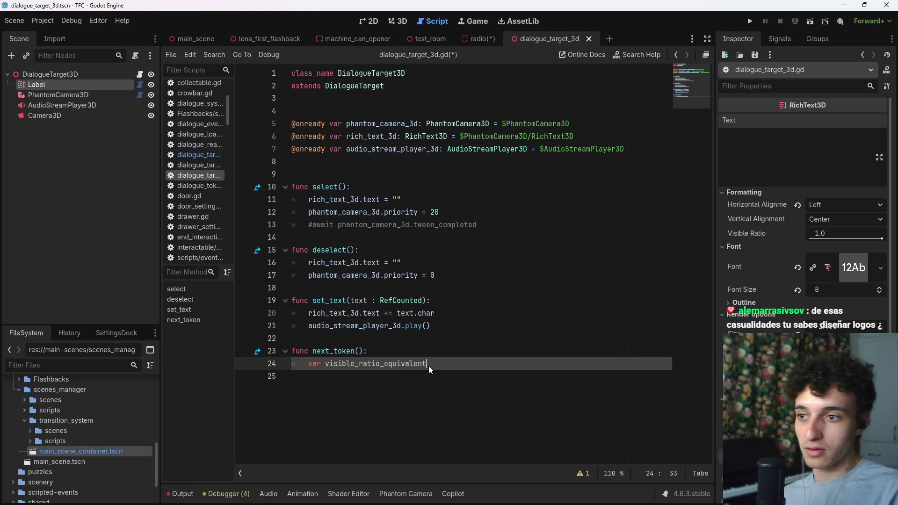
{"action": "type", "text": "float"}
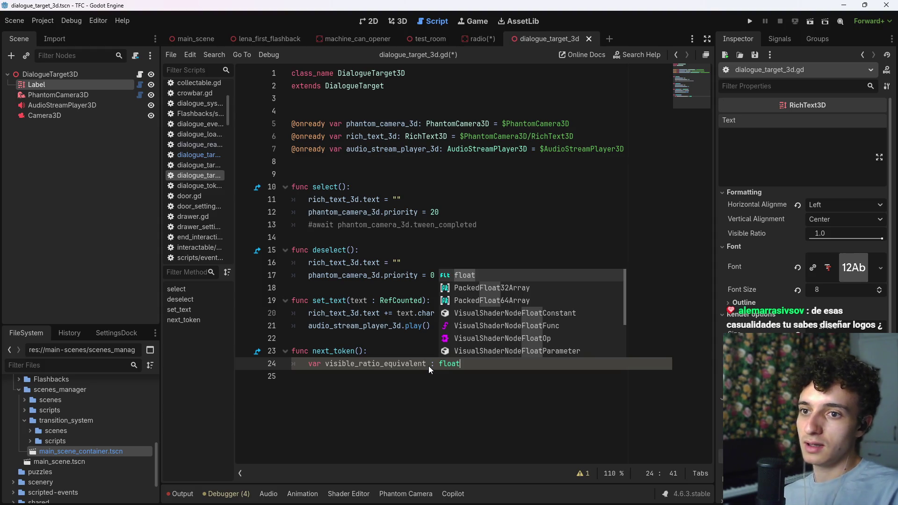
{"action": "left_click", "coordinate": [826, 235]}
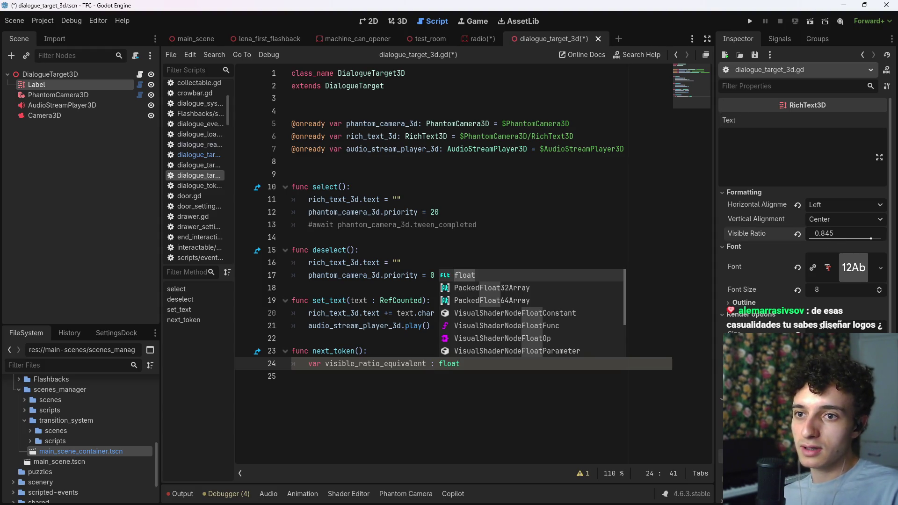
{"action": "left_click", "coordinate": [523, 366]}
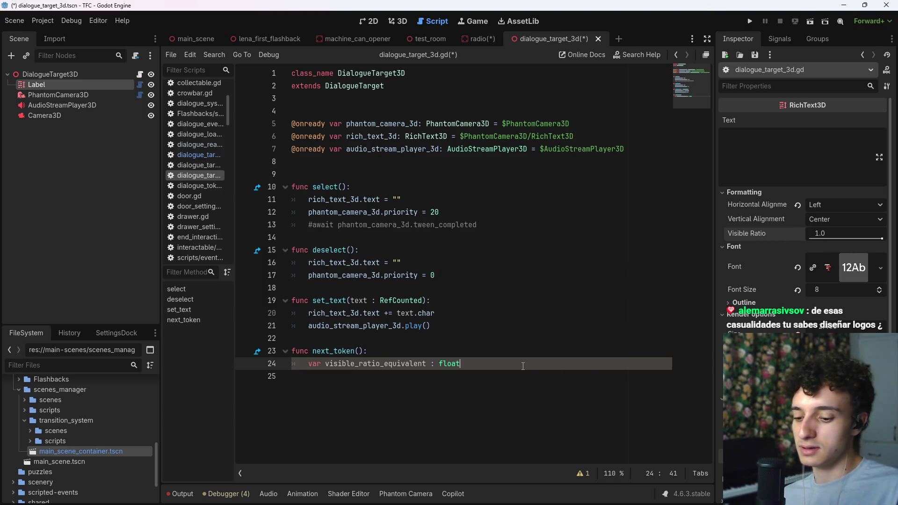
{"action": "type", "text": " = 0.0"}
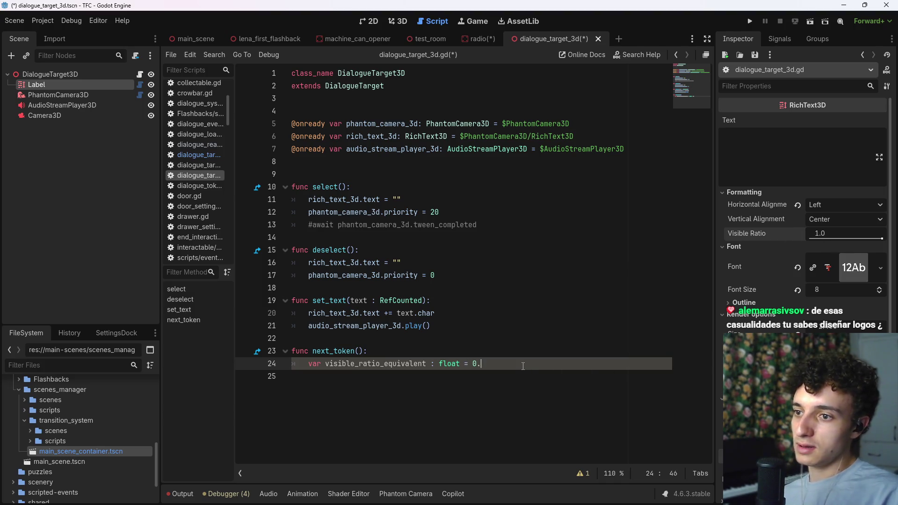
{"action": "key", "text": "ctrl+s"}
{"action": "key", "text": "Return"}
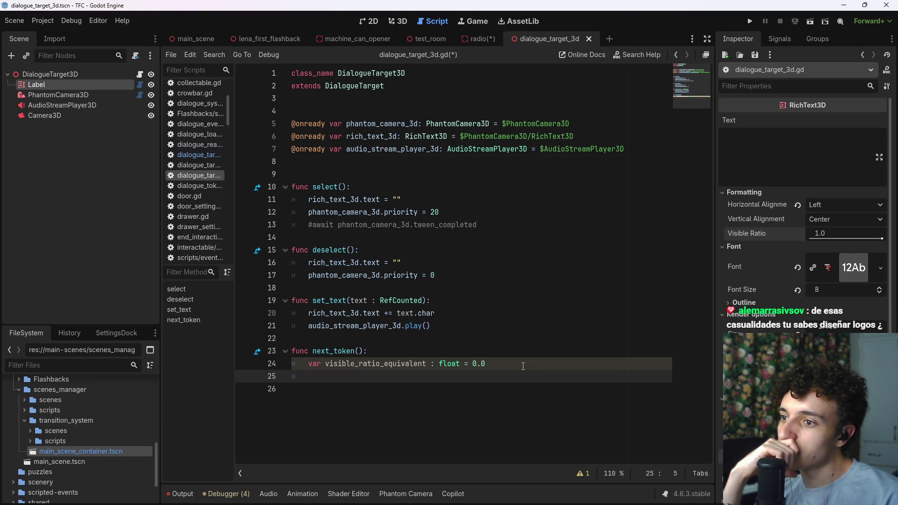
- Add var parsed_text : String = label.text to next_token and save the script
{"action": "type", "text": "var "}
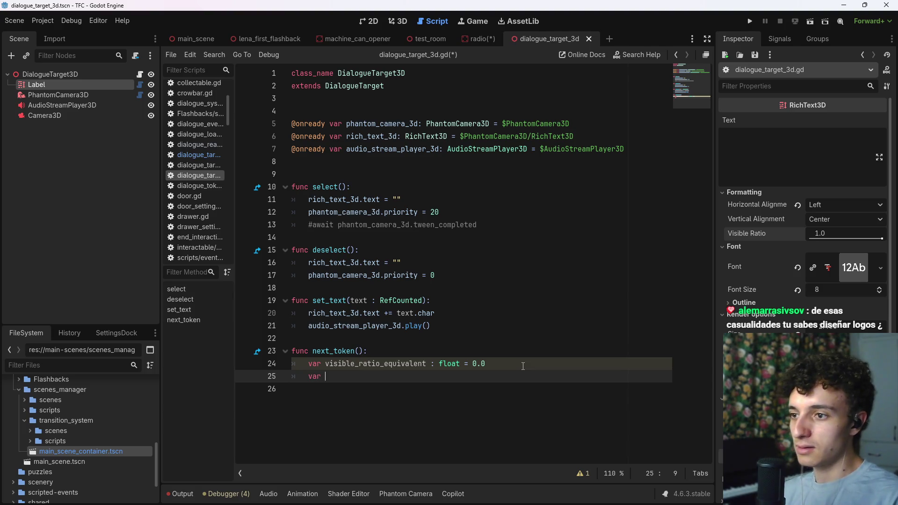
{"action": "type", "text": "parsed_text : String ="}
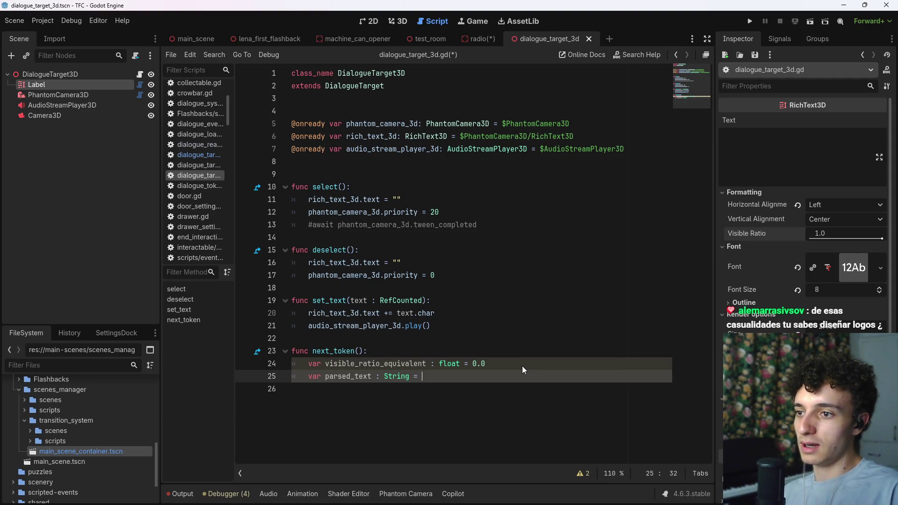
{"action": "type", "text": " label.tex"}
{"action": "key", "text": "BackSpace"}
{"action": "key", "text": "BackSpace"}
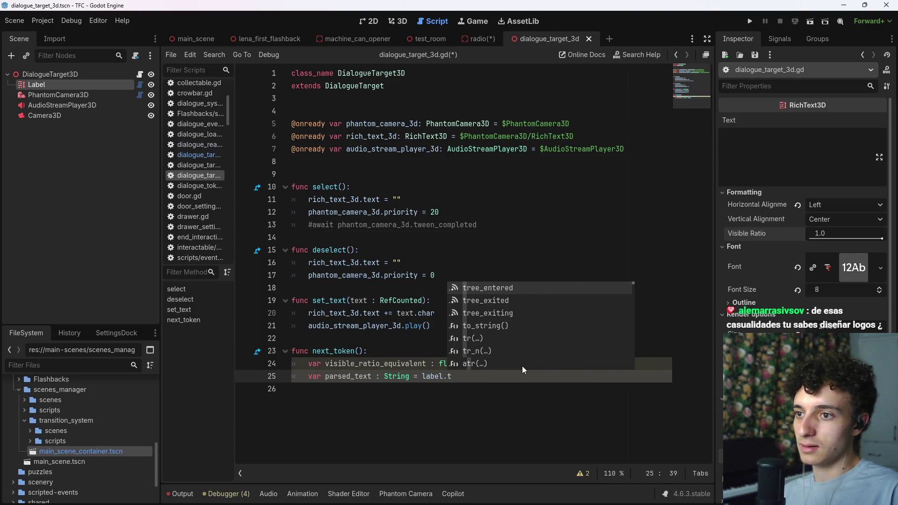
{"action": "type", "text": "ext."}
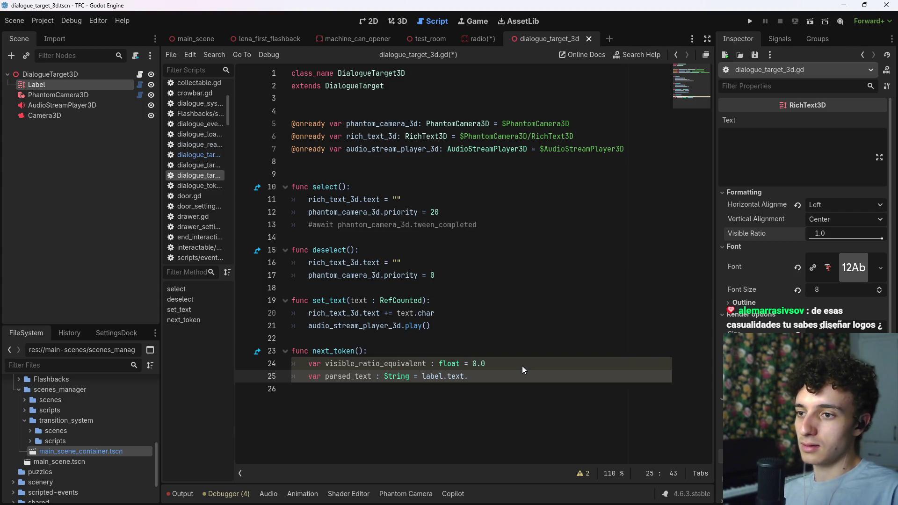
{"action": "key", "text": "ctrl+shift+Left"}
{"action": "key", "text": "ctrl+shift+Left"}
{"action": "key", "text": "ctrl+shift+Left"}
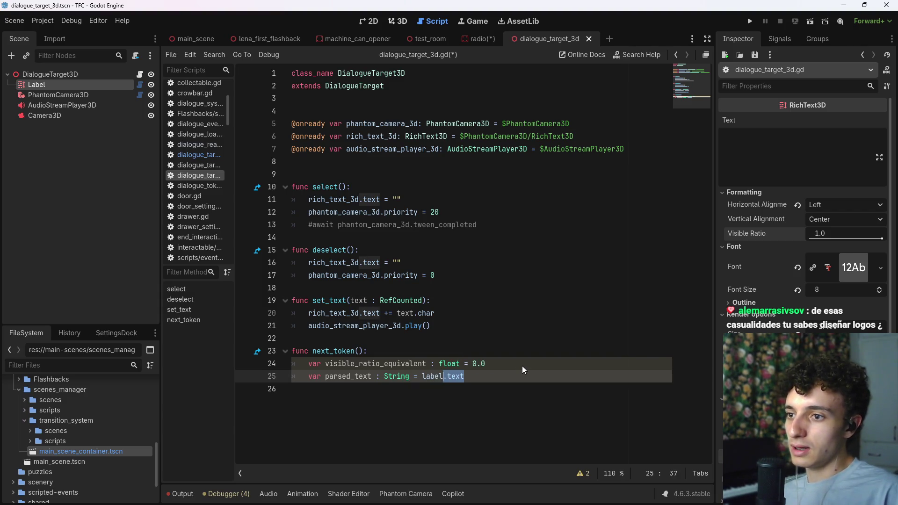
{"action": "key", "text": "Down"}
{"action": "key", "text": "Left"}
{"action": "key", "text": "ctrl+s"}
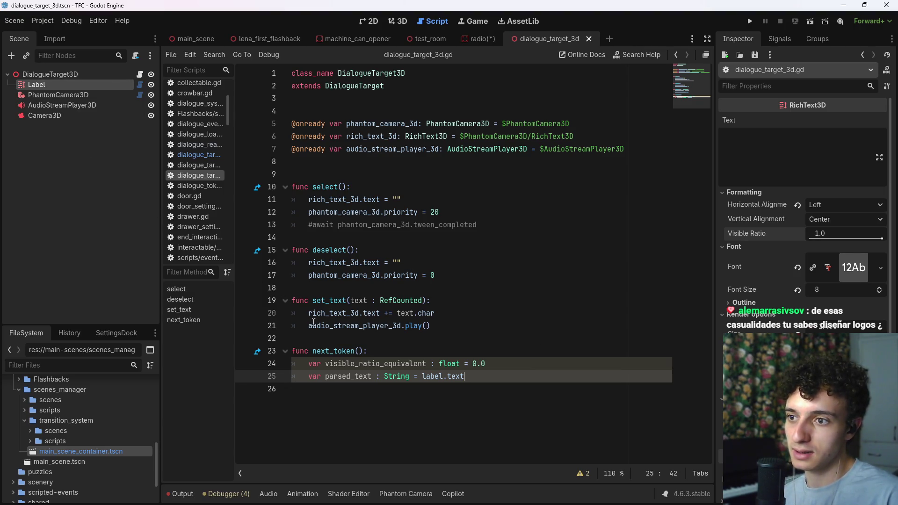
- Check where text is used in the script, then open the Label's rich_text_3d.gd script
{"action": "double_click", "coordinate": [470, 377]}
{"action": "left_click", "coordinate": [490, 378]}
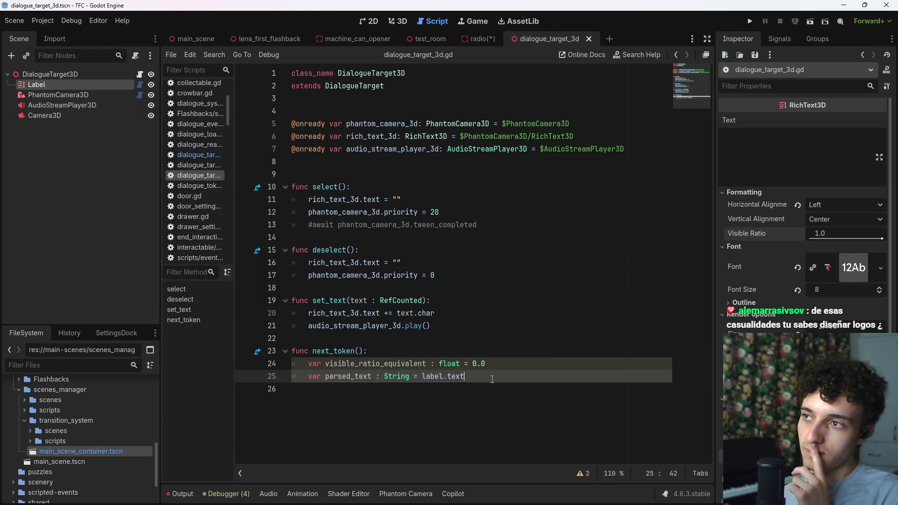
{"action": "left_click", "coordinate": [138, 85]}
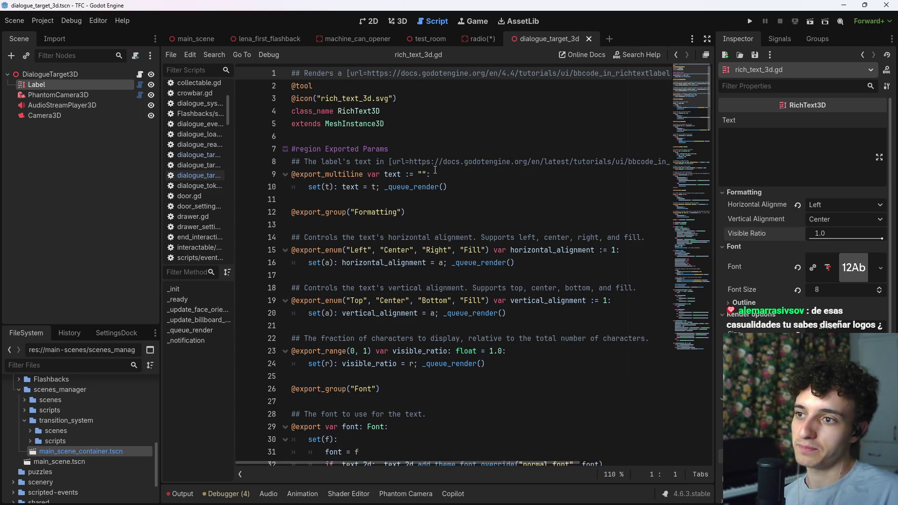
{"action": "scroll", "coordinate": [435, 169], "scroll_direction": "down", "scroll_amount": 4}
{"action": "scroll", "coordinate": [435, 132], "scroll_direction": "up", "scroll_amount": 4}
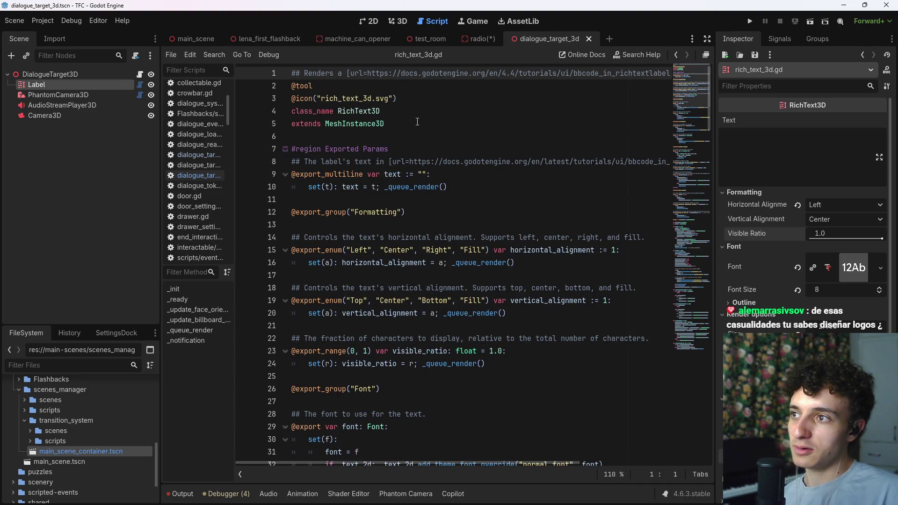
{"action": "scroll", "coordinate": [409, 151], "scroll_direction": "down", "scroll_amount": 1}
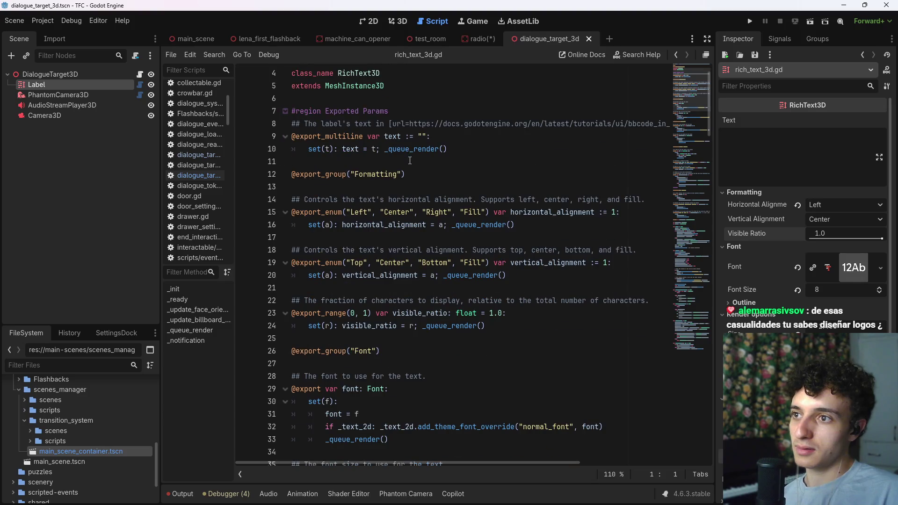
{"action": "scroll", "coordinate": [414, 189], "scroll_direction": "down", "scroll_amount": 1}
{"action": "scroll", "coordinate": [414, 195], "scroll_direction": "up", "scroll_amount": 2}
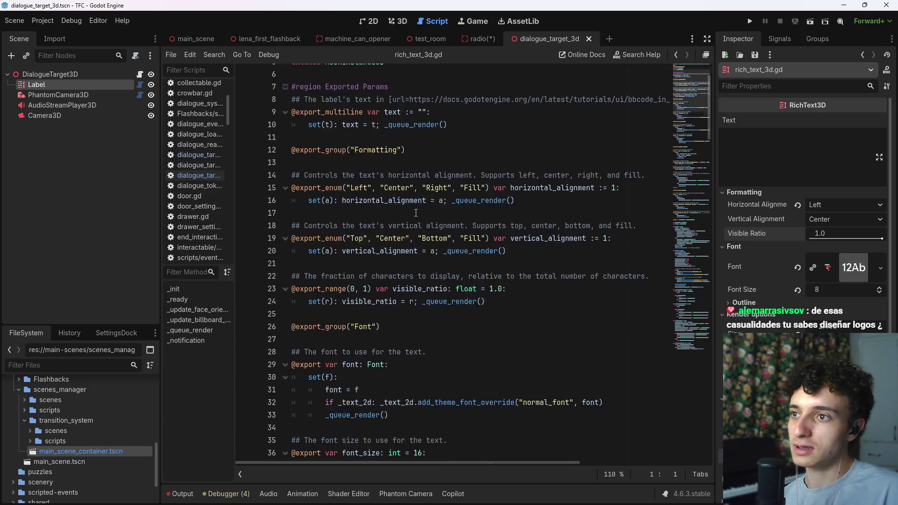
{"action": "scroll", "coordinate": [416, 211], "scroll_direction": "down", "scroll_amount": 5}
{"action": "scroll", "coordinate": [418, 230], "scroll_direction": "down", "scroll_amount": 2}
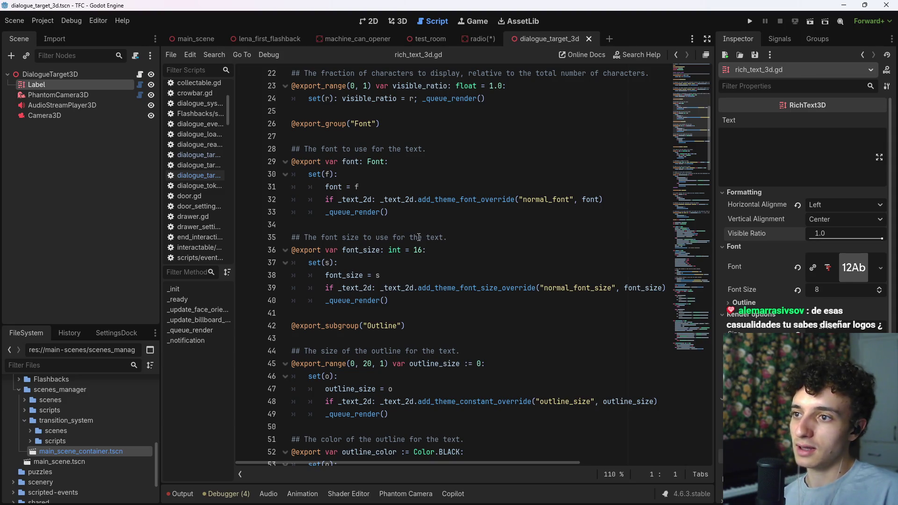
{"action": "scroll", "coordinate": [418, 237], "scroll_direction": "down", "scroll_amount": 5}
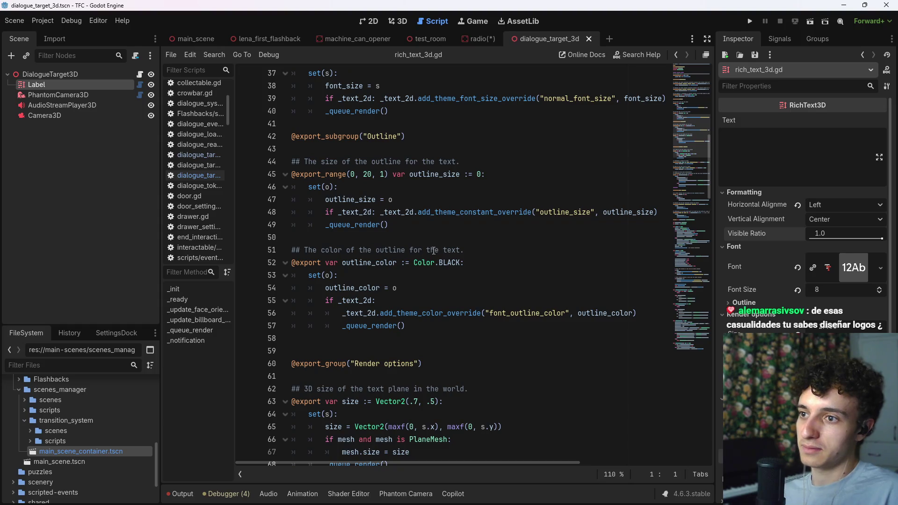
{"action": "key", "text": "ctrl+f"}
{"action": "type", "text": "ric"}
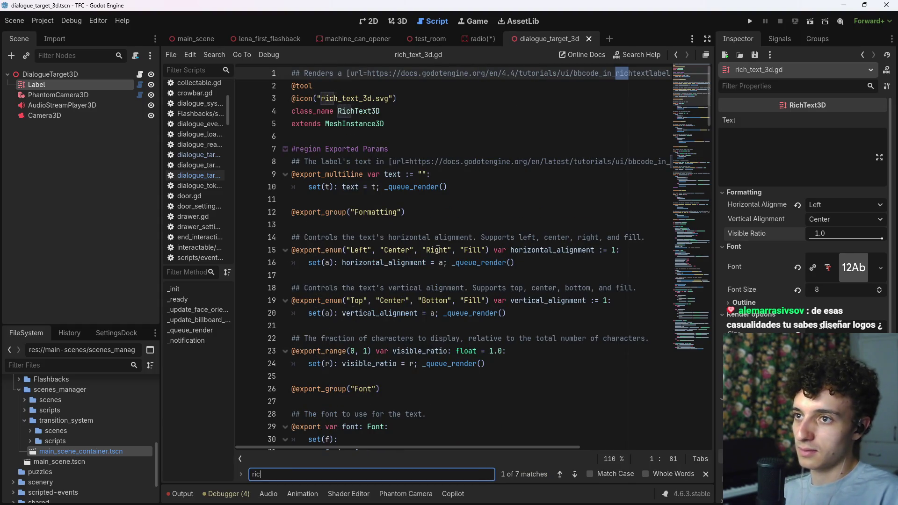
{"action": "type", "text": "hetxt"}
{"action": "key", "text": "ctrl+a"}
{"action": "type", "text": "text"}
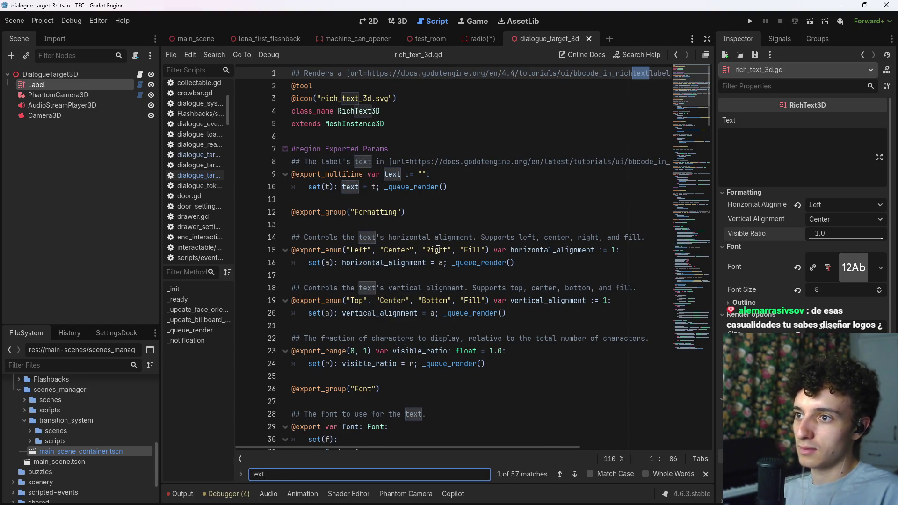
{"action": "key", "text": "Escape"}
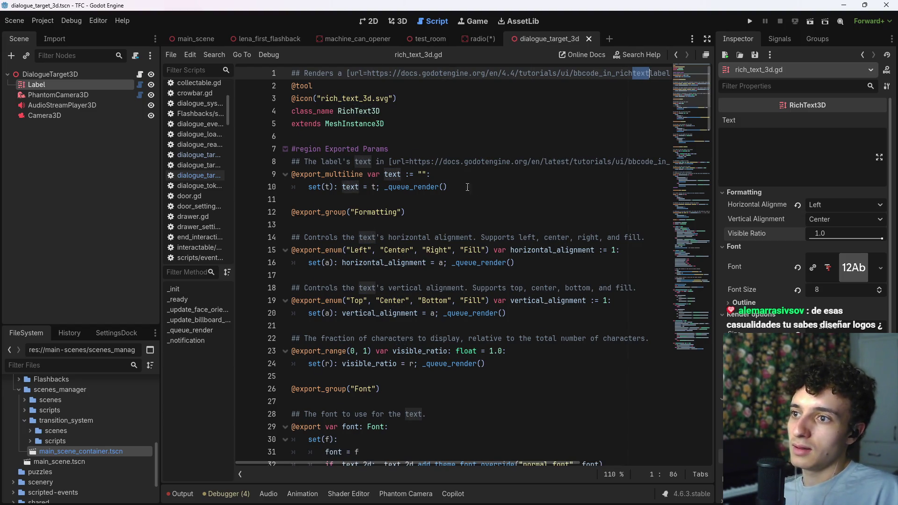
{"action": "left_click", "coordinate": [482, 187]}
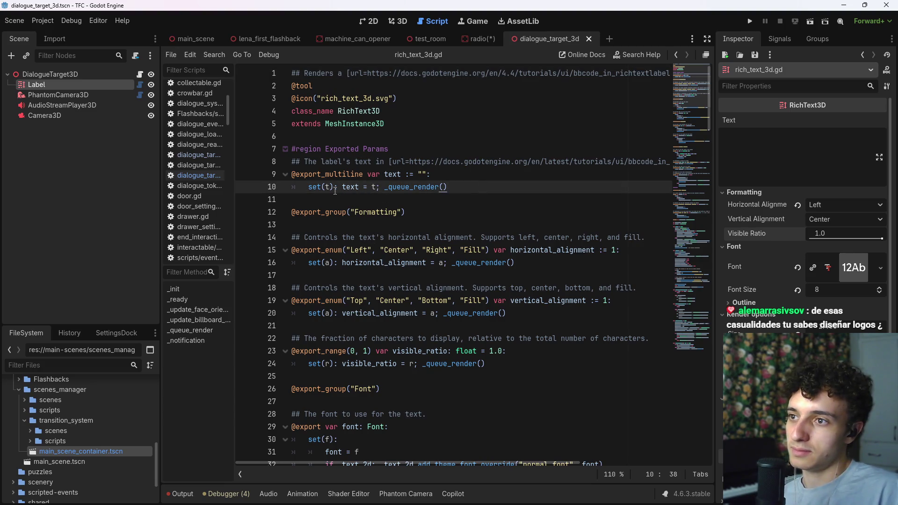
{"action": "double_click", "coordinate": [349, 187]}
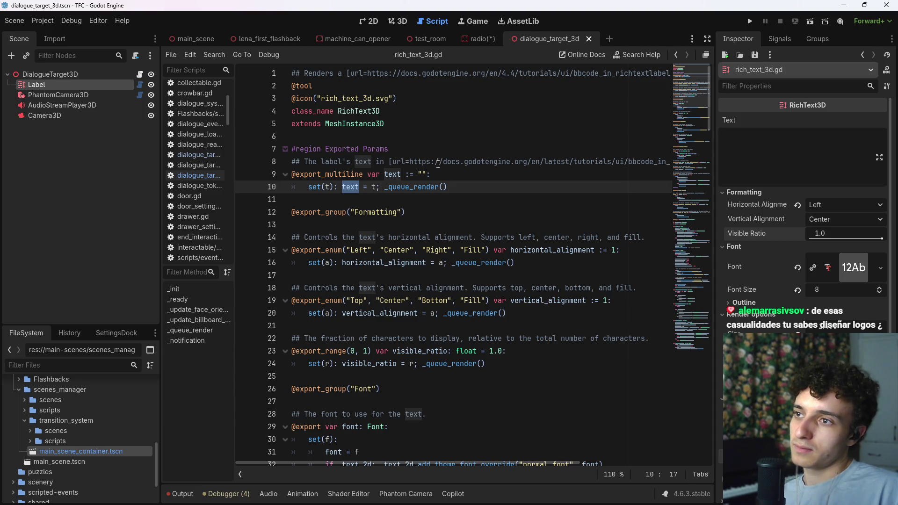
{"action": "mouse_move", "coordinate": [680, 94]}
{"action": "left_mouse_down"}
{"action": "mouse_move", "coordinate": [687, 193]}
{"action": "mouse_move", "coordinate": [675, 124]}
{"action": "mouse_move", "coordinate": [681, 75]}
{"action": "left_mouse_up"}
{"action": "key", "text": "ctrl+f"}
{"action": "type", "text": "Quiza podia sorprender a papi y mami y preparar la mesa mientras ellos regresan."}
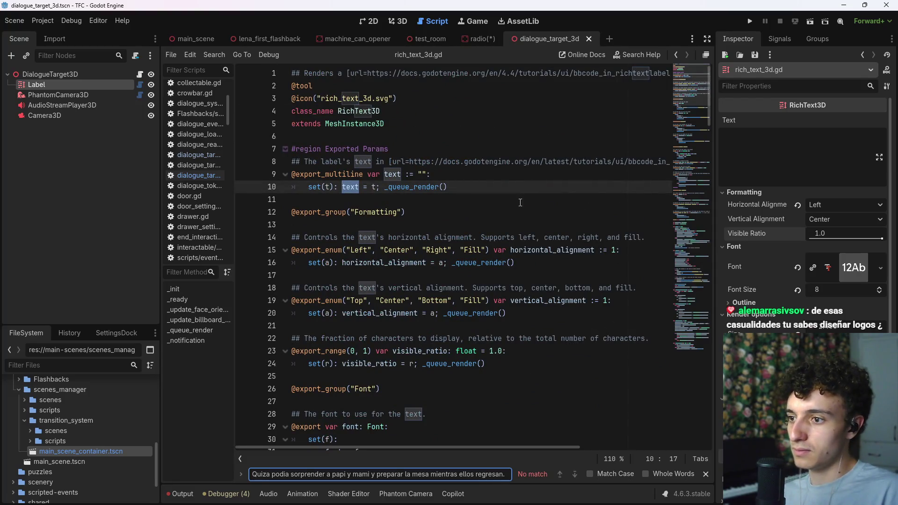
{"action": "key", "text": "ctrl+a"}
{"action": "type", "text": "text"}
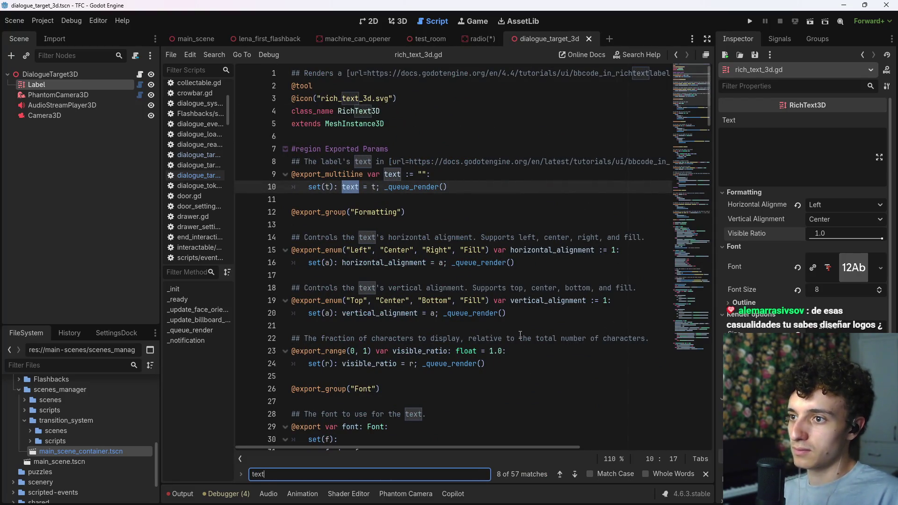
{"action": "key", "text": "Return"}
{"action": "key", "text": "Return"}
{"action": "key", "text": "Return"}
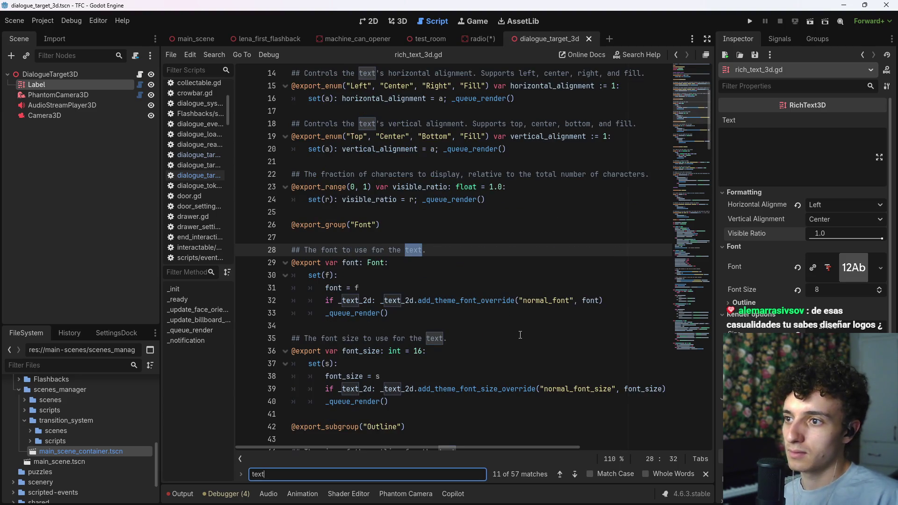
{"action": "key", "text": "Return"}
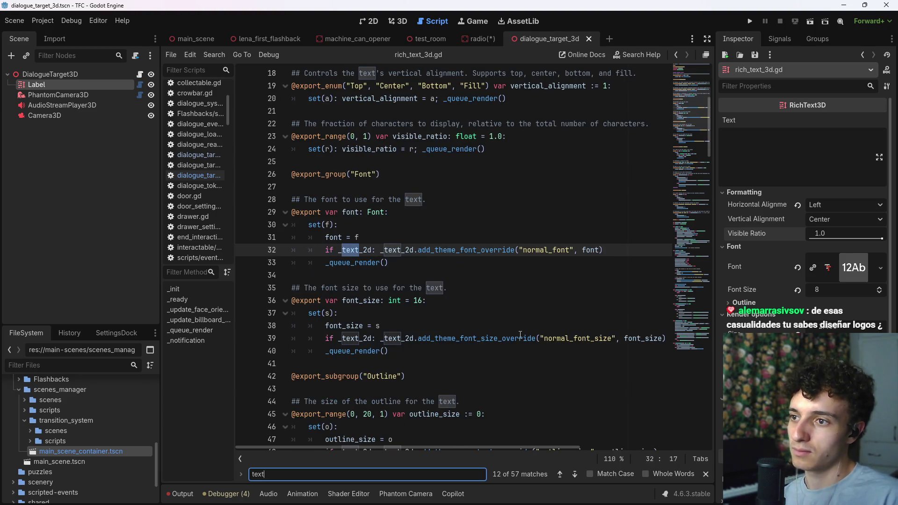
{"action": "key", "text": "Return"}
{"action": "key", "text": "Return"}
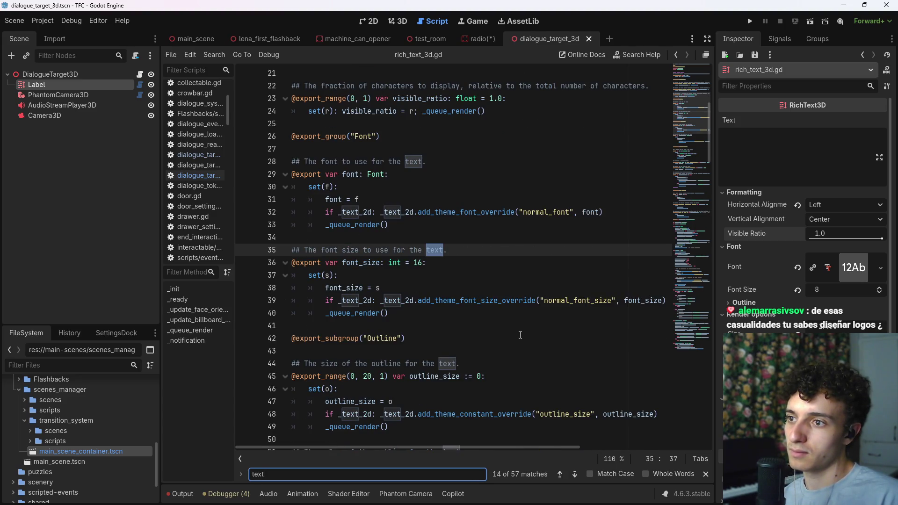
{"action": "key", "text": "Return"}
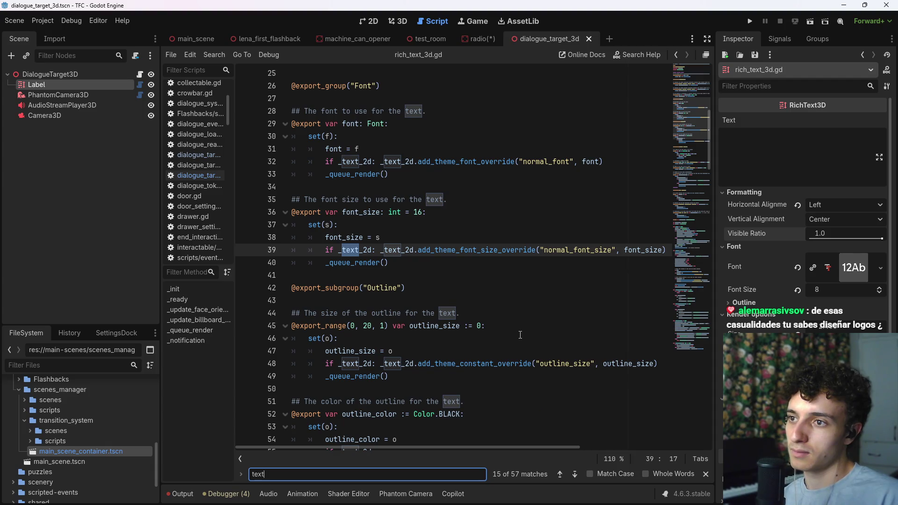
{"action": "key", "text": "Return"}
{"action": "key", "text": "Return"}
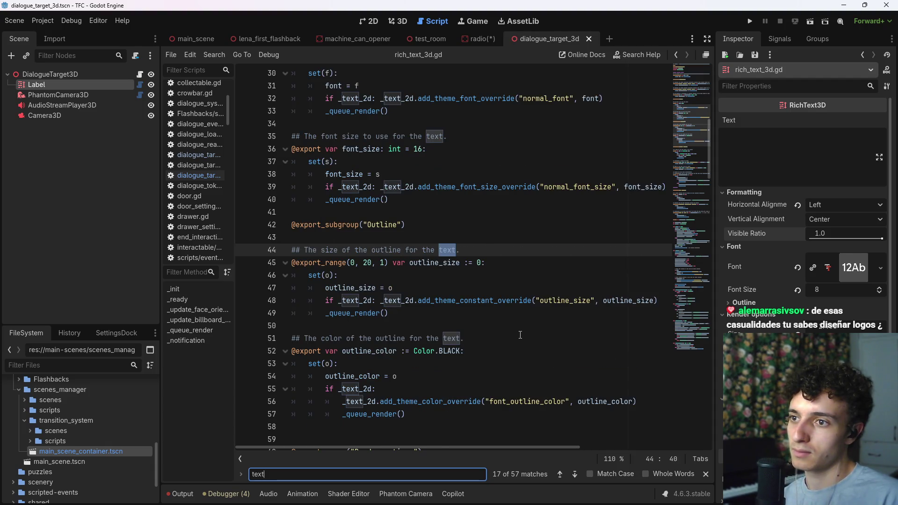
{"action": "key", "text": "Return"}
{"action": "key", "text": "Return"}
{"action": "key", "text": "Return"}
{"action": "key", "text": "Return"}
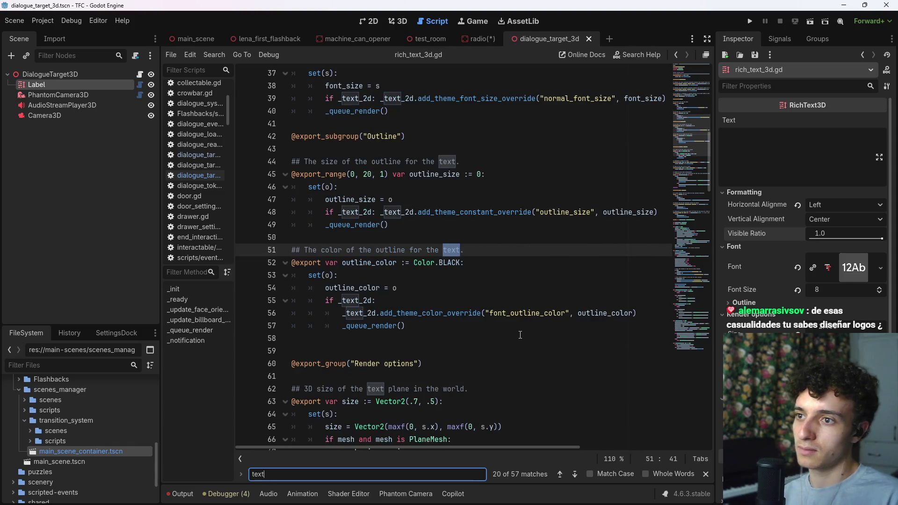
{"action": "key", "text": "Return"}
{"action": "key", "text": "Return"}
{"action": "key", "text": "Return"}
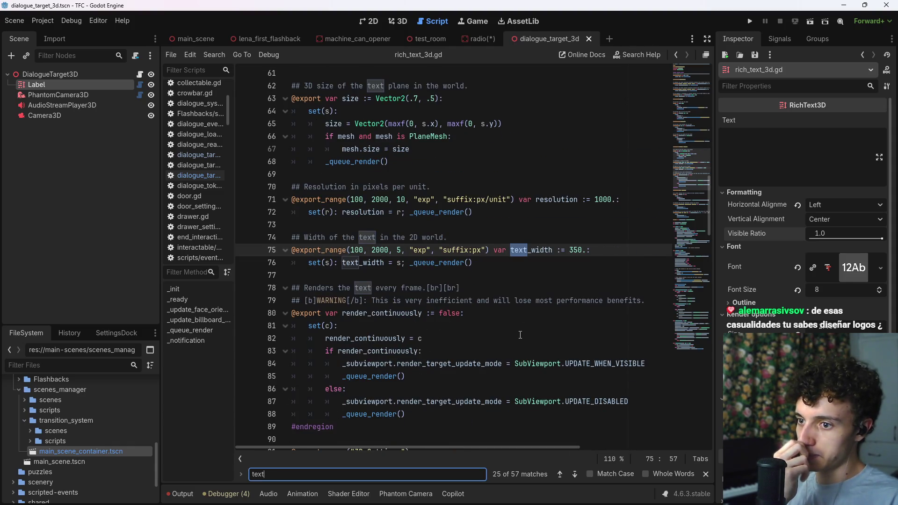
{"action": "key", "text": "Return"}
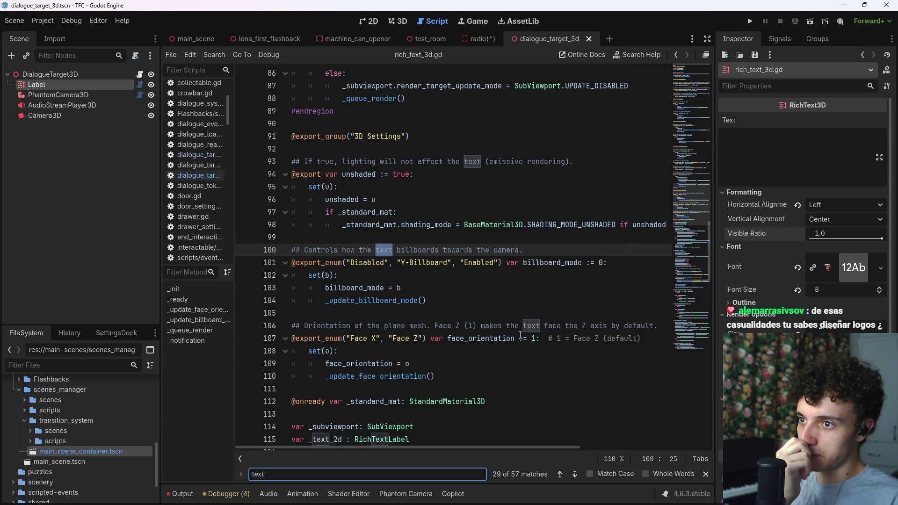
{"action": "key", "text": "Return"}
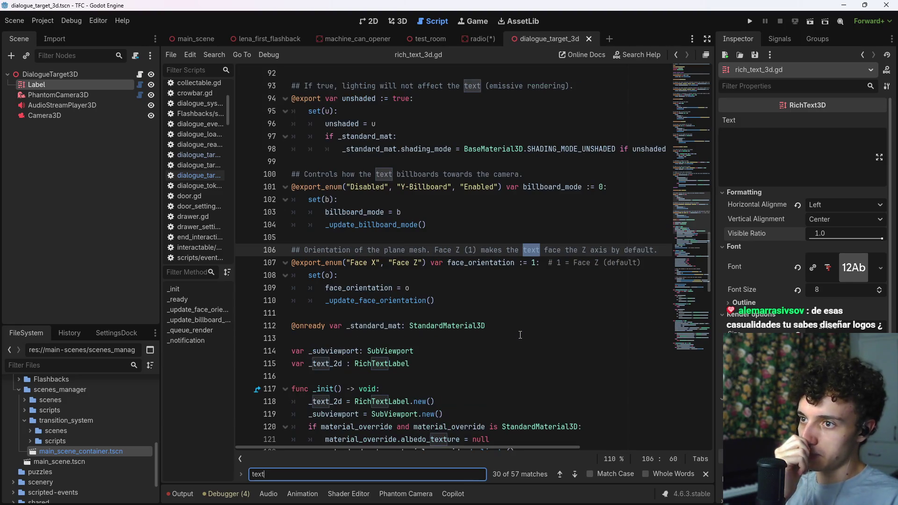
{"action": "key", "text": "Return"}
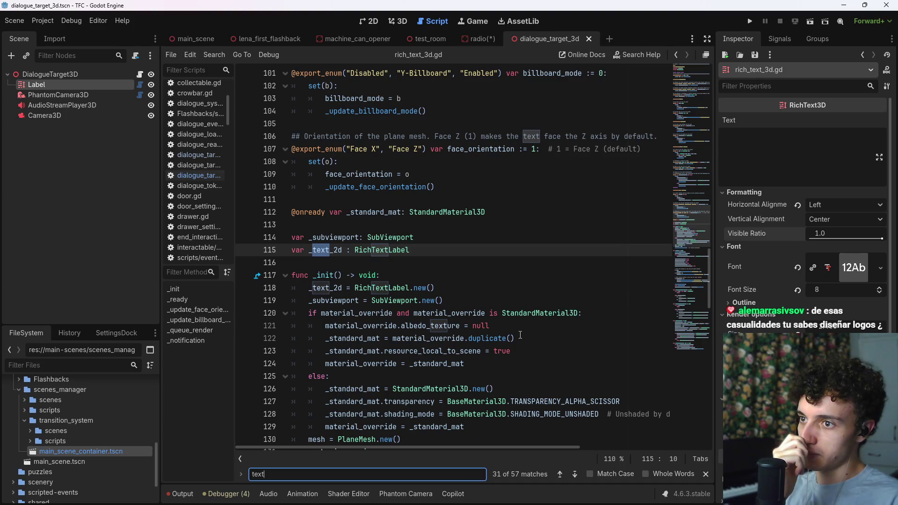
{"action": "key", "text": "Escape"}
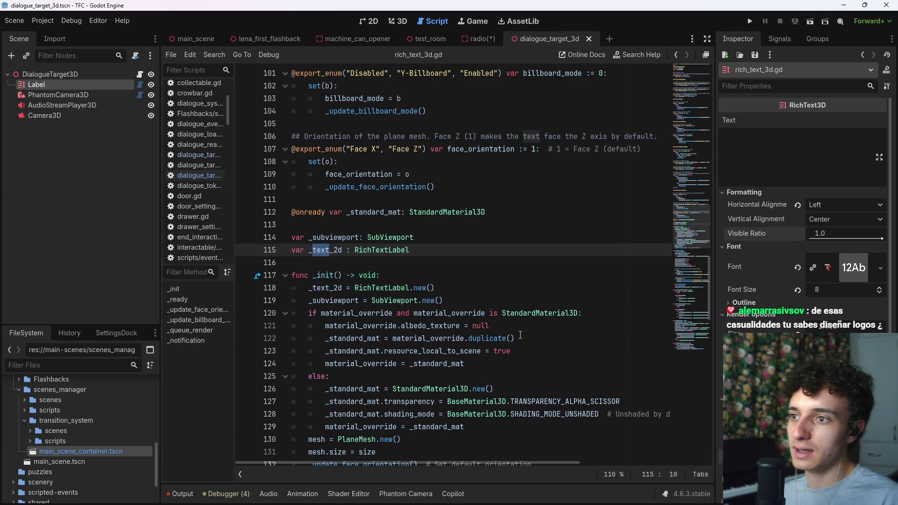
{"action": "left_click_drag", "start_coordinate": [342, 250], "coordinate": [308, 251]}
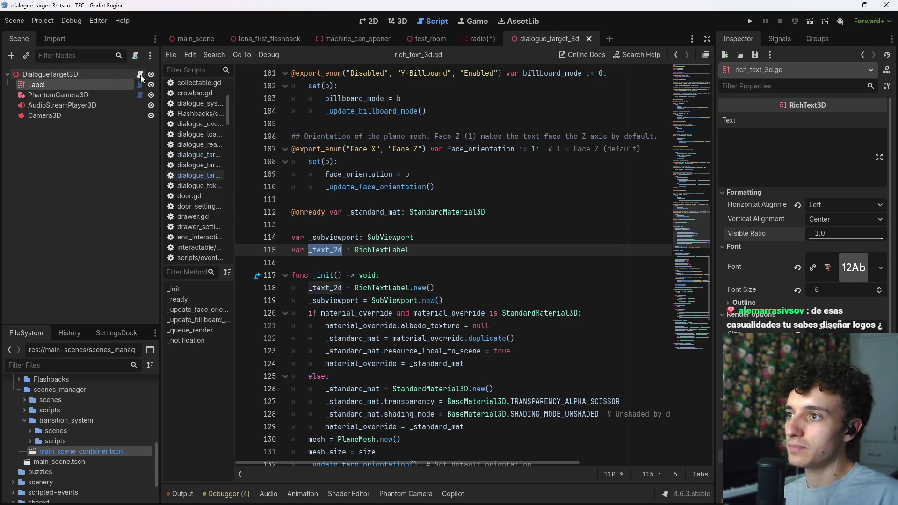
- In dialogue_target_3d.gd, change label.text to label._text_2d and save
{"action": "left_click", "coordinate": [139, 74]}
{"action": "key", "text": "ctrl+shift+Left"}
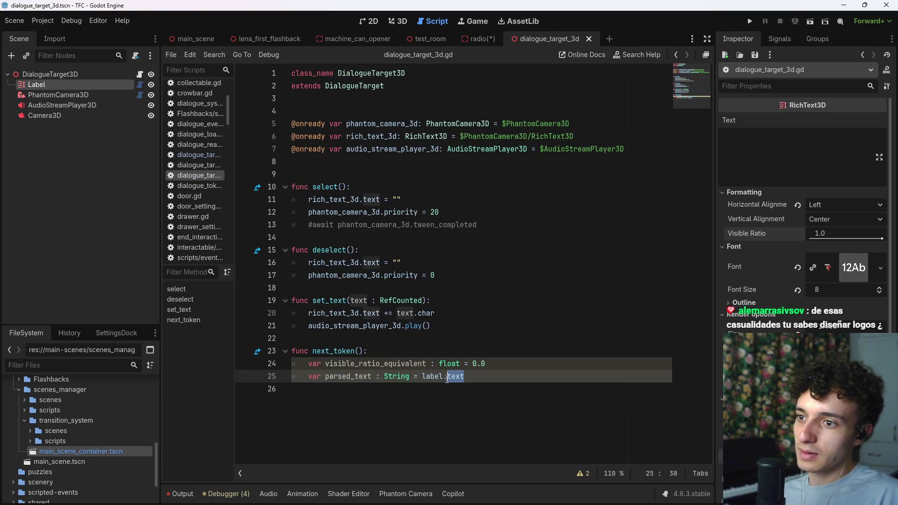
{"action": "key", "text": "BackSpace"}
{"action": "key", "text": "ctrl+v"}
{"action": "key", "text": "ctrl+z"}
{"action": "type", "text": "_te"}
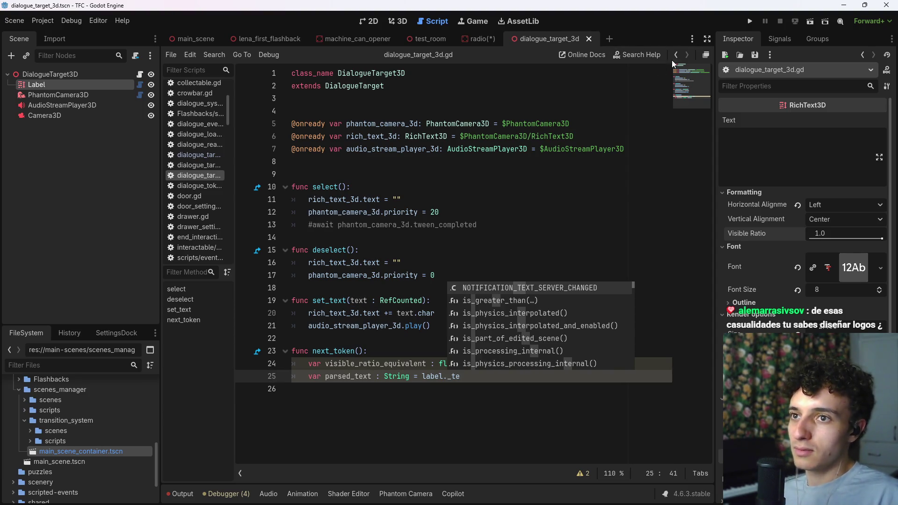
{"action": "left_click", "coordinate": [675, 55]}
{"action": "left_click", "coordinate": [686, 55]}
{"action": "type", "text": "_text_2d"}
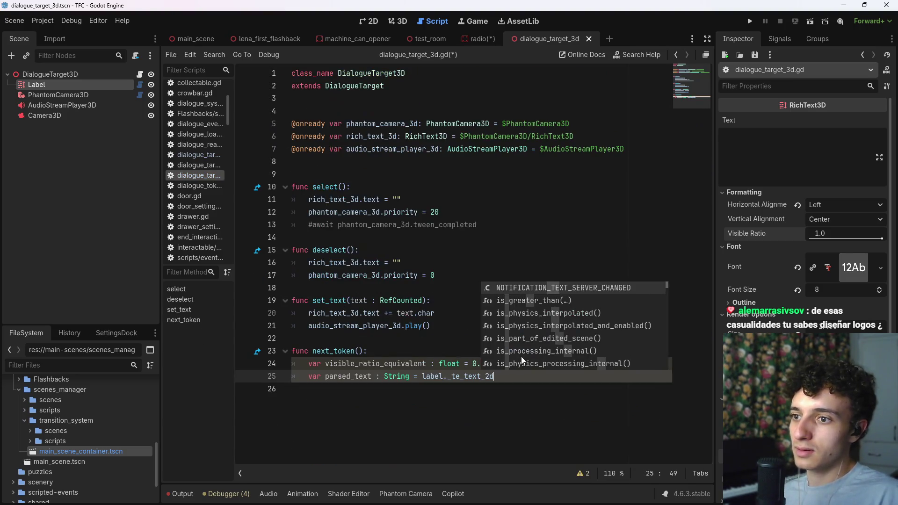
{"action": "left_click", "coordinate": [460, 376]}
{"action": "key", "text": "BackSpace"}
{"action": "key", "text": "BackSpace"}
{"action": "key", "text": "BackSpace"}
{"action": "key", "text": "ctrl+s"}
- Append .parse to line 25 and insert a new line 24 reading RichTextLabel.text
{"action": "key", "text": "End"}
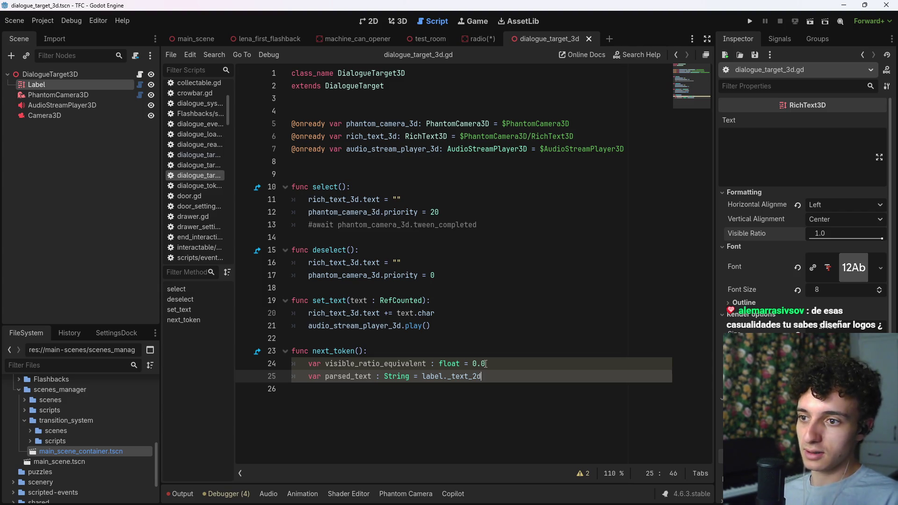
{"action": "type", "text": ".parse"}
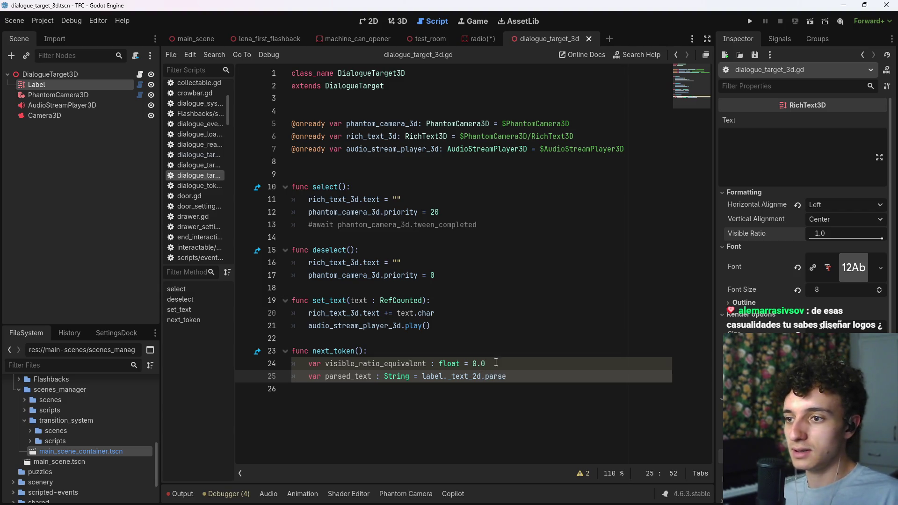
{"action": "left_click", "coordinate": [496, 363]}
{"action": "key", "text": "ctrl+shift+Return"}
{"action": "type", "text": "var"}
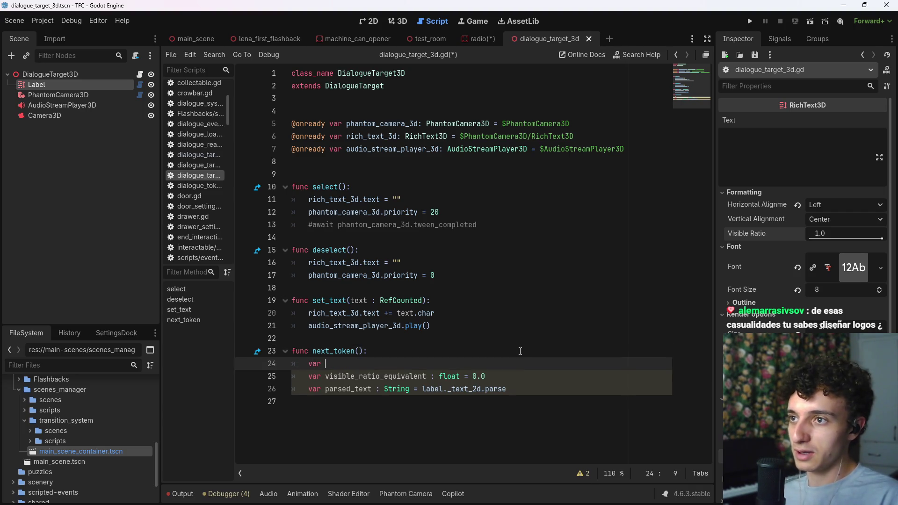
{"action": "key", "text": "BackSpace"}
{"action": "key", "text": "BackSpace"}
{"action": "key", "text": "BackSpace"}
{"action": "type", "text": "RICH"}
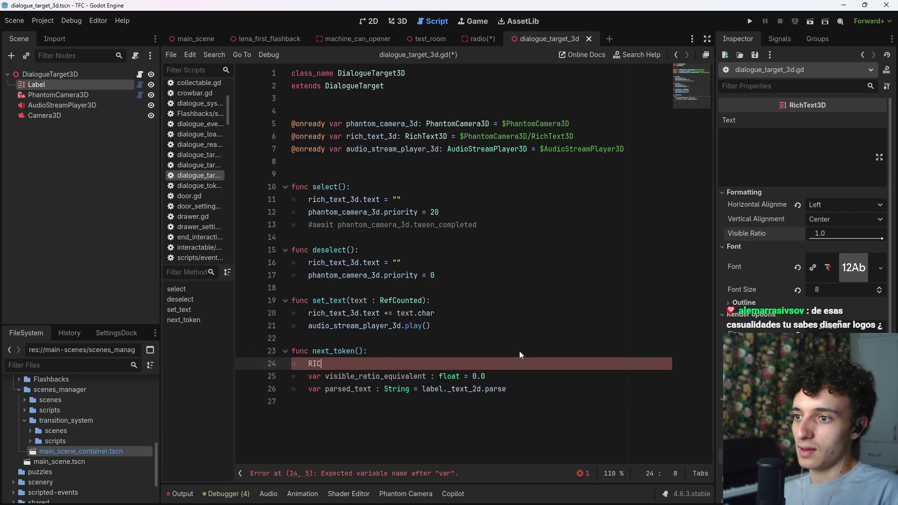
{"action": "key", "text": "Down"}
{"action": "key", "text": "Down"}
{"action": "key", "text": "Return"}
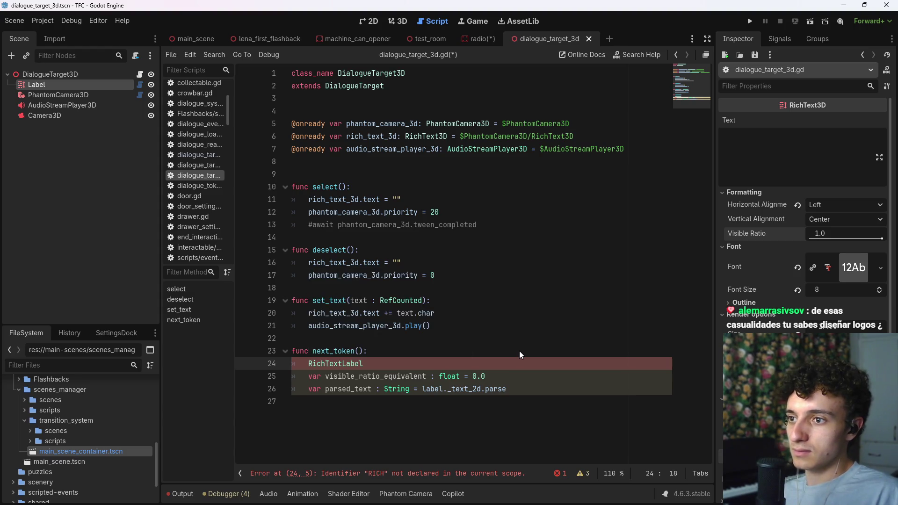
{"action": "type", "text": ".text"}
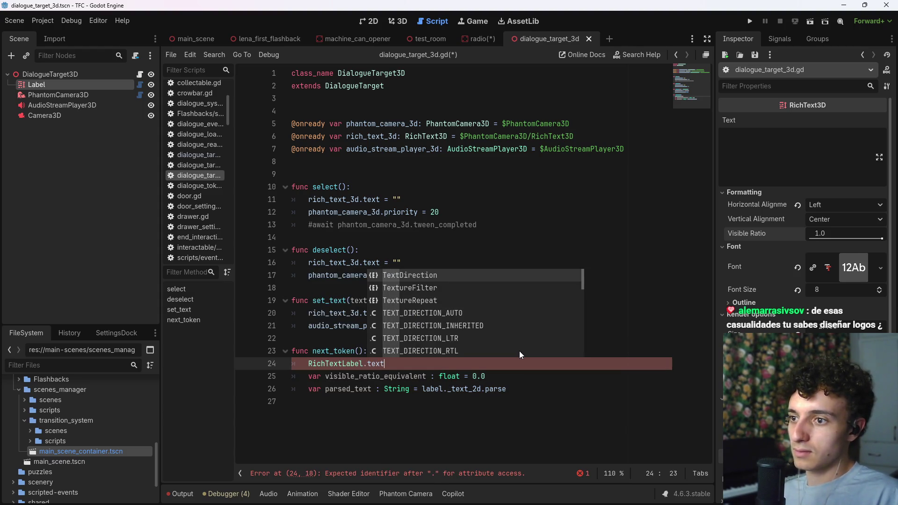
- Change line 24 to RichTextLabel.new().parse_bbcode using autocomplete
{"action": "key", "text": "shift+Home"}
{"action": "key", "text": "End"}
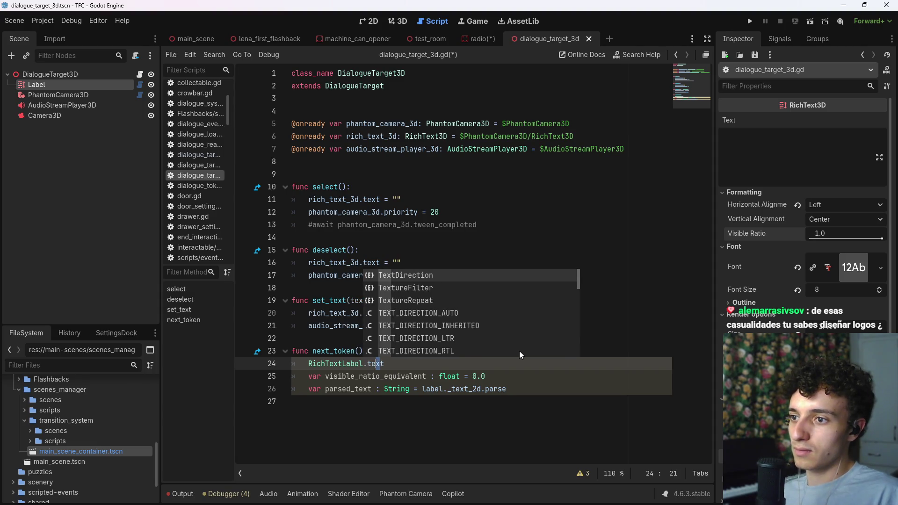
{"action": "key", "text": "BackSpace"}
{"action": "key", "text": "BackSpace"}
{"action": "key", "text": "BackSpace"}
{"action": "type", "text": "new"}
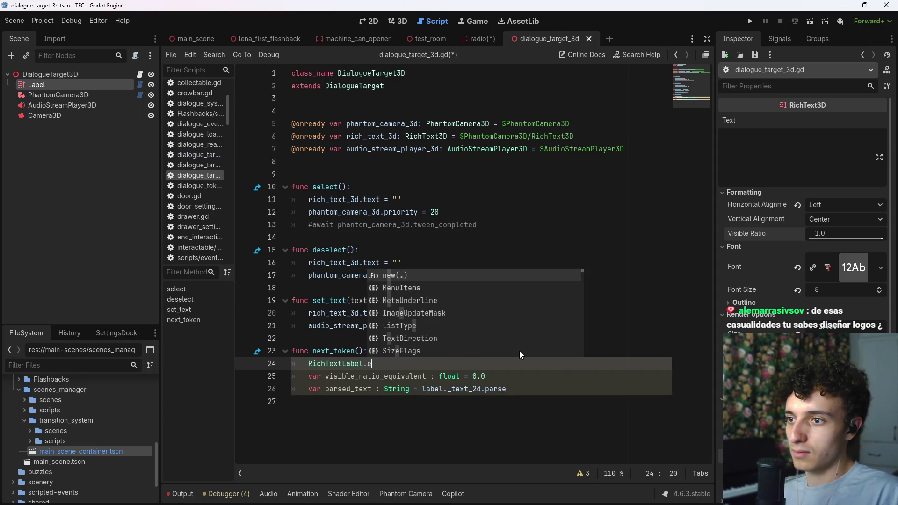
{"action": "key", "text": "Return"}
{"action": "key", "text": "End"}
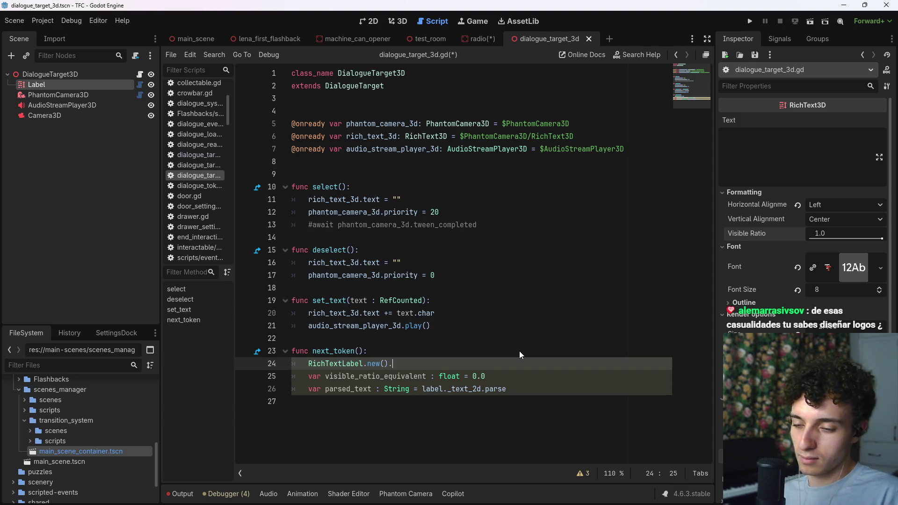
{"action": "type", "text": "."}
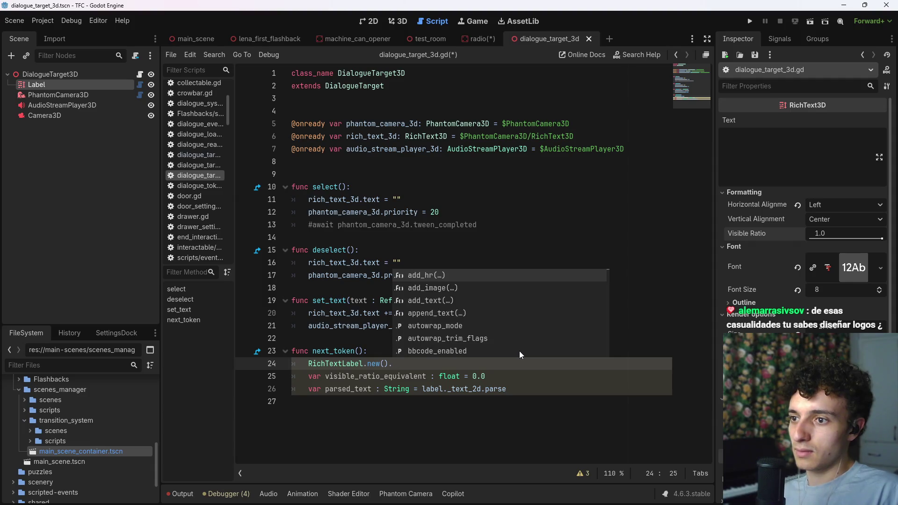
{"action": "type", "text": "pars"}
{"action": "key", "text": "Return"}
- Read the parse_bbcode documentation, then return to the script
{"action": "left_click", "coordinate": [425, 363]}
{"action": "left_click", "coordinate": [426, 363], "text": "ctrl"}
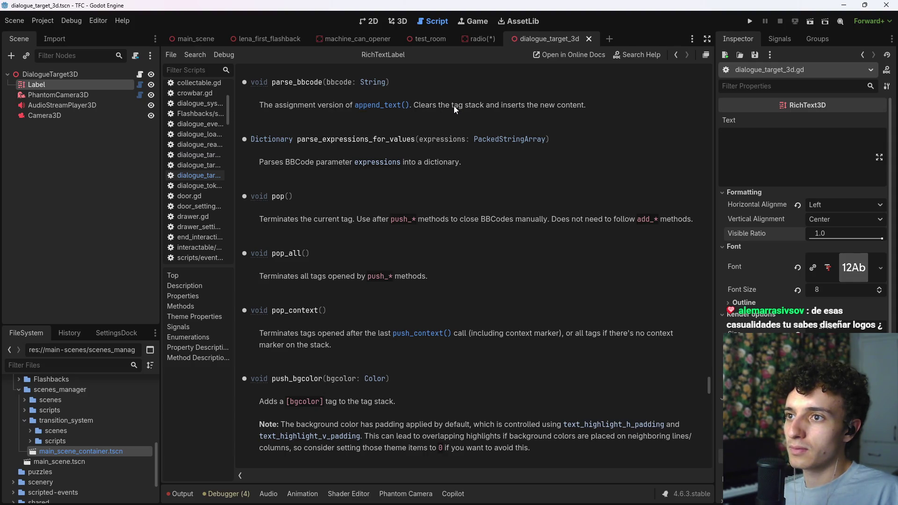
{"action": "left_click", "coordinate": [675, 55]}
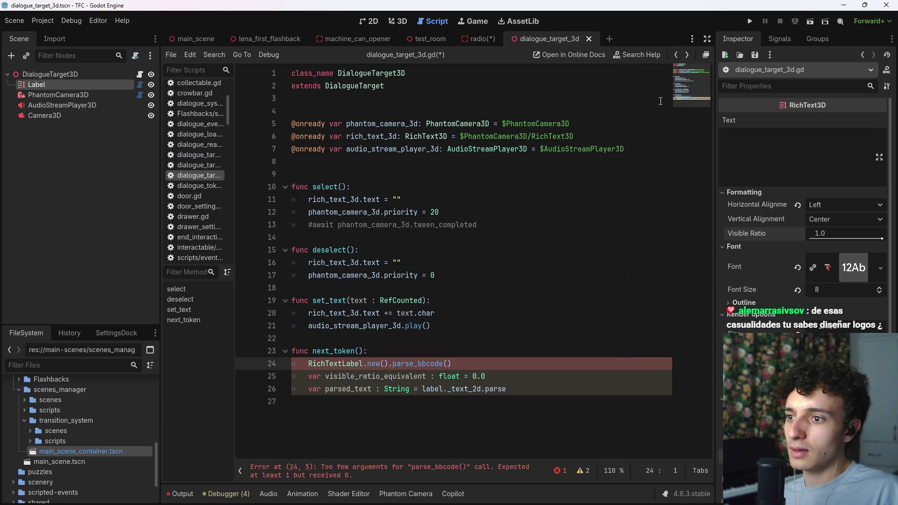
- Replace parse_bbcode on line 24 with text.p
{"action": "left_click_drag", "start_coordinate": [471, 364], "coordinate": [392, 364]}
{"action": "type", "text": "tex"}
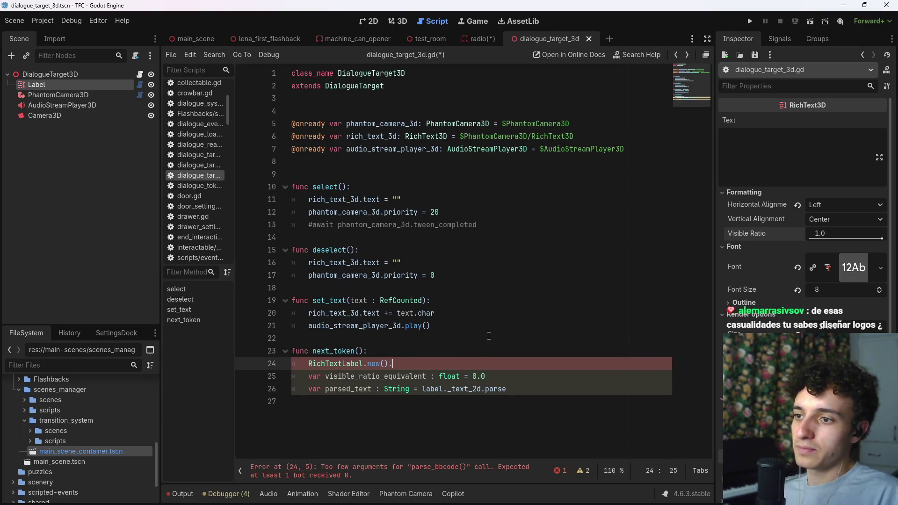
{"action": "type", "text": "t."}
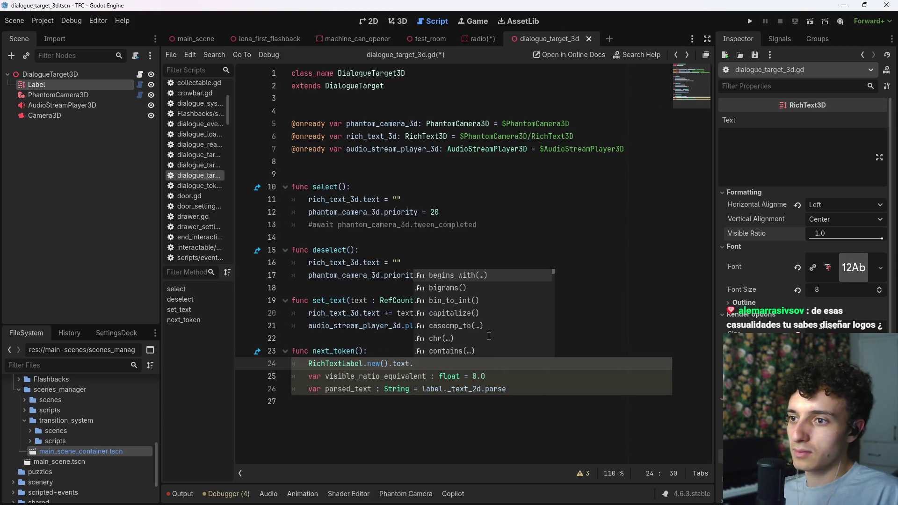
{"action": "type", "text": "b"}
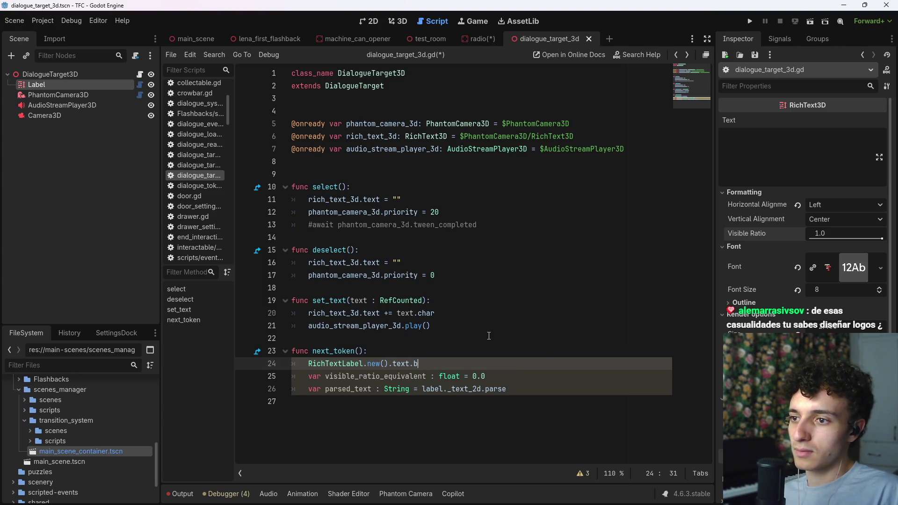
{"action": "key", "text": "BackSpace"}
{"action": "type", "text": "pars"}
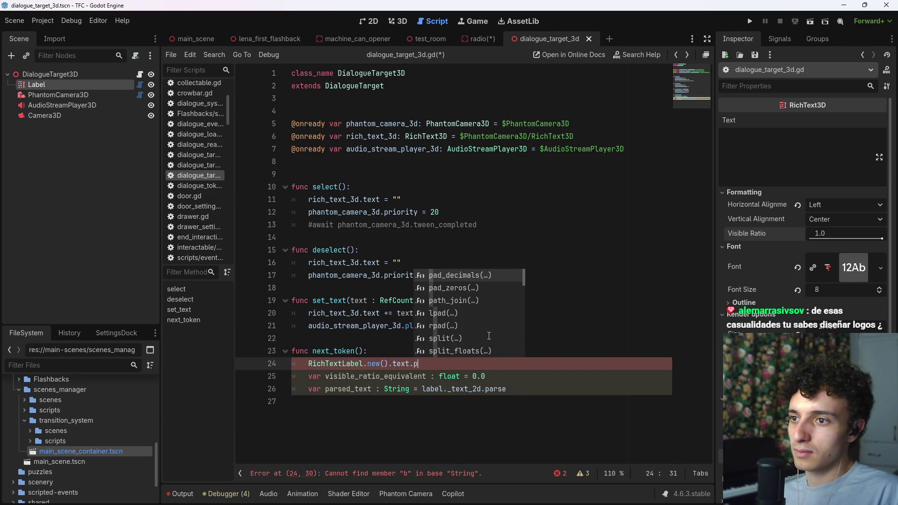
{"action": "key", "text": "BackSpace"}
{"action": "key", "text": "BackSpace"}
{"action": "key", "text": "BackSpace"}
{"action": "key", "text": "alt+Tab"}
{"action": "key", "text": "alt+Tab"}
{"action": "key", "text": "alt+Tab"}
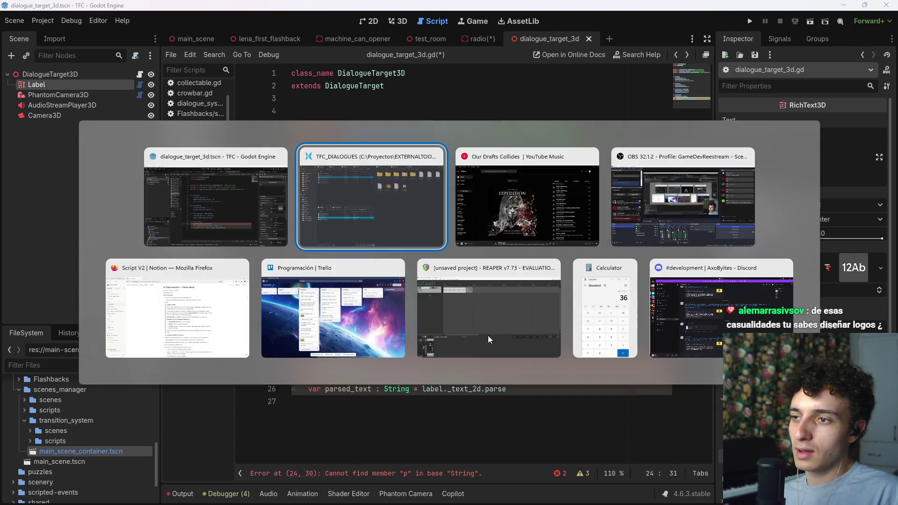
{"action": "key", "text": "Escape"}
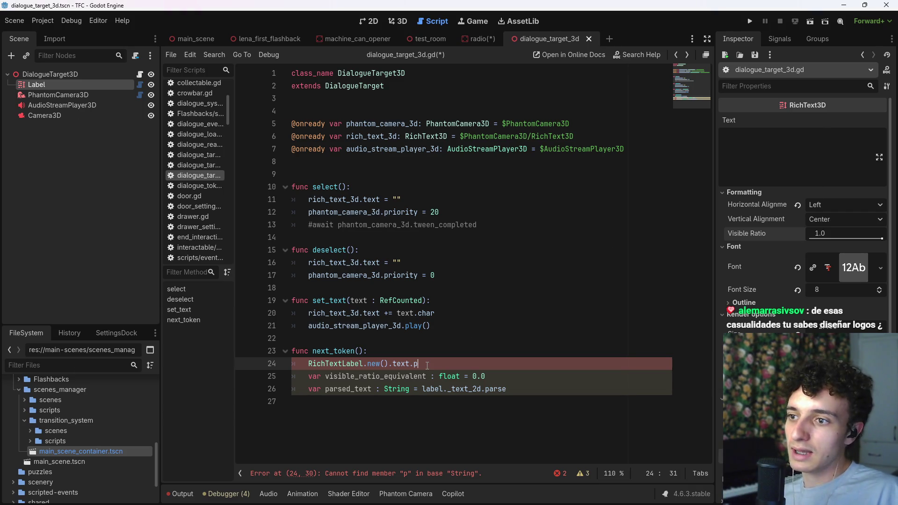
- Autocomplete get_parsed_text() and move it onto line 26 after label._text_2d
{"action": "key", "text": "BackSpace"}
{"action": "key", "text": "BackSpace"}
{"action": "key", "text": "BackSpace"}
{"action": "type", "text": "get_"}
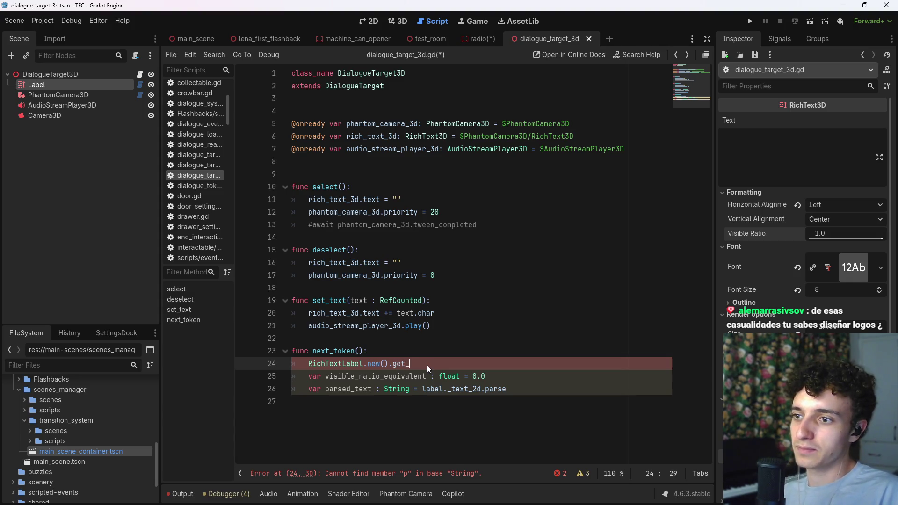
{"action": "type", "text": "parse"}
{"action": "key", "text": "Return"}
{"action": "key", "text": "ctrl+shift+Left"}
{"action": "key", "text": "ctrl+shift+Left"}
{"action": "key", "text": "ctrl+shift+Left"}
{"action": "key", "text": "ctrl+c"}
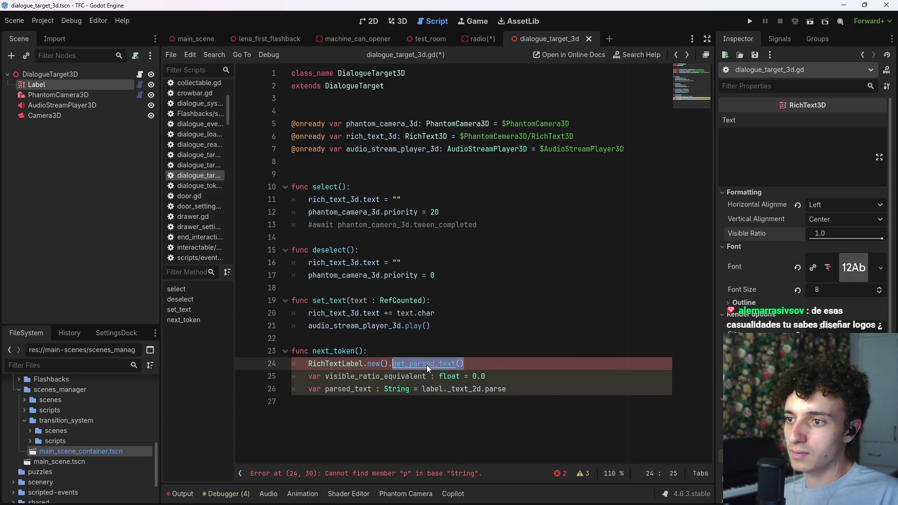
{"action": "key", "text": "ctrl+shift+Right"}
{"action": "key", "text": "BackSpace"}
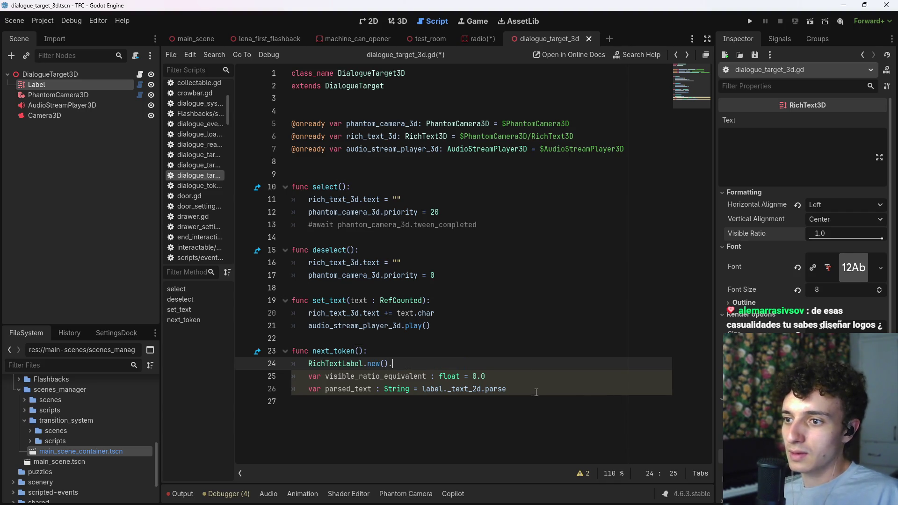
{"action": "left_click", "coordinate": [540, 388]}
{"action": "key", "text": "BackSpace"}
{"action": "key", "text": "BackSpace"}
{"action": "key", "text": "BackSpace"}
{"action": "key", "text": "ctrl+v"}
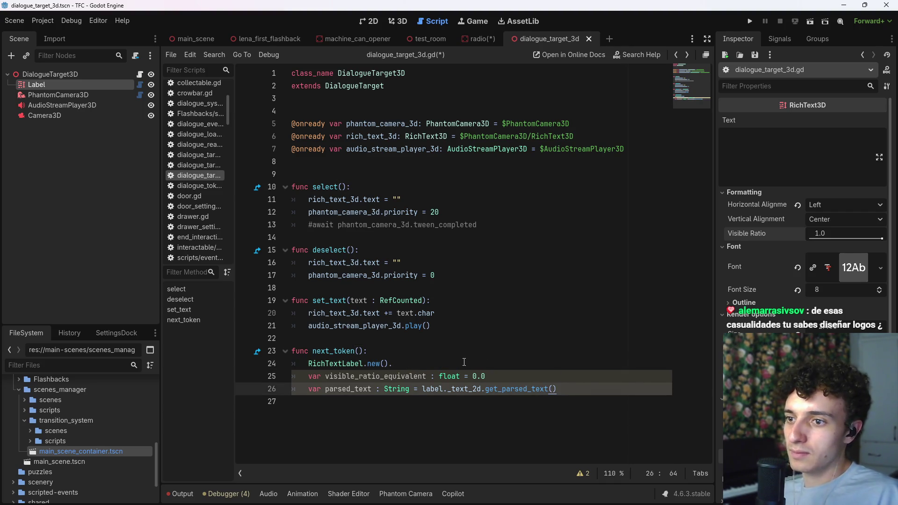
- Delete the leftover RichTextLabel line, save, and add a line below the parsed text declaration
{"action": "left_click", "coordinate": [485, 364]}
{"action": "key", "text": "shift+Home"}
{"action": "key", "text": "BackSpace"}
{"action": "key", "text": "BackSpace"}
{"action": "left_click", "coordinate": [612, 378]}
{"action": "key", "text": "ctrl+s"}
{"action": "key", "text": "Return"}
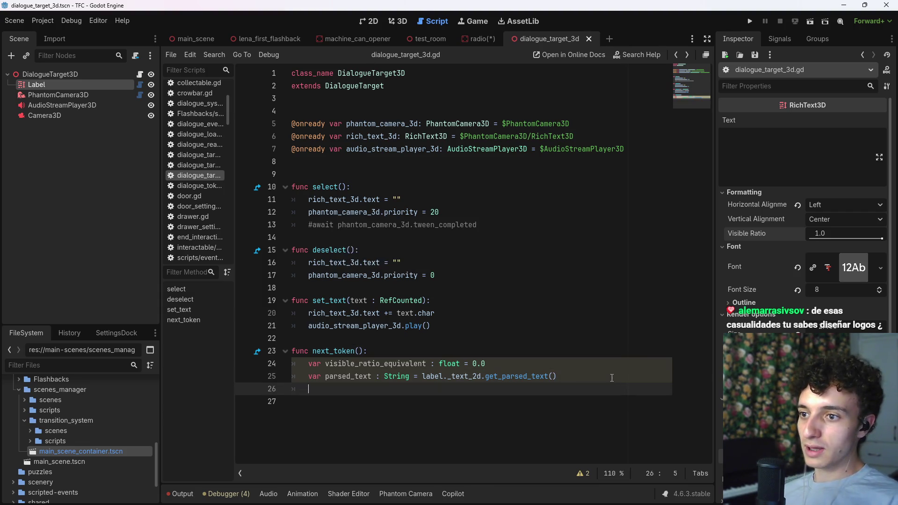
- Rename the variable to parsed_text_lenght typed float and add a blank line after it
{"action": "left_click", "coordinate": [376, 376]}
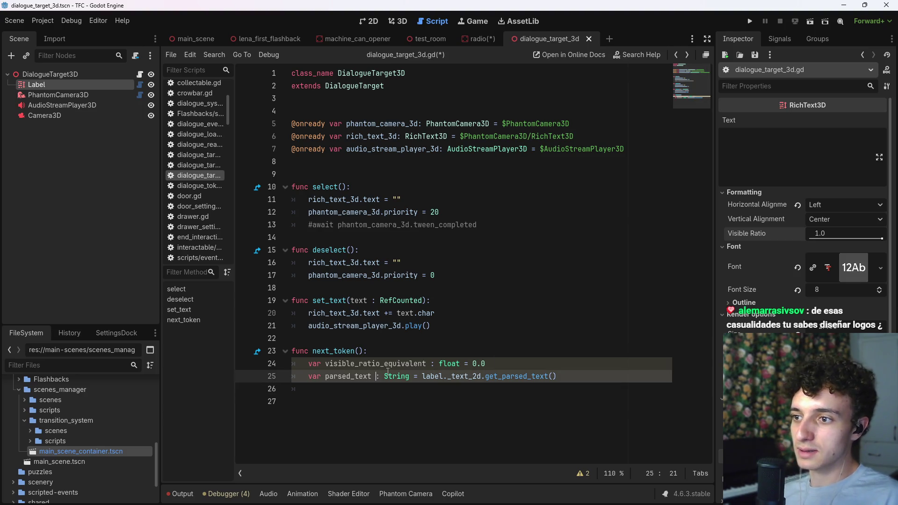
{"action": "type", "text": "_lenght : "}
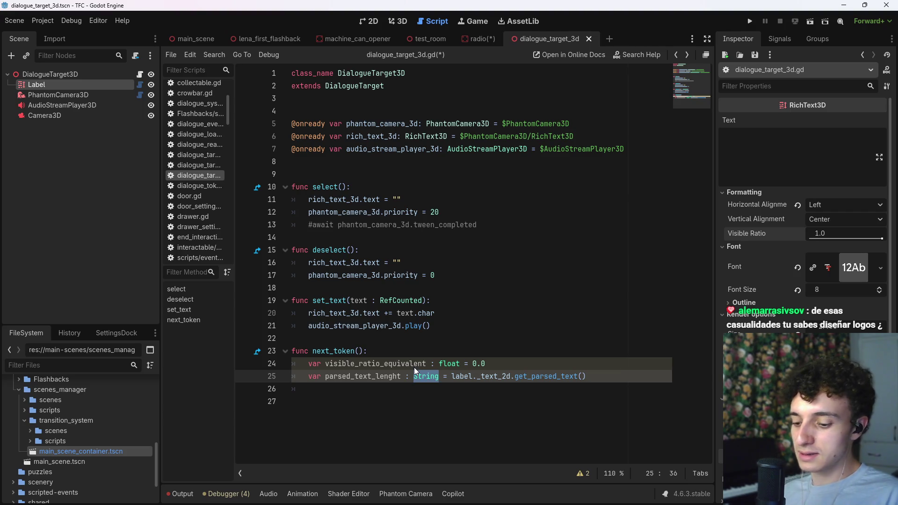
{"action": "type", "text": "float"}
{"action": "key", "text": "ctrl+s"}
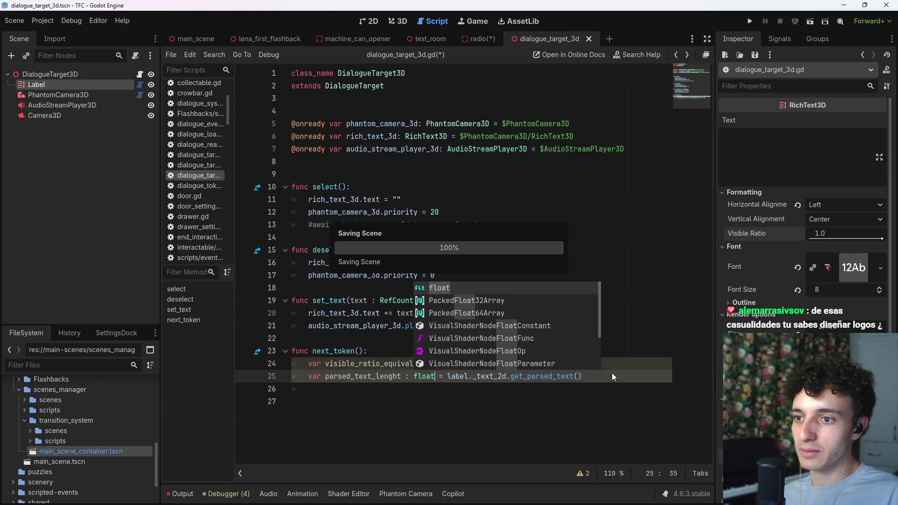
{"action": "left_click", "coordinate": [604, 376]}
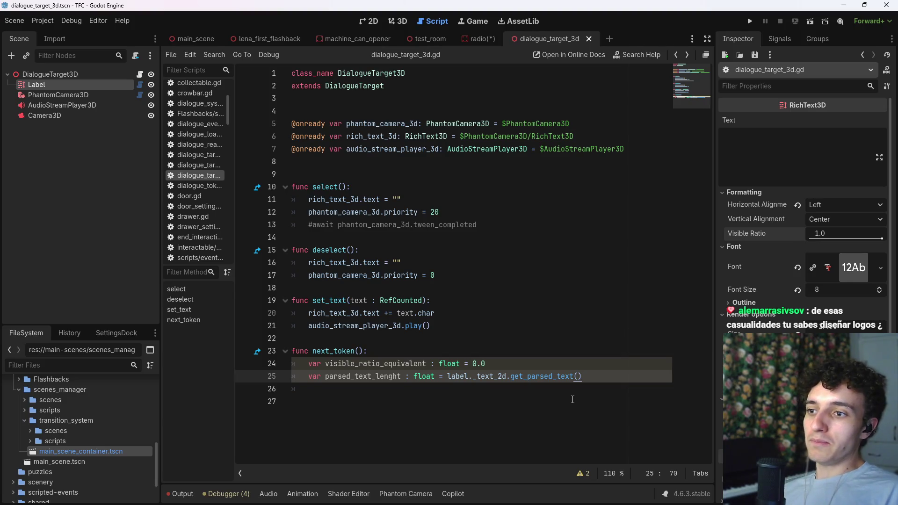
{"action": "key", "text": "Return"}
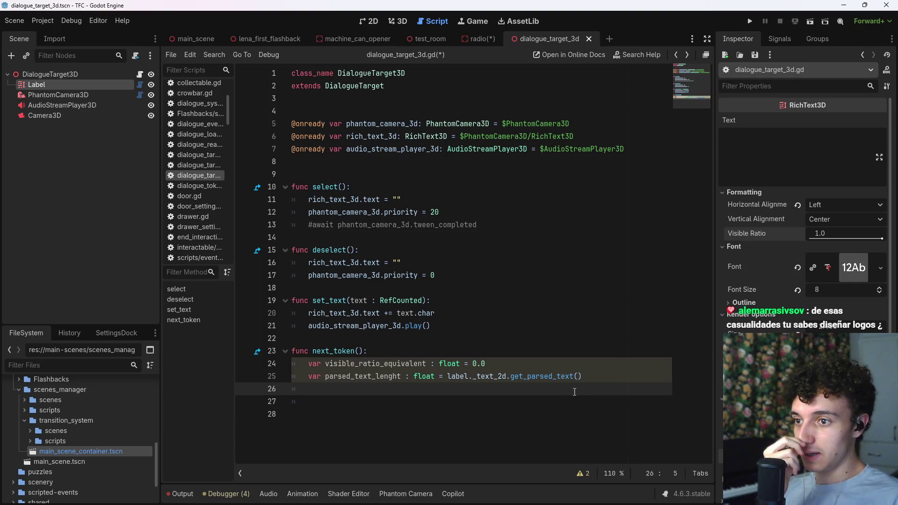
{"action": "left_click", "coordinate": [513, 364]}
{"action": "left_click", "coordinate": [461, 402]}
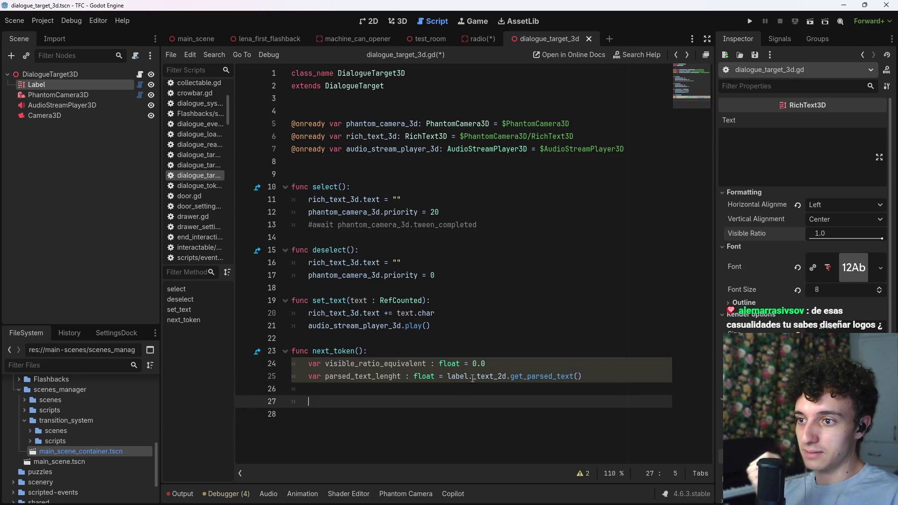
{"action": "left_click", "coordinate": [470, 390]}
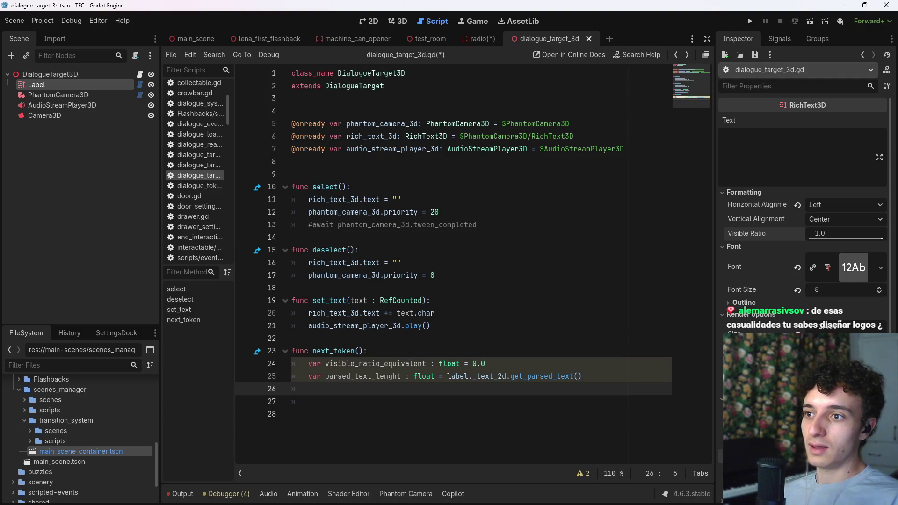
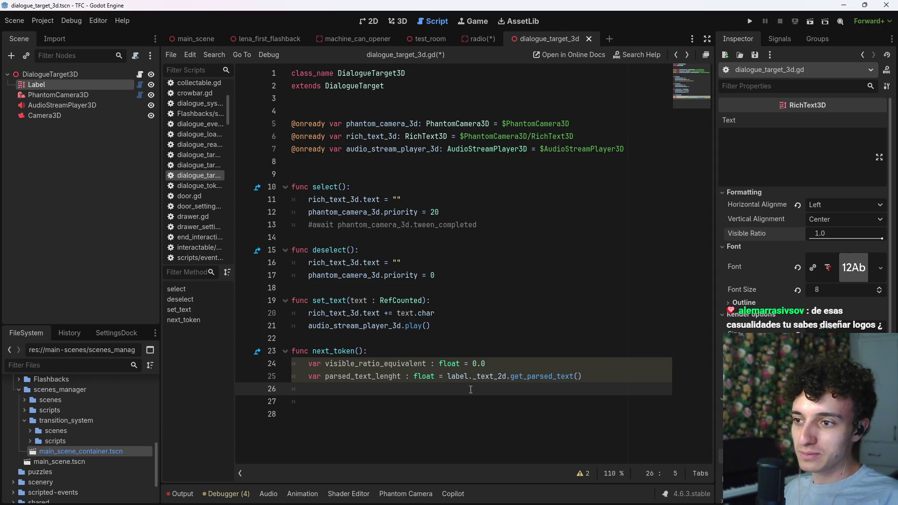
- Rename the variable to visible_ratio_equivalent_step, initialise it to 1 / parsed_text_lenght, and save
{"action": "key", "text": "BackSpace"}
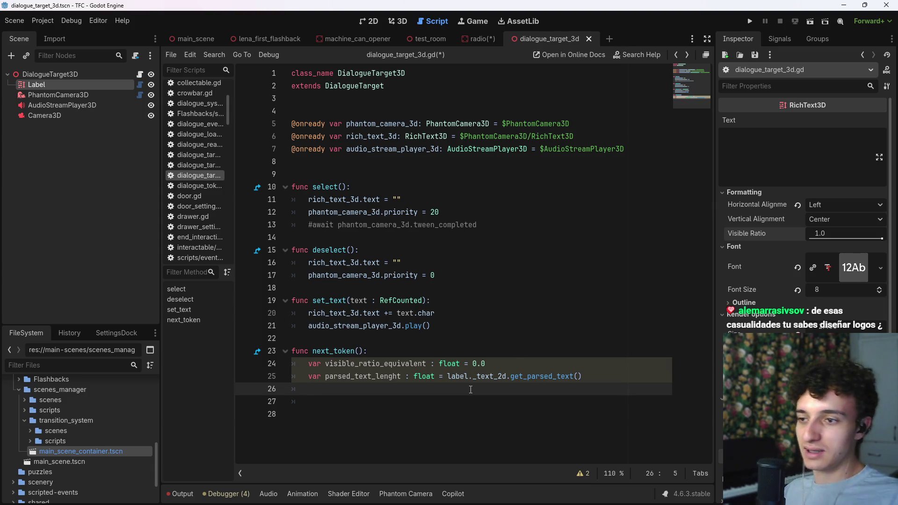
{"action": "left_click_drag", "start_coordinate": [503, 364], "coordinate": [304, 364]}
{"action": "key", "text": "BackSpace"}
{"action": "key", "text": "BackSpace"}
{"action": "key", "text": "BackSpace"}
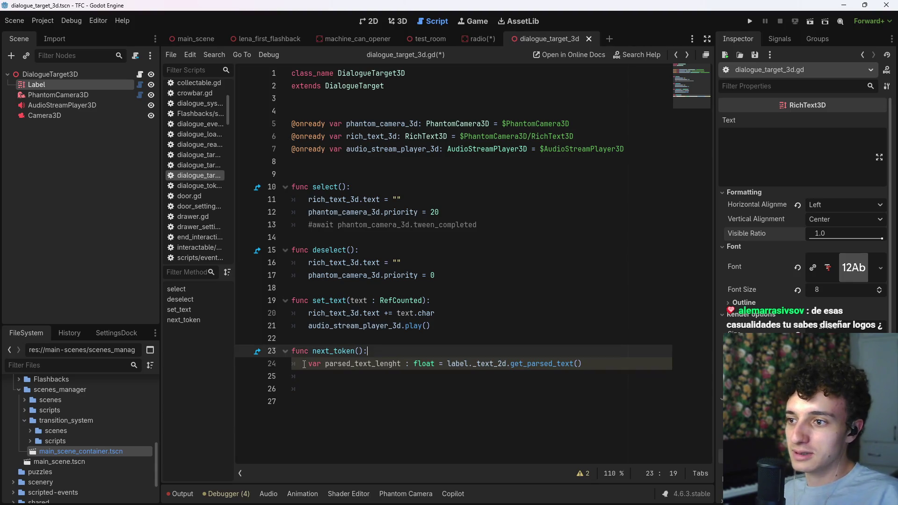
{"action": "key", "text": "ctrl+z"}
{"action": "key", "text": "ctrl+z"}
{"action": "key", "text": "ctrl+z"}
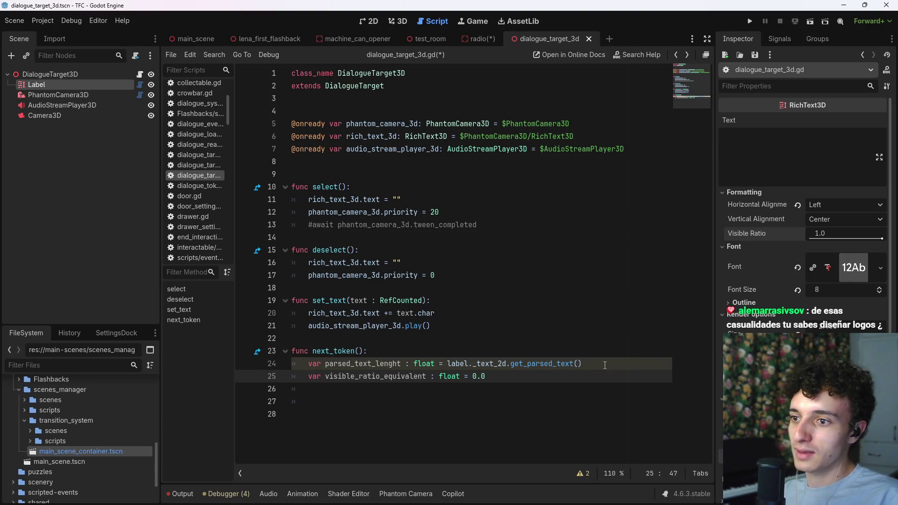
{"action": "key", "text": "BackSpace"}
{"action": "key", "text": "BackSpace"}
{"action": "key", "text": "BackSpace"}
{"action": "type", "text": "op"}
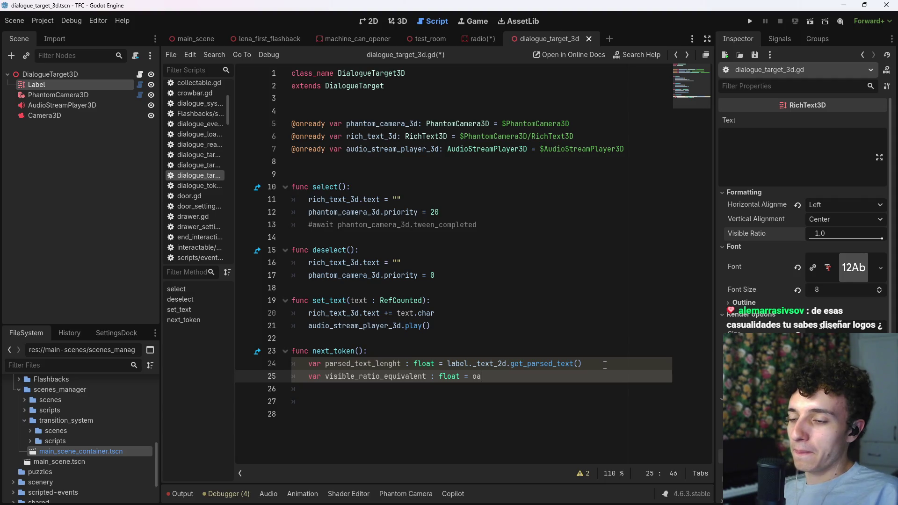
{"action": "key", "text": "BackSpace"}
{"action": "key", "text": "BackSpace"}
{"action": "type", "text": "1 / parsed_text_lenght"}
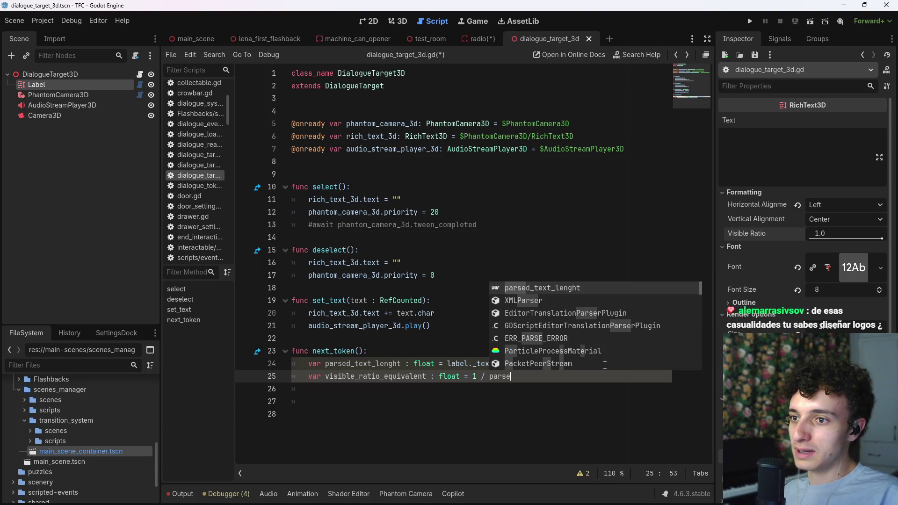
{"action": "key", "text": "Return"}
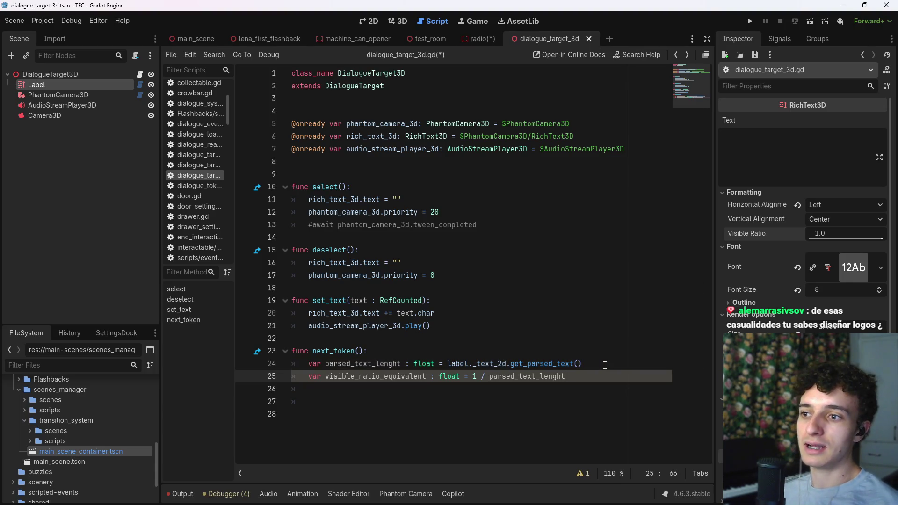
{"action": "key", "text": "ctrl+s"}
{"action": "key", "text": "Left"}
{"action": "key", "text": "Left"}
{"action": "key", "text": "Left"}
{"action": "type", "text": "_step"}
{"action": "key", "text": "ctrl+s"}
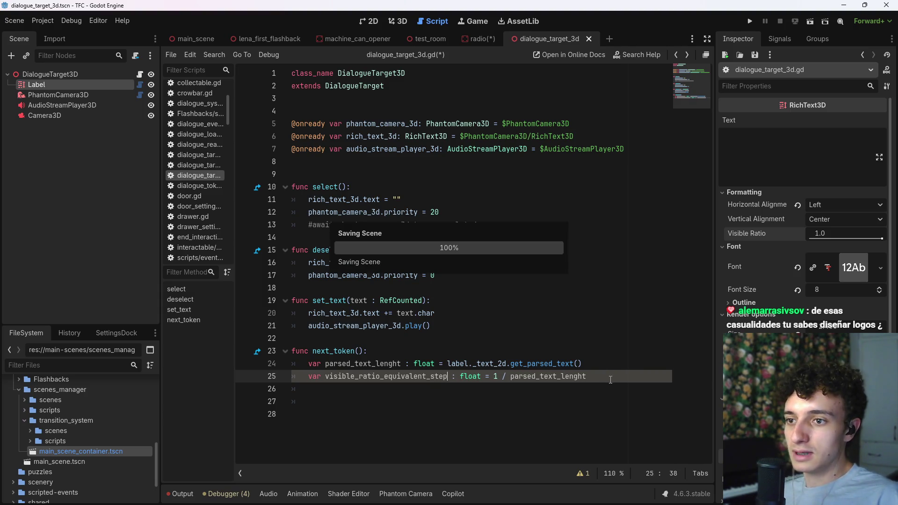
- Write label.visible_ratio = visible_ratio_equivalent_step on line 26, using the Inspector's copied property path
{"action": "left_click", "coordinate": [595, 385]}
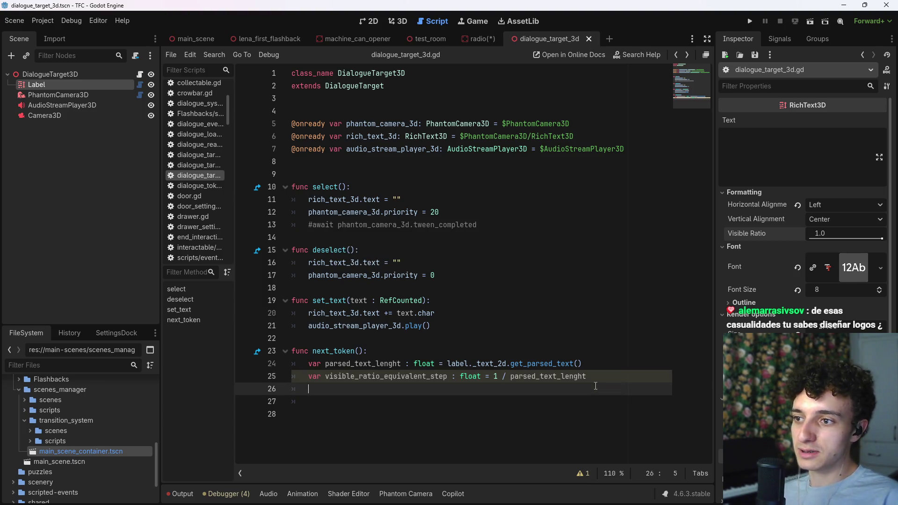
{"action": "key", "text": "alt+Tab"}
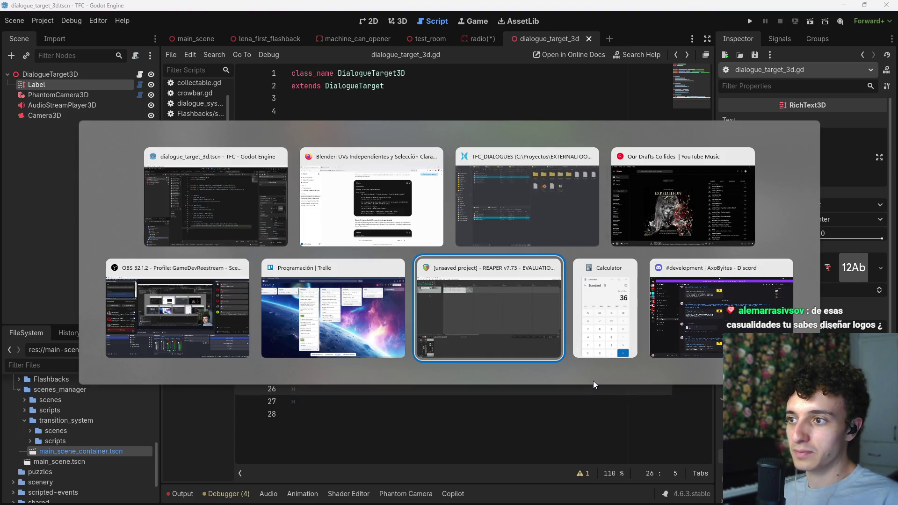
{"action": "key", "text": "Tab"}
{"action": "key", "text": "Tab"}
{"action": "key", "text": "Tab"}
{"action": "key", "text": "Escape"}
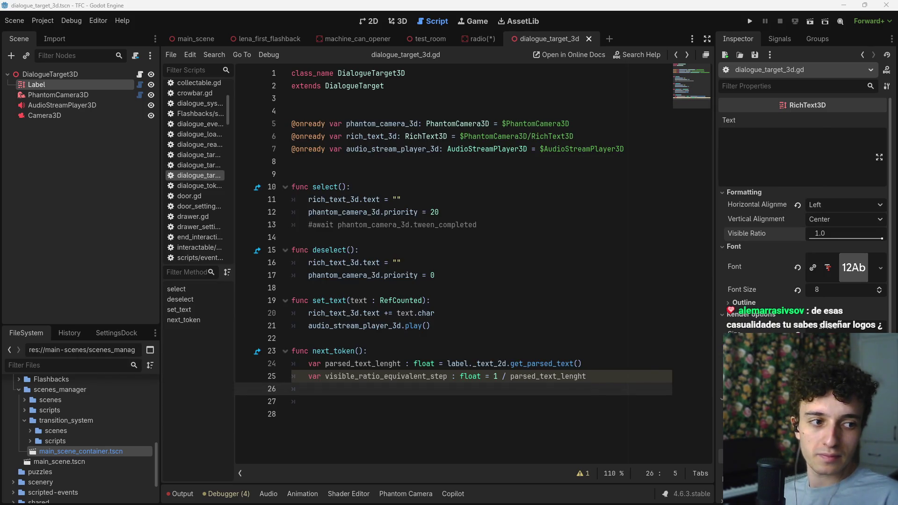
{"action": "key", "text": "ctrl+s"}
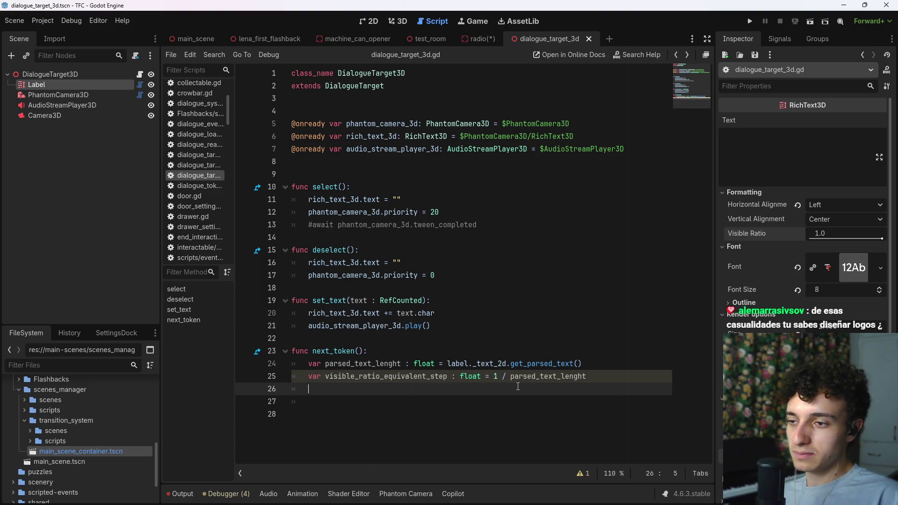
{"action": "key", "text": "space"}
{"action": "key", "text": "BackSpace"}
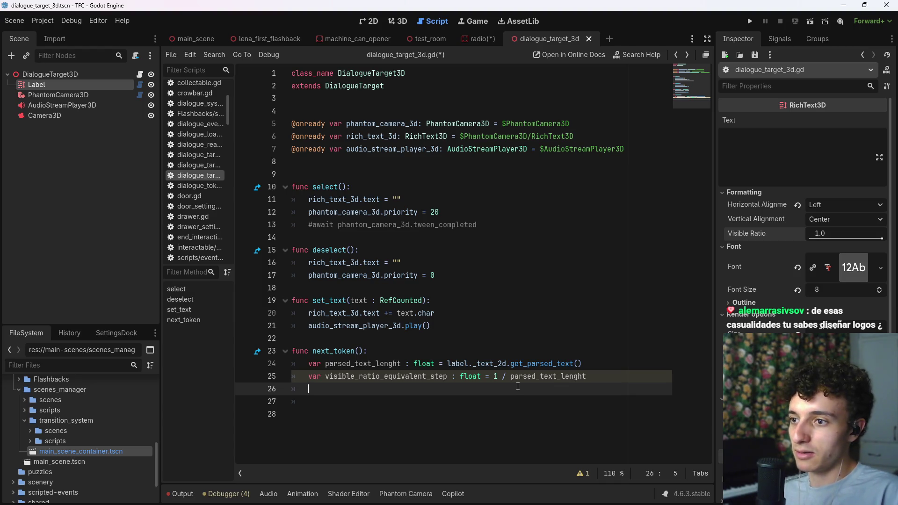
{"action": "type", "text": "label."}
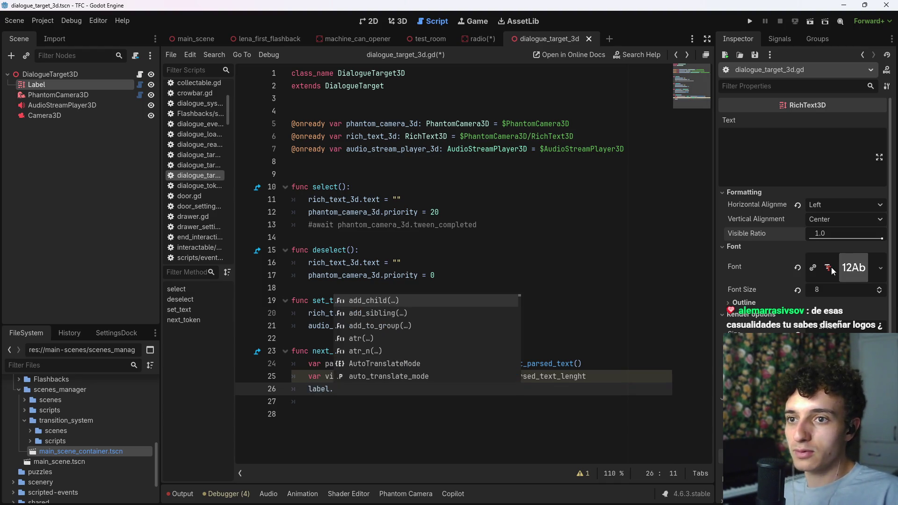
{"action": "right_click", "coordinate": [754, 233]}
{"action": "left_click", "coordinate": [790, 263]}
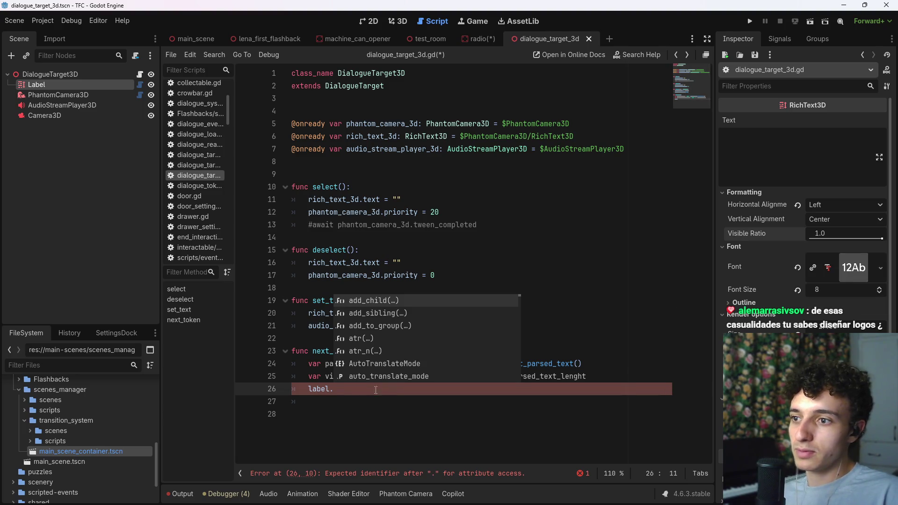
{"action": "left_click", "coordinate": [423, 389]}
{"action": "key", "text": "ctrl+v"}
{"action": "type", "text": "= "}
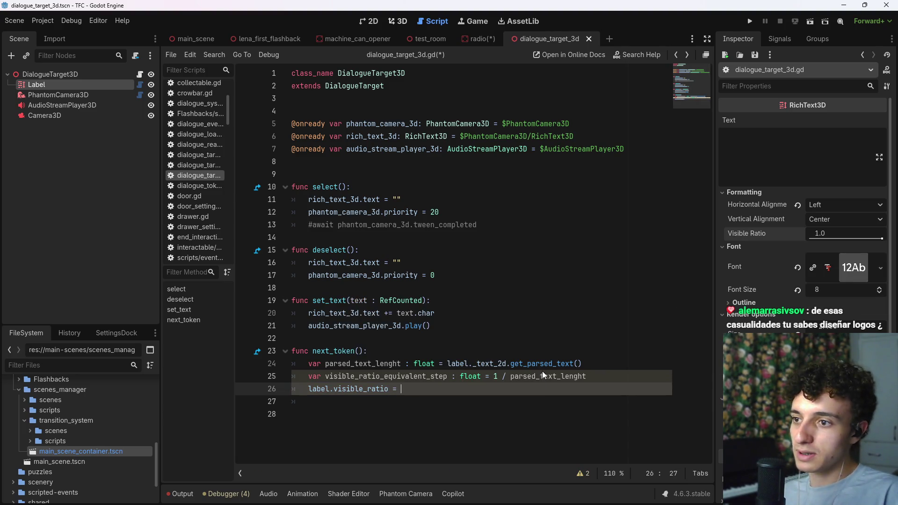
{"action": "type", "text": "visi"}
{"action": "key", "text": "Return"}
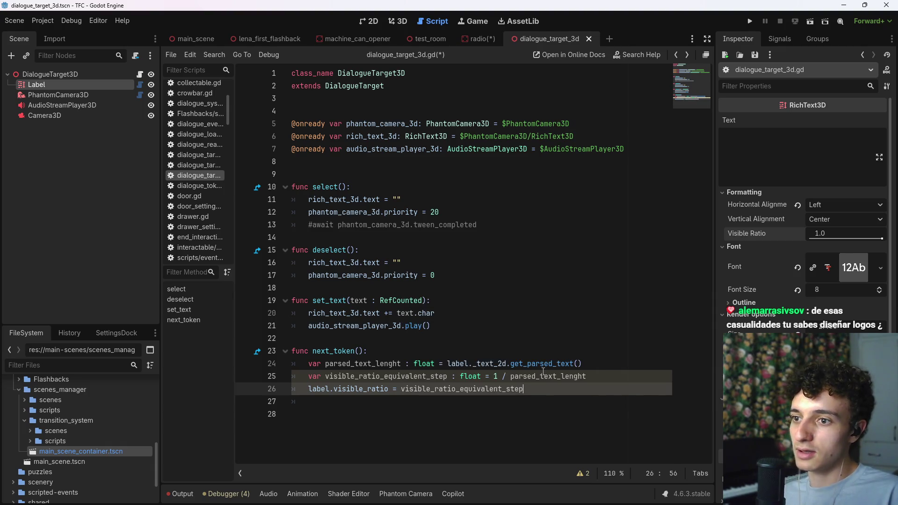
{"action": "key", "text": "ctrl+s"}
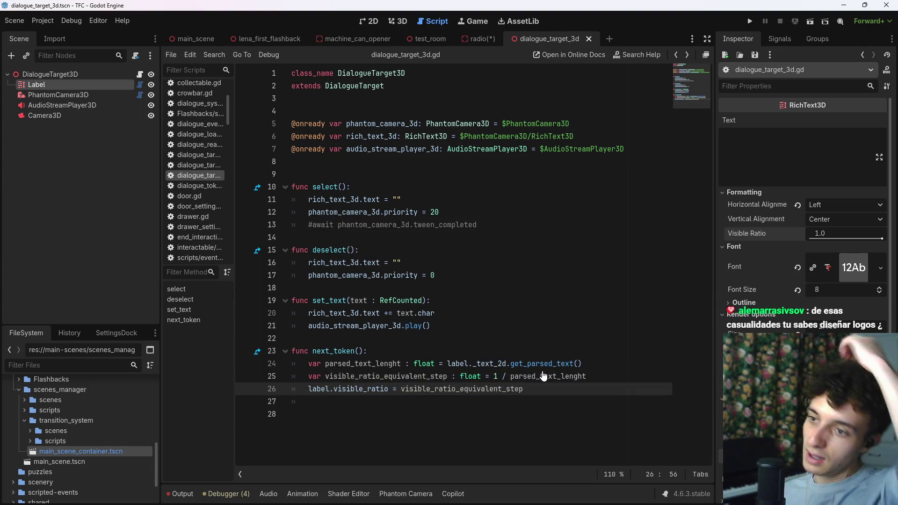
- Delete the two temporary variable declarations, save, and open the parent DialogueTarget script
{"action": "mouse_move", "coordinate": [594, 378]}
{"action": "left_mouse_down"}
{"action": "mouse_move", "coordinate": [318, 377]}
{"action": "mouse_move", "coordinate": [308, 364]}
{"action": "left_mouse_up"}
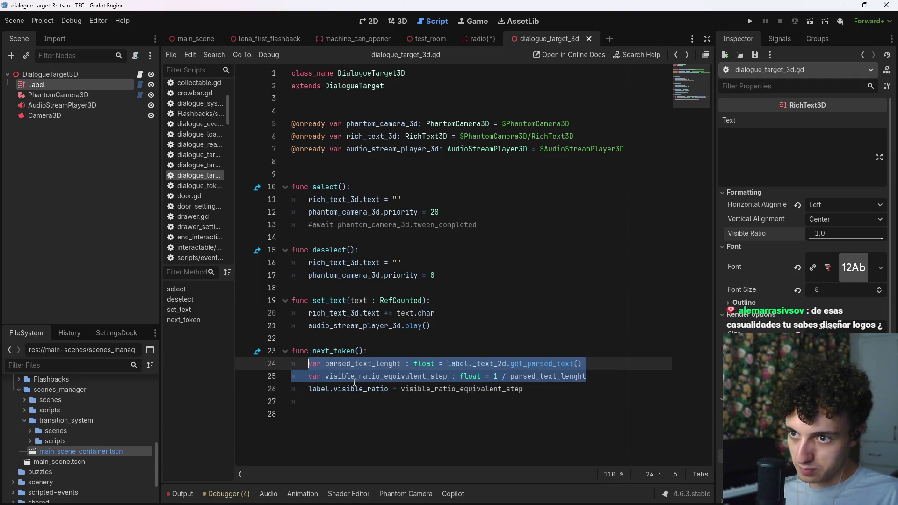
{"action": "key", "text": "BackSpace"}
{"action": "key", "text": "BackSpace"}
{"action": "key", "text": "BackSpace"}
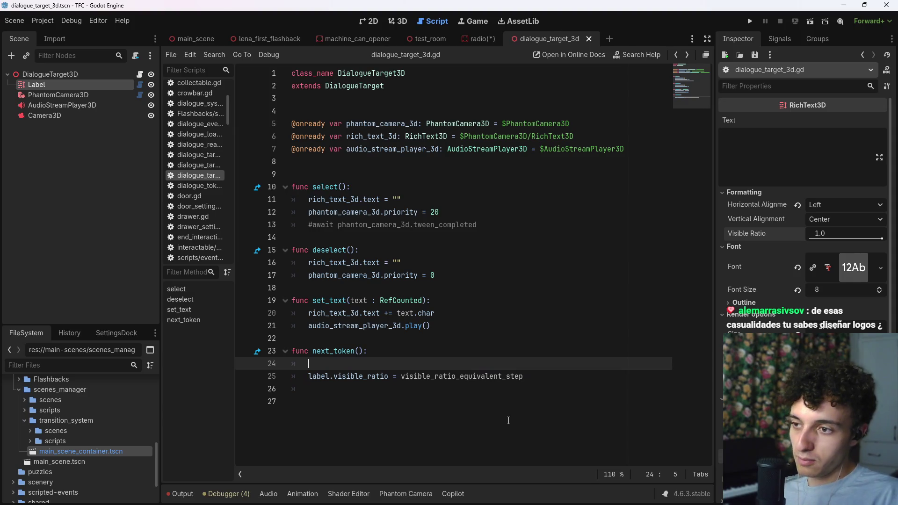
{"action": "key", "text": "ctrl+s"}
{"action": "left_click", "coordinate": [344, 93], "text": "ctrl"}
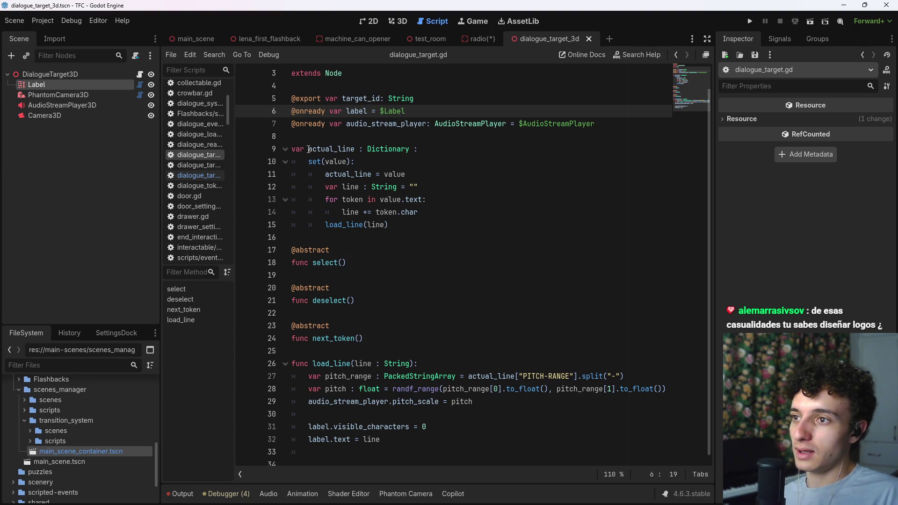
- Add an empty func on_actual_line_change(): pass at the end of dialogue_target.gd
{"action": "left_click_drag", "start_coordinate": [309, 148], "coordinate": [355, 162]}
{"action": "left_click", "coordinate": [406, 174]}
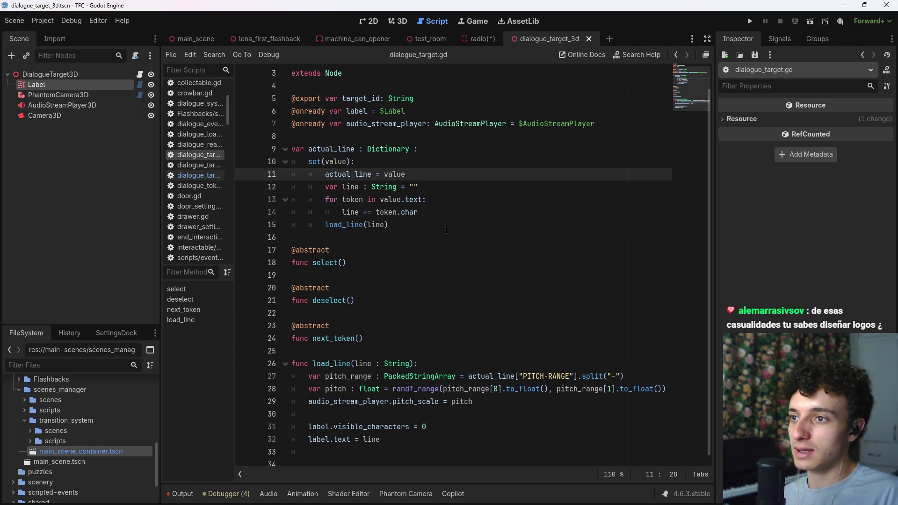
{"action": "left_click", "coordinate": [345, 350]}
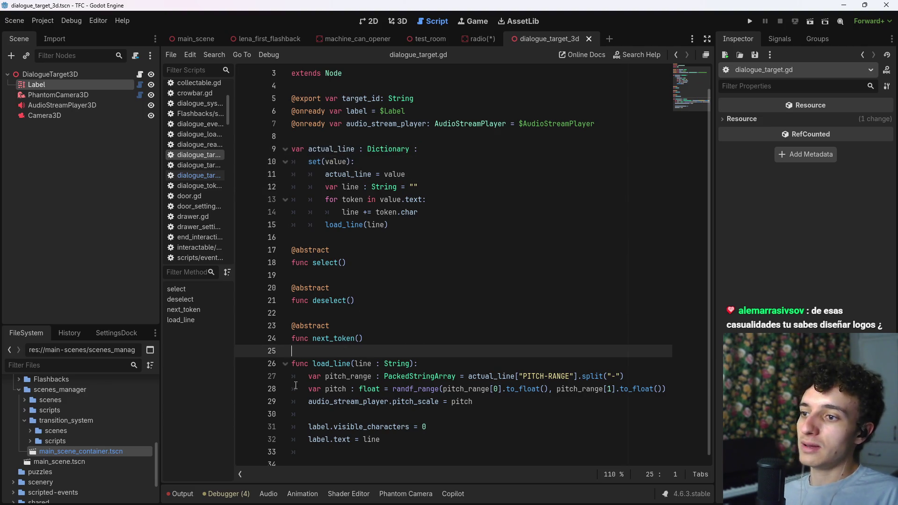
{"action": "left_click", "coordinate": [285, 363]}
{"action": "key", "text": "Down"}
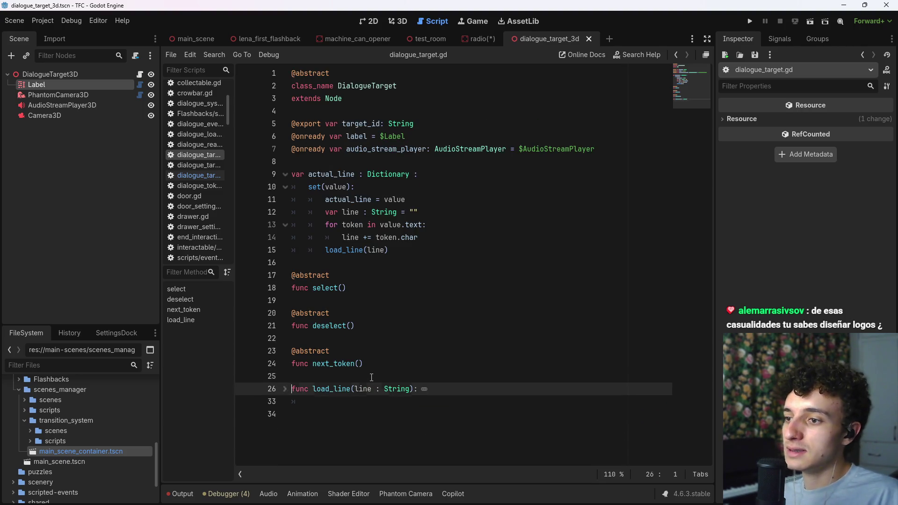
{"action": "key", "text": "Down"}
{"action": "key", "text": "Down"}
{"action": "key", "text": "Return"}
{"action": "type", "text": "fun"}
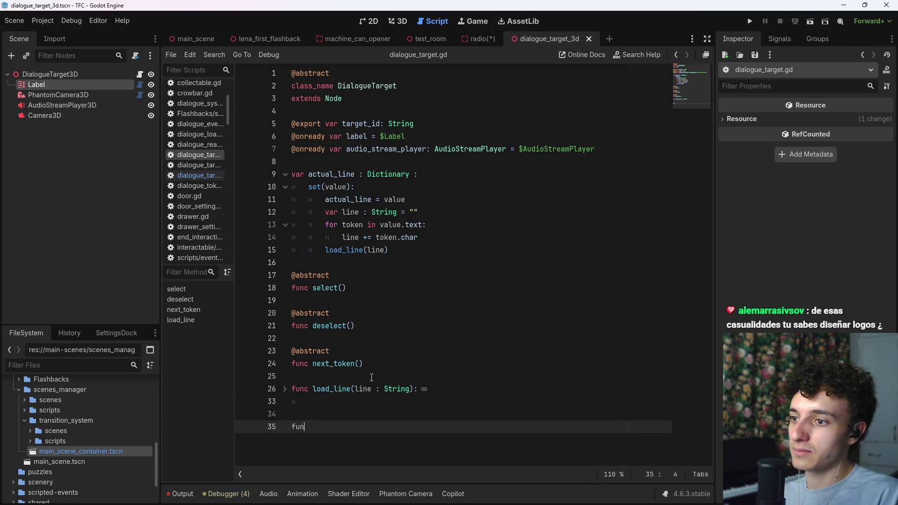
{"action": "type", "text": "c on_actual_line_"}
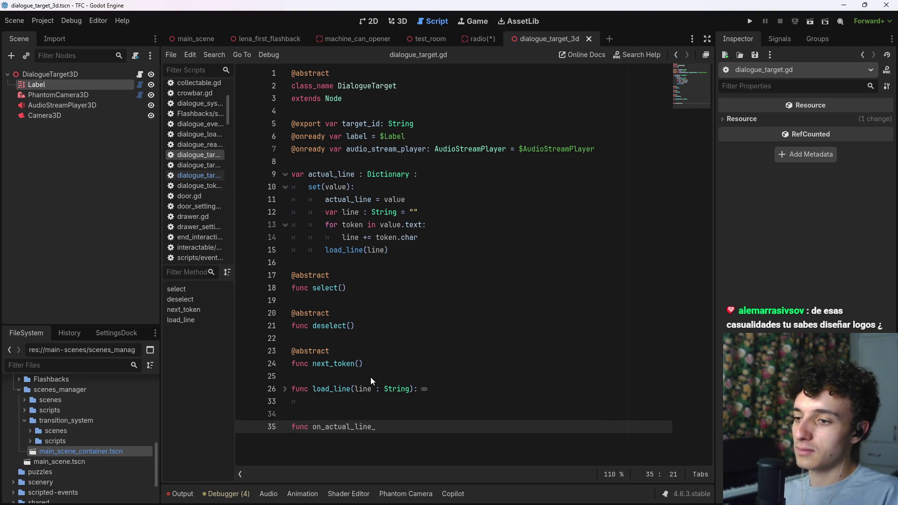
{"action": "type", "text": "change"}
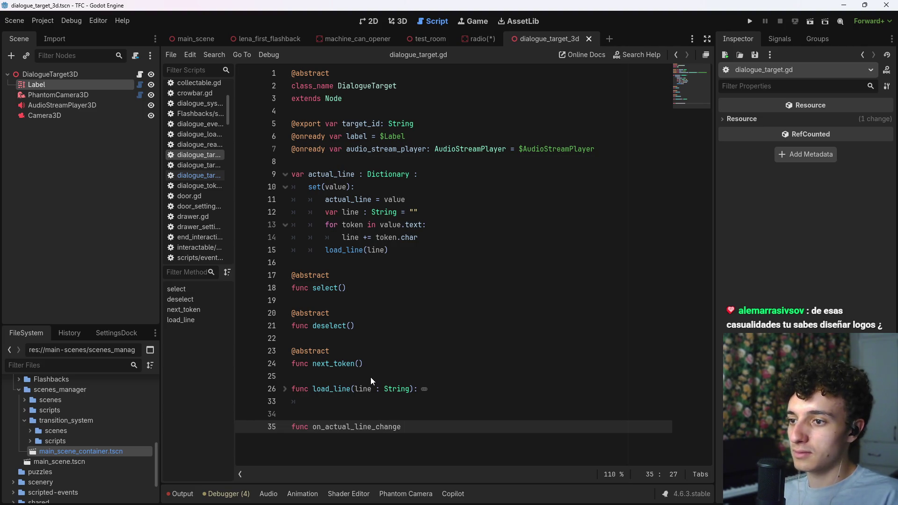
{"action": "type", "text": "():"}
{"action": "key", "text": "Return"}
{"action": "type", "text": "pass"}
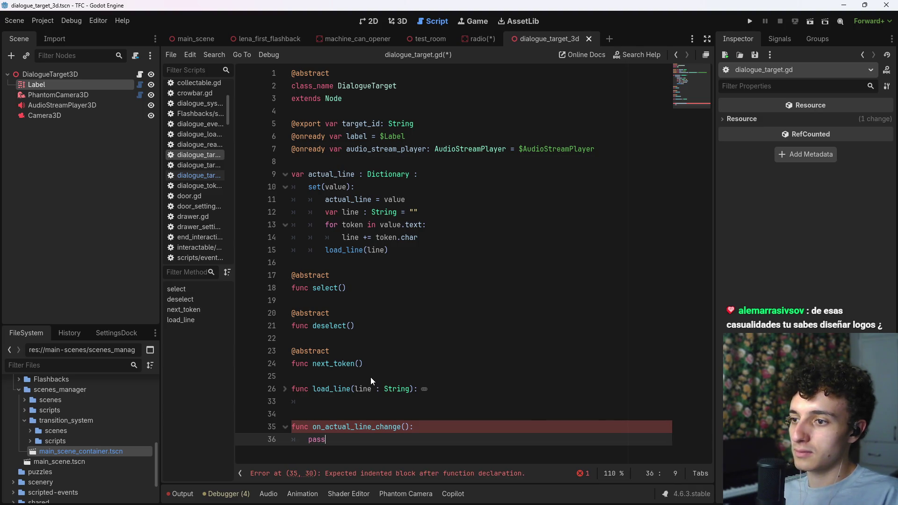
{"action": "key", "text": "ctrl+s"}
{"action": "key", "text": "ctrl+s"}
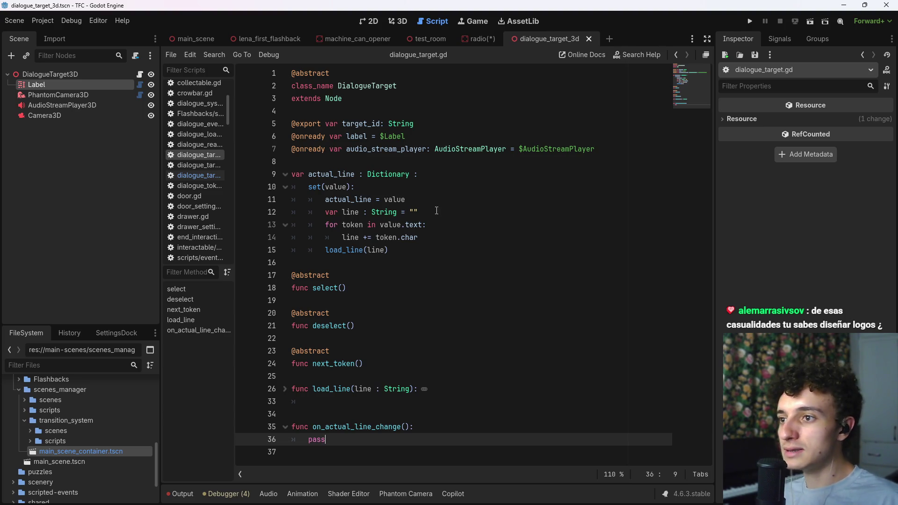
- Call on_actual_line_change() right after load_line in the actual_line setter, save, and return to dialogue_target_3d.gd
{"action": "left_click", "coordinate": [389, 252]}
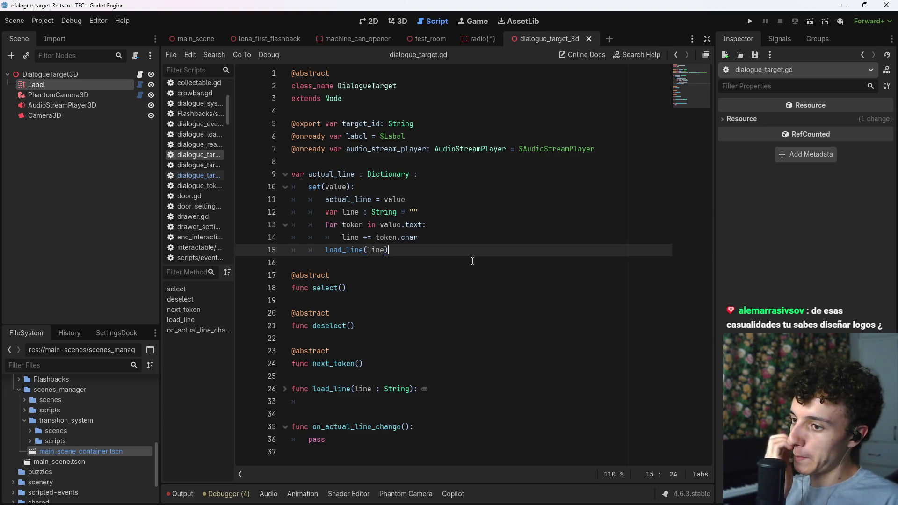
{"action": "key", "text": "Return"}
{"action": "type", "text": "on_ac"}
{"action": "key", "text": "Return"}
{"action": "key", "text": "ctrl+s"}
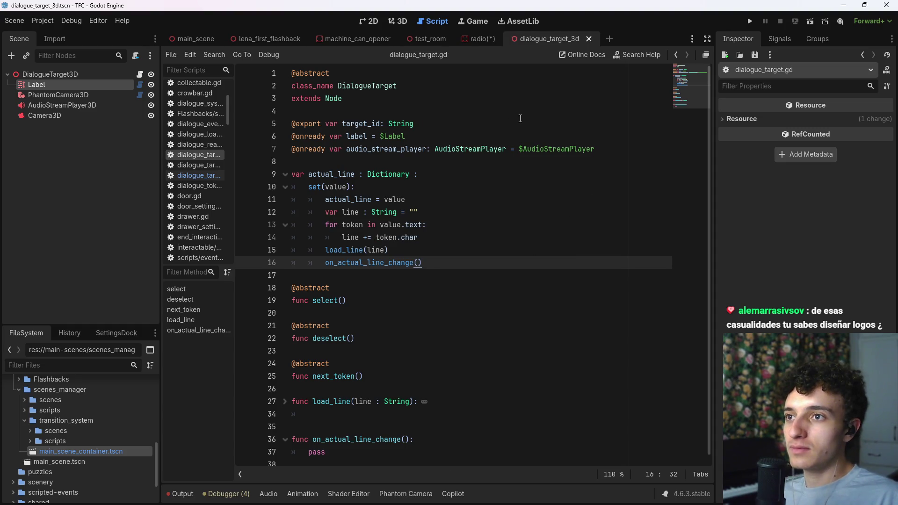
{"action": "left_click", "coordinate": [141, 75]}
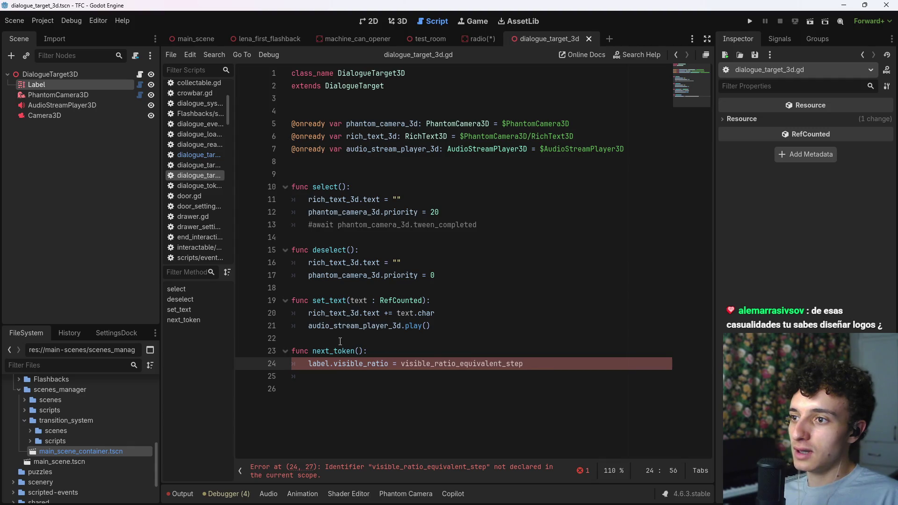
- Override on_actual_line_change() with the pasted length and step calculation lines
{"action": "left_click", "coordinate": [306, 164]}
{"action": "key", "text": "Return"}
{"action": "type", "text": "func "}
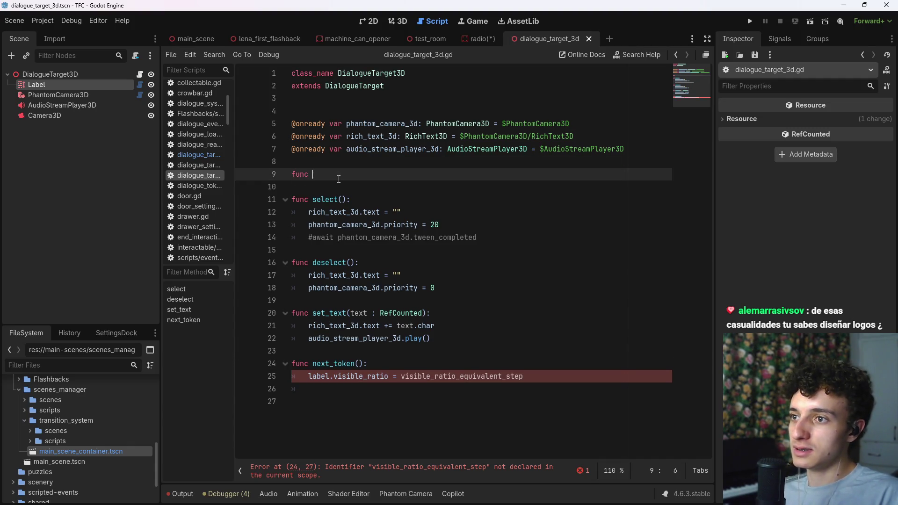
{"action": "type", "text": "on_"}
{"action": "key", "text": "Return"}
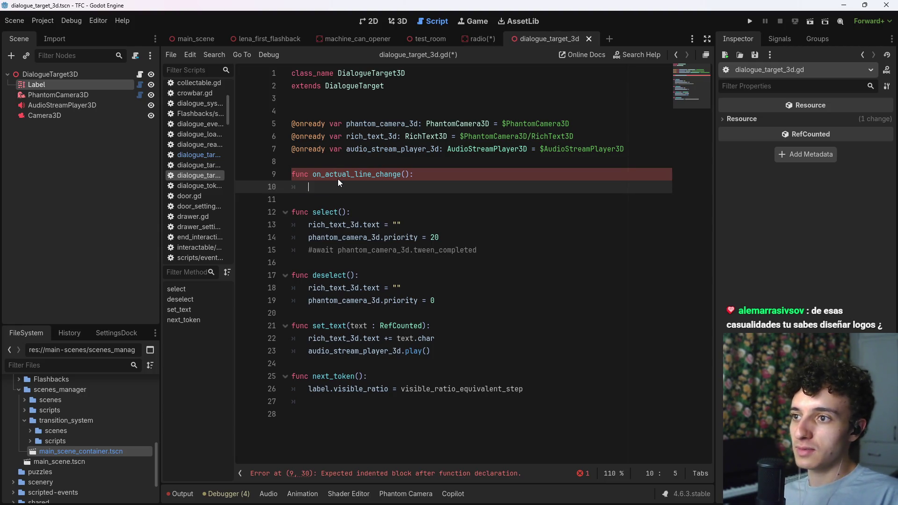
{"action": "key", "text": "ctrl+v"}
{"action": "key", "text": "ctrl+s"}
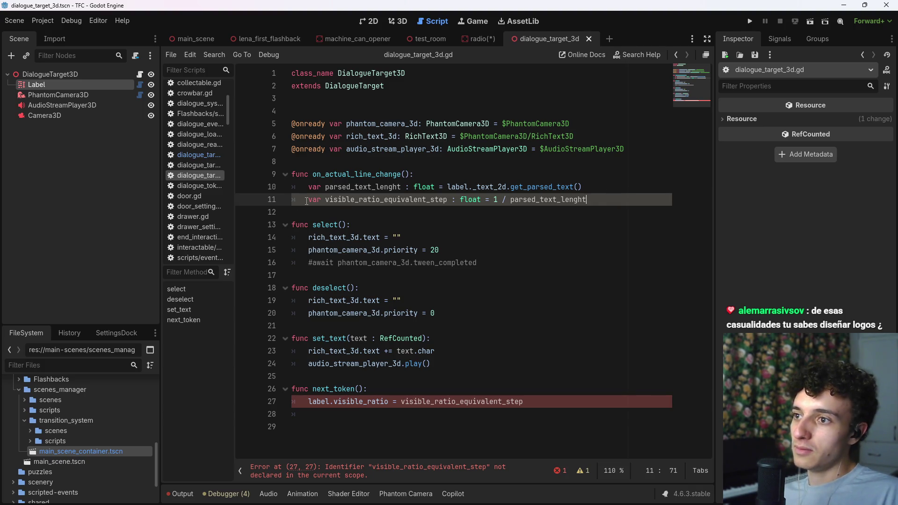
- Declare var visible_ratio_equivalent_step at class level and drop the local var and float from line 13
{"action": "left_click", "coordinate": [380, 161]}
{"action": "key", "text": "Return"}
{"action": "type", "text": "var visible_ratio_equivalent_step"}
{"action": "key", "text": "Return"}
{"action": "key", "text": "ctrl+s"}
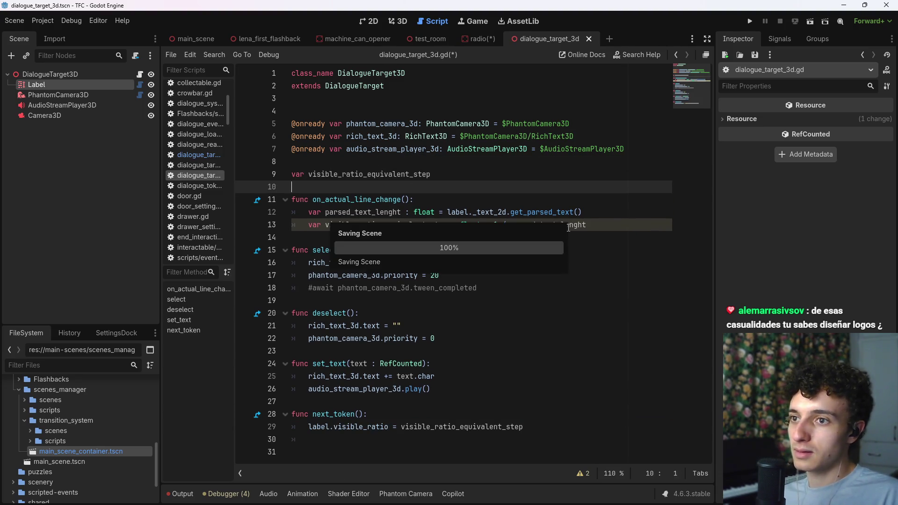
{"action": "left_click", "coordinate": [349, 224]}
{"action": "double_click", "coordinate": [314, 224]}
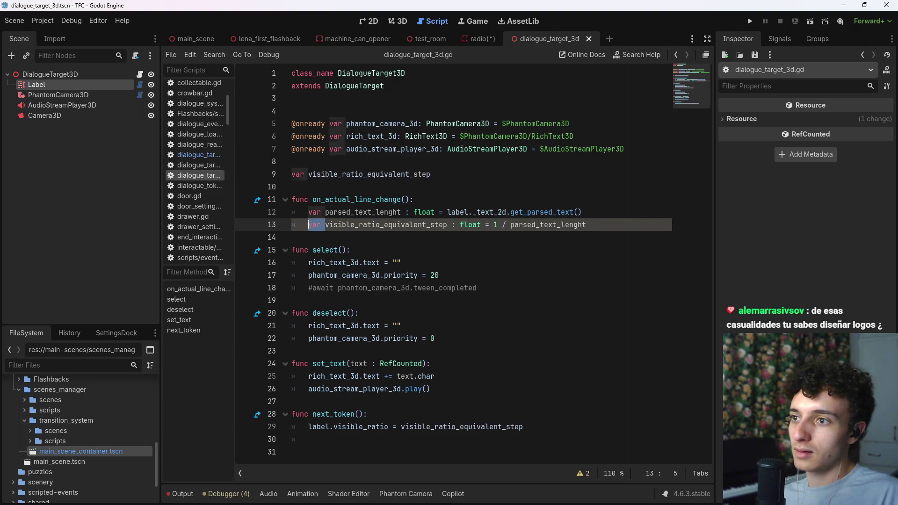
{"action": "key", "text": "Delete"}
{"action": "key", "text": "Delete"}
{"action": "left_click_drag", "start_coordinate": [468, 225], "coordinate": [429, 225]}
{"action": "key", "text": "BackSpace"}
{"action": "left_click", "coordinate": [569, 228]}
{"action": "key", "text": "ctrl+s"}
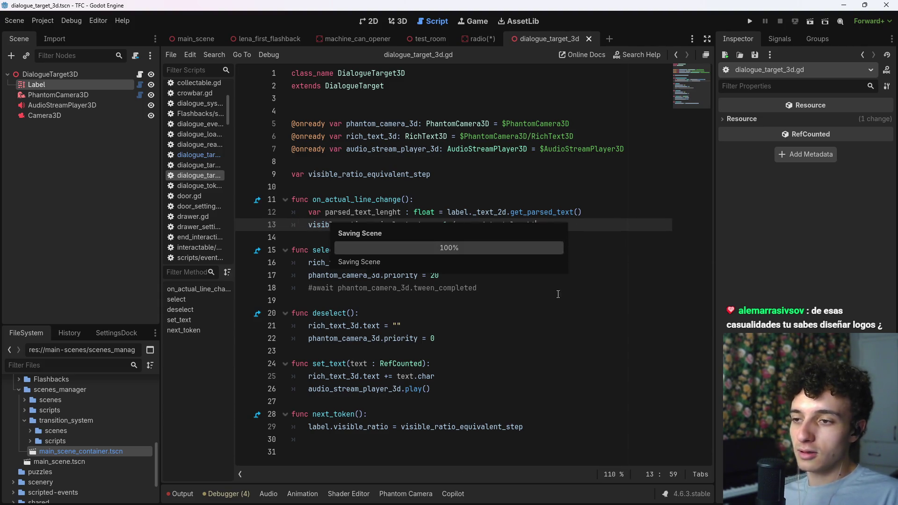
- Add a blank line after line 29 in next_token, then review on_actual_line_change
{"action": "left_click", "coordinate": [552, 419]}
{"action": "left_click", "coordinate": [563, 429]}
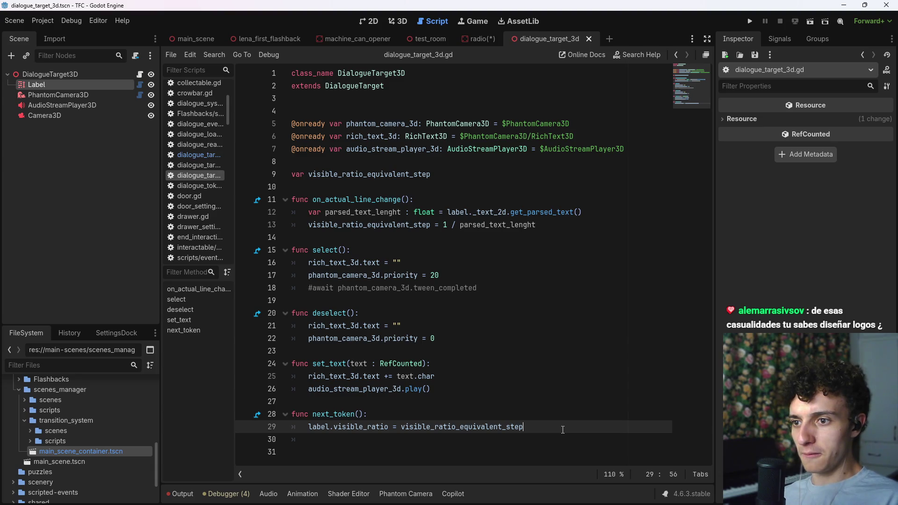
{"action": "key", "text": "Return"}
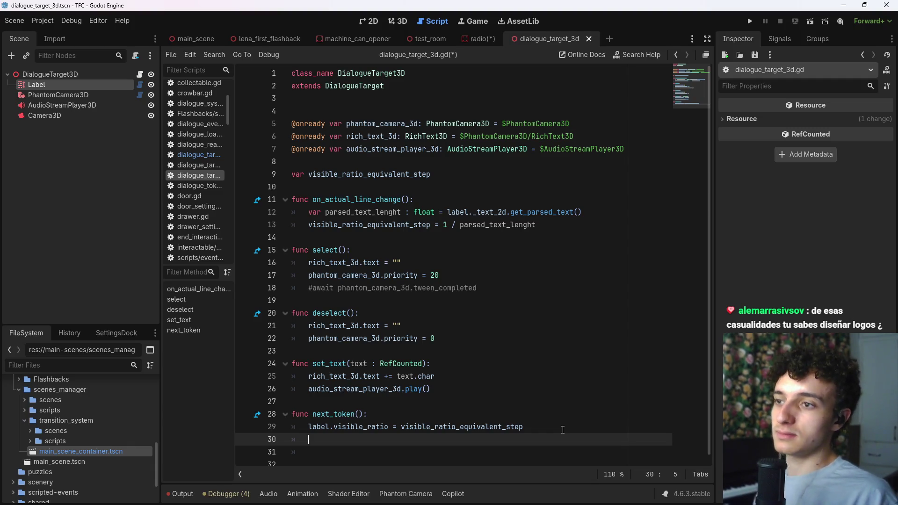
{"action": "left_click", "coordinate": [470, 196]}
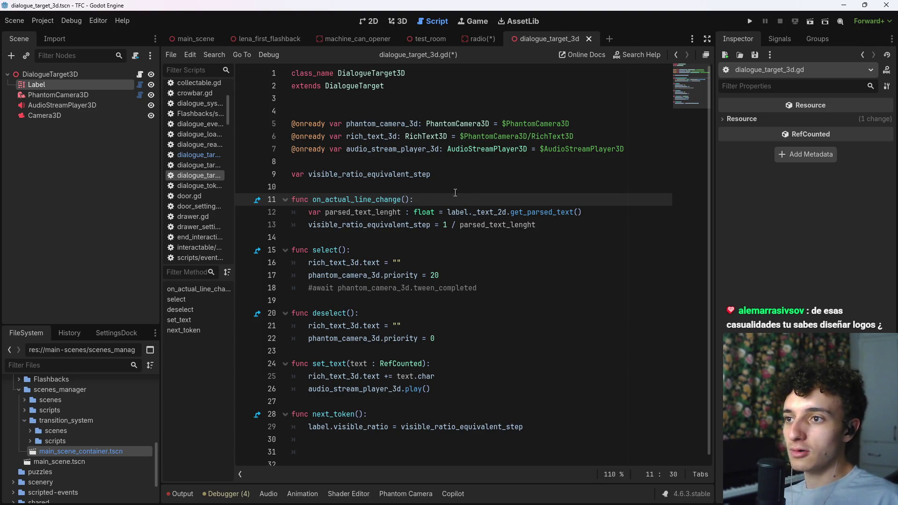
{"action": "left_click", "coordinate": [188, 154]}
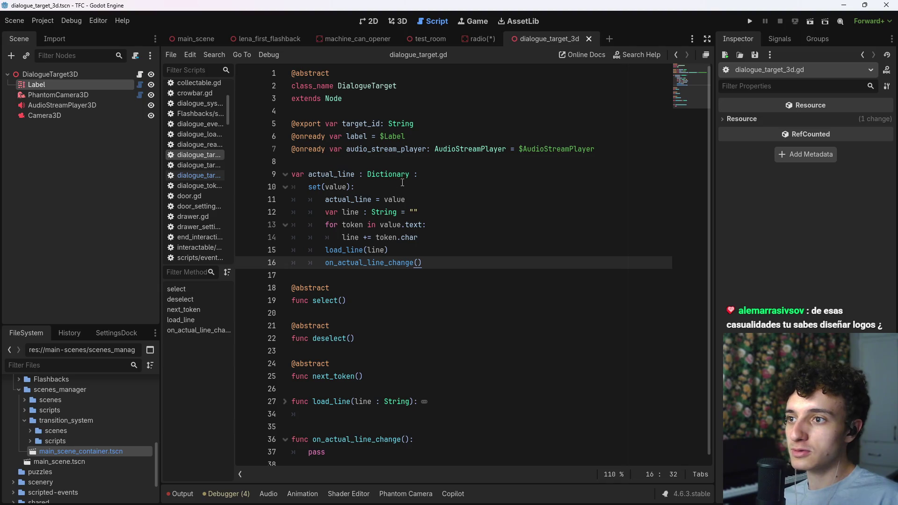
- Unfold load_line and examine its label.visible_characters = 0 line on line 32
{"action": "scroll", "coordinate": [406, 316], "scroll_direction": "down", "scroll_amount": 1}
{"action": "left_click", "coordinate": [284, 395]}
{"action": "scroll", "coordinate": [309, 378], "scroll_direction": "down", "scroll_amount": 3}
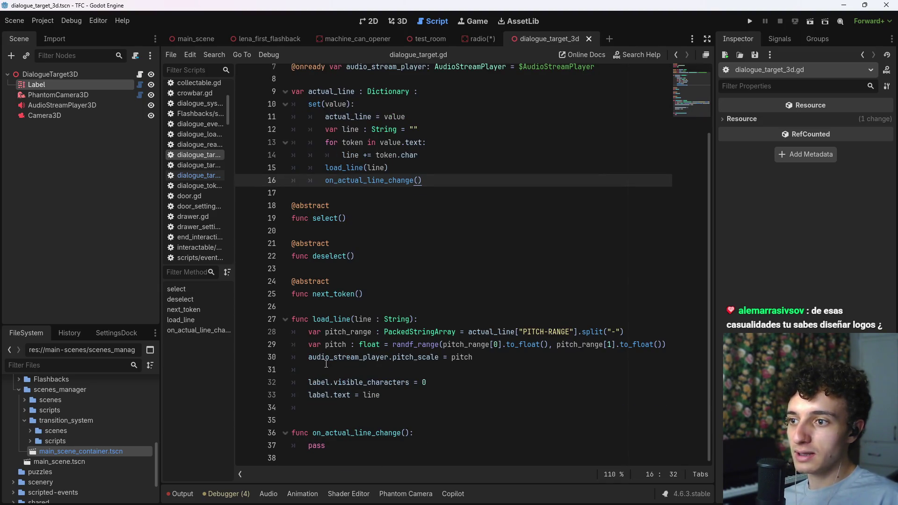
{"action": "left_click_drag", "start_coordinate": [308, 382], "coordinate": [411, 384]}
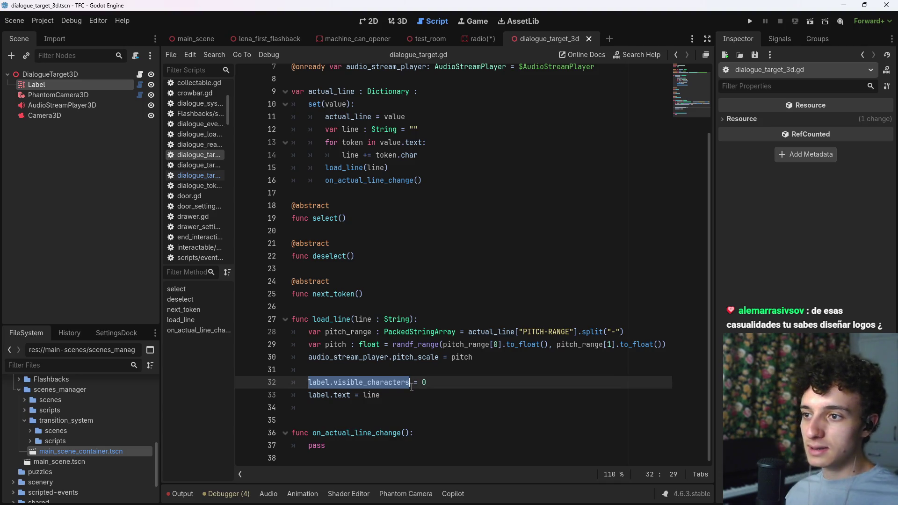
{"action": "left_click", "coordinate": [411, 387]}
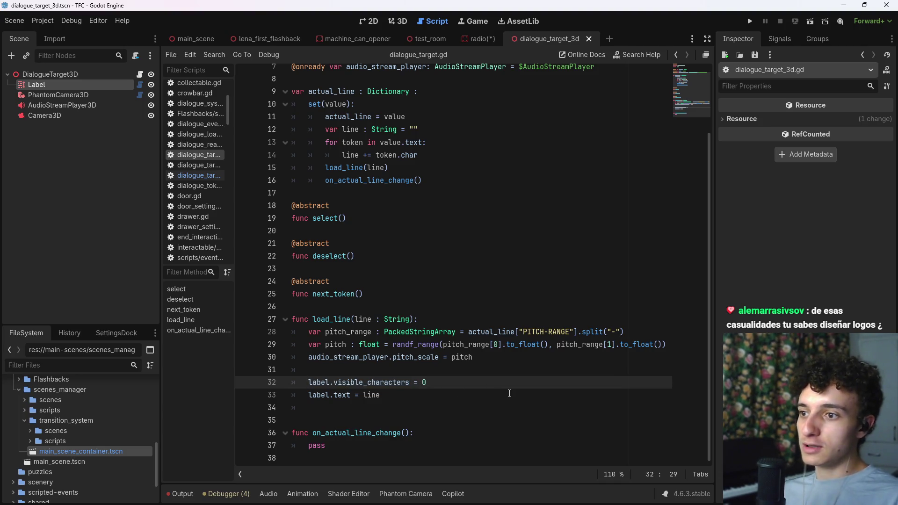
{"action": "key", "text": "BackSpace"}
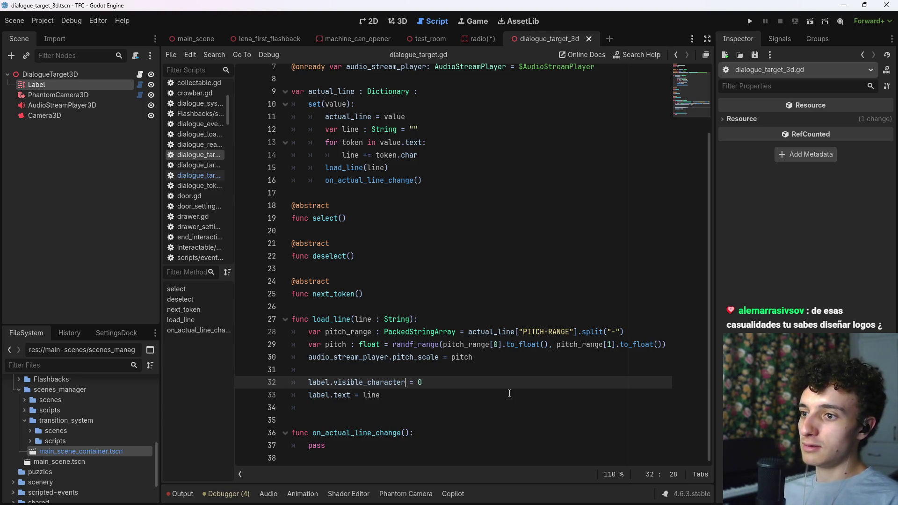
{"action": "type", "text": "s"}
{"action": "key", "text": "ctrl+s"}
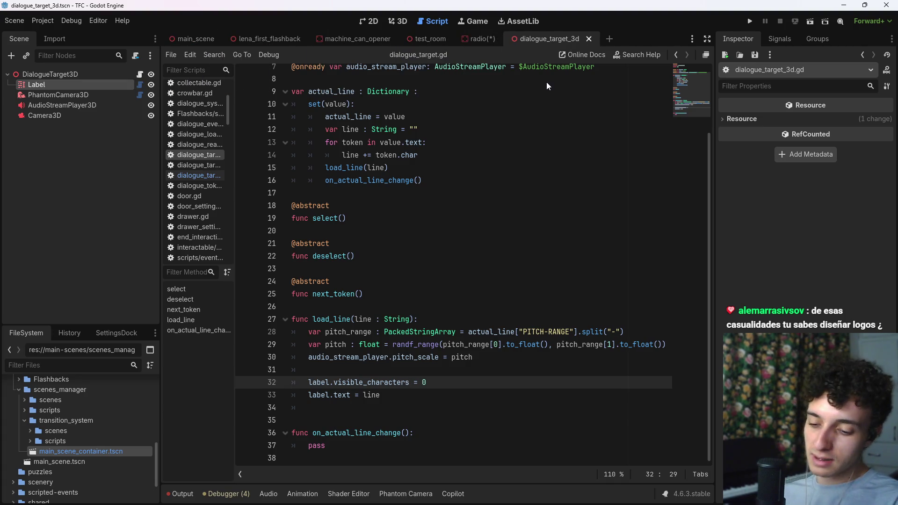
- Open main_scene_container.tscn, expand the HUD, and inspect the flashback Label's Displayed Text properties
{"action": "key", "text": "ctrl+shift+o"}
{"action": "type", "text": "main_s"}
{"action": "key", "text": "Down"}
{"action": "key", "text": "Return"}
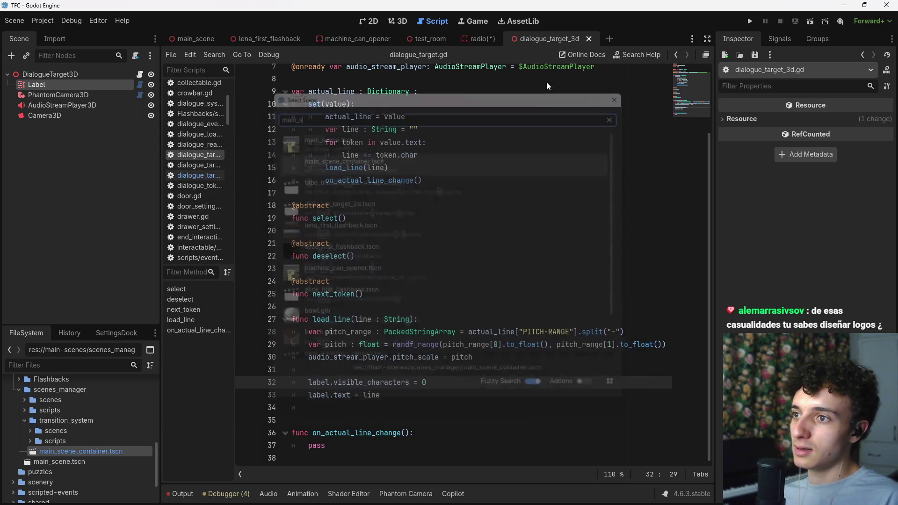
{"action": "left_click", "coordinate": [371, 21]}
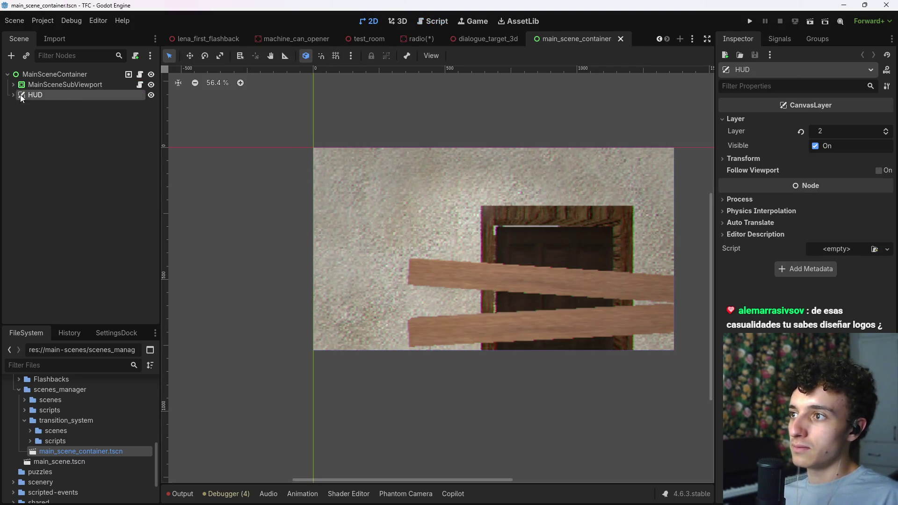
{"action": "key", "text": "shift+Right"}
{"action": "left_click", "coordinate": [69, 166]}
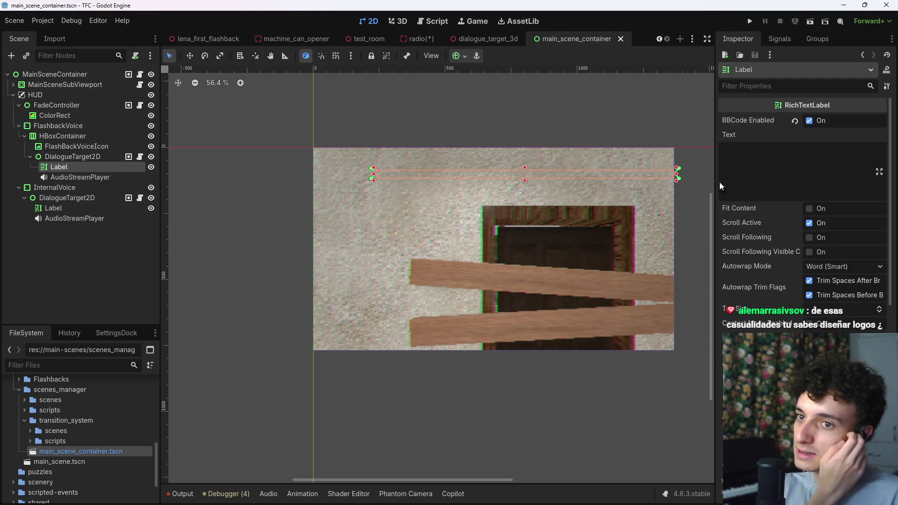
{"action": "scroll", "coordinate": [750, 255], "scroll_direction": "down", "scroll_amount": 5}
{"action": "left_click", "coordinate": [747, 315]}
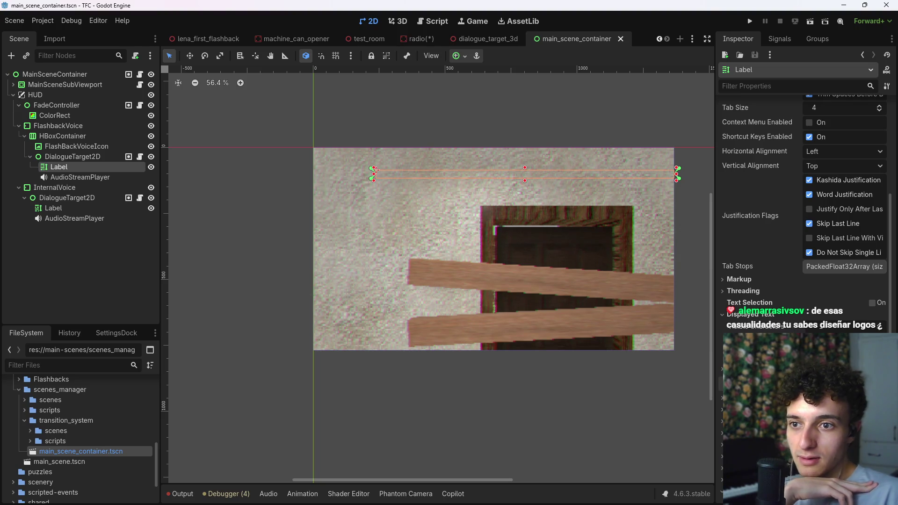
{"action": "left_click", "coordinate": [432, 21]}
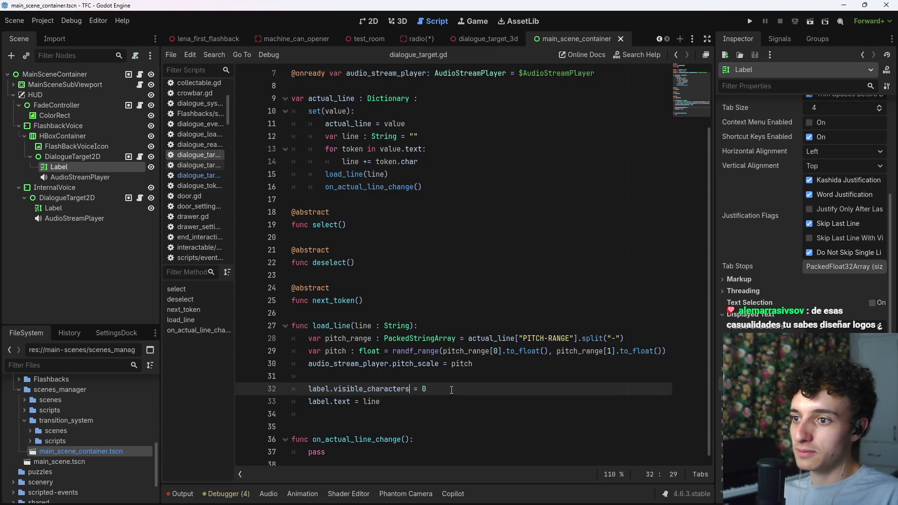
- Change line 32 to label.visible_ratio = 0.0, save, then save the radio scene
{"action": "key", "text": "Left"}
{"action": "key", "text": "Left"}
{"action": "key", "text": "Left"}
{"action": "key", "text": "BackSpace"}
{"action": "key", "text": "BackSpace"}
{"action": "key", "text": "BackSpace"}
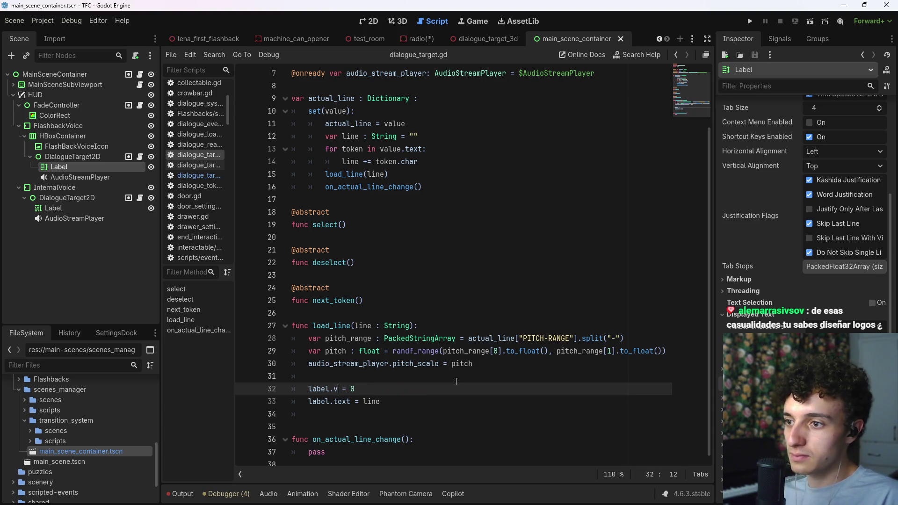
{"action": "type", "text": "visible_ratio"}
{"action": "key", "text": "ctrl+s"}
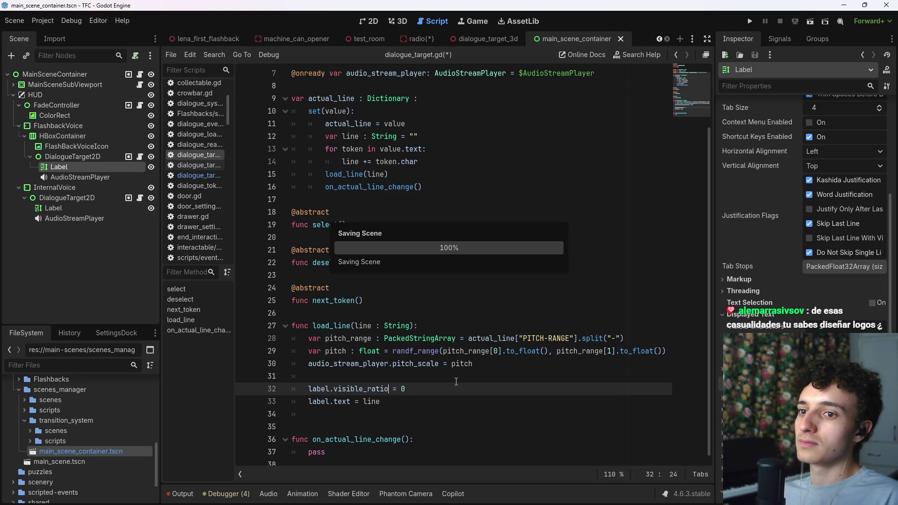
{"action": "key", "text": "Down"}
{"action": "key", "text": "Up"}
{"action": "key", "text": "End"}
{"action": "type", "text": ".0"}
{"action": "key", "text": "ctrl+s"}
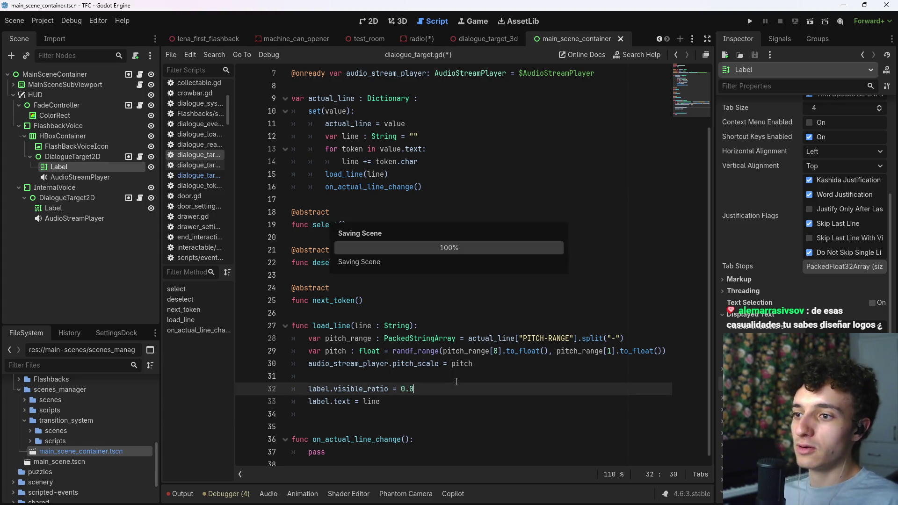
{"action": "left_click", "coordinate": [412, 40]}
{"action": "key", "text": "ctrl+s"}
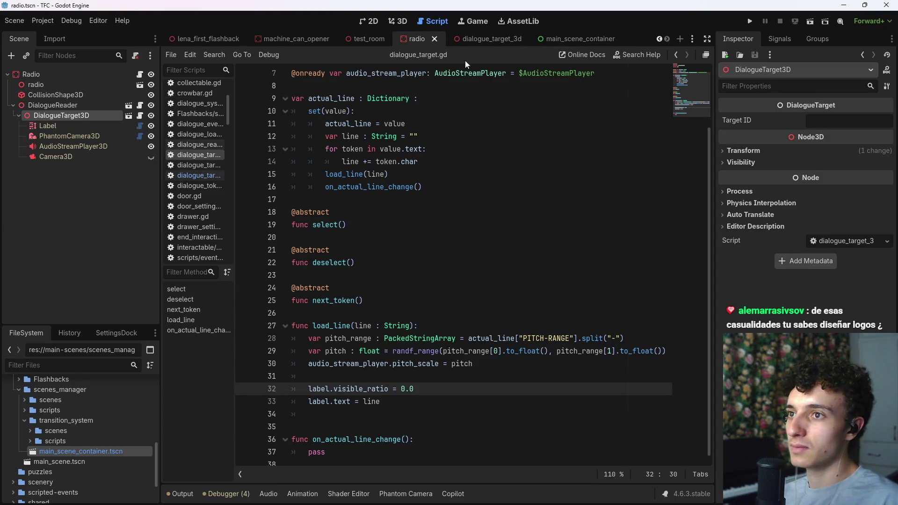
- Uncomment the await phantom_camera_3d.tween_completed line in select() of the DialogueTarget3D script
{"action": "left_click", "coordinate": [491, 39]}
{"action": "left_click", "coordinate": [140, 75]}
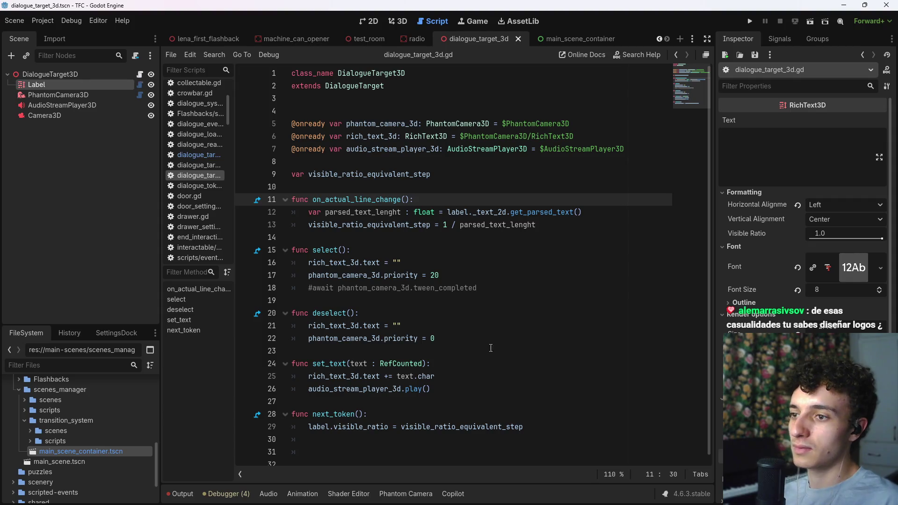
{"action": "left_click", "coordinate": [509, 289]}
{"action": "key", "text": "ctrl+s"}
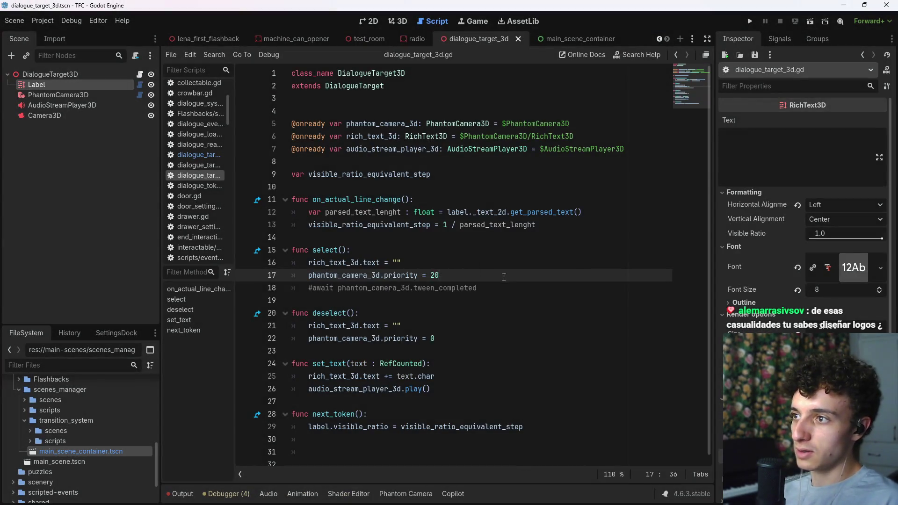
{"action": "key", "text": "Home"}
{"action": "key", "text": "Right"}
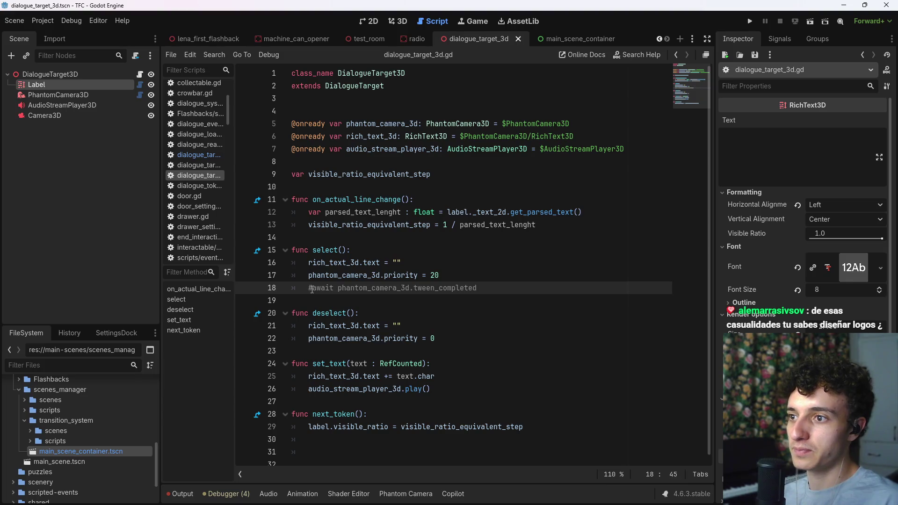
{"action": "key", "text": "BackSpace"}
{"action": "left_click", "coordinate": [502, 286]}
{"action": "key", "text": "ctrl+s"}
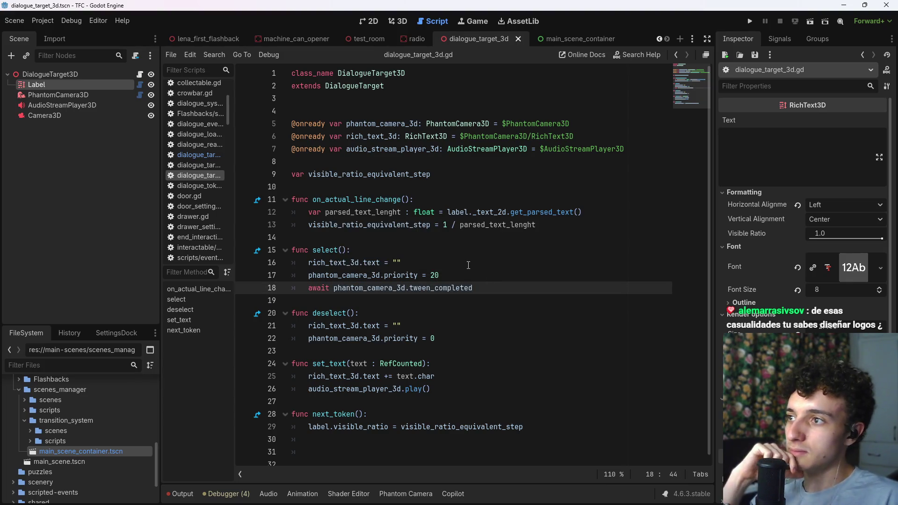
{"action": "key", "text": "shift+Home"}
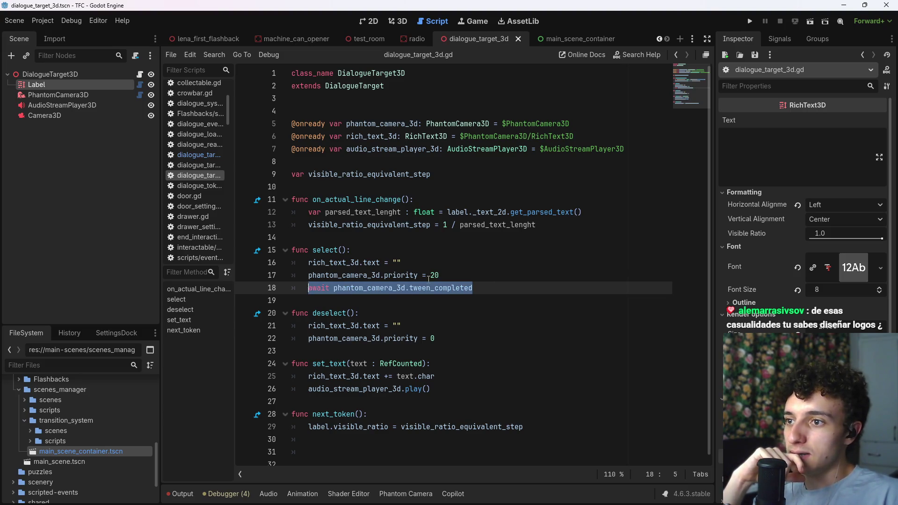
{"action": "left_click", "coordinate": [469, 271]}
{"action": "left_click", "coordinate": [437, 261]}
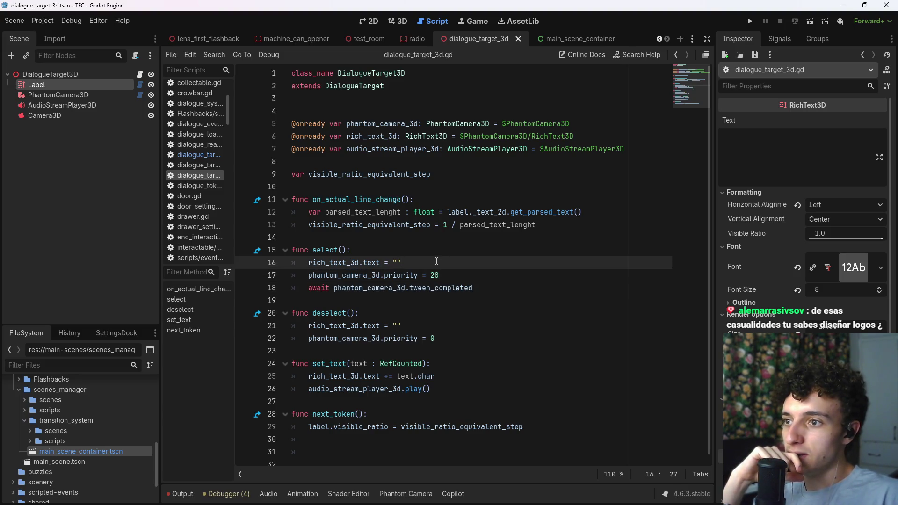
{"action": "left_click_drag", "start_coordinate": [436, 262], "coordinate": [309, 263]}
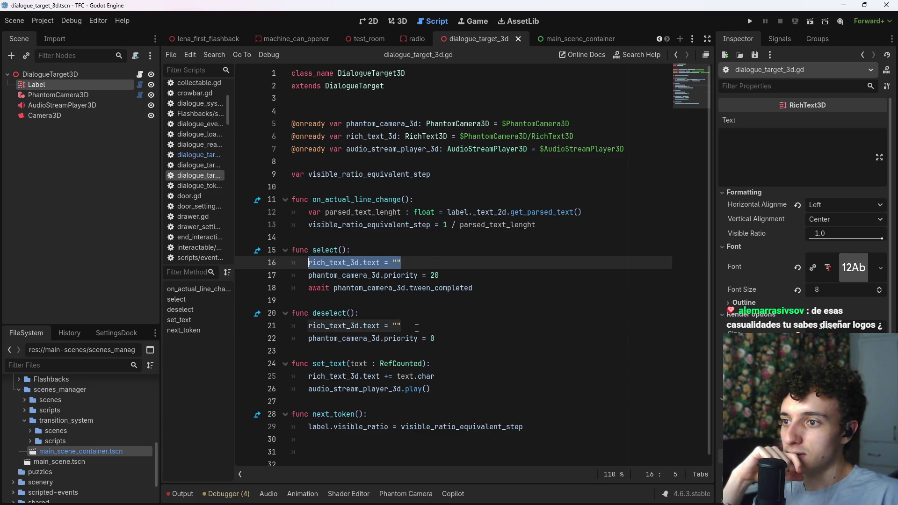
- End deselect() with await PATHS.player_real_camera.active_camera.tween_completed after the priority reset
{"action": "left_click", "coordinate": [450, 332]}
{"action": "left_click", "coordinate": [451, 338]}
{"action": "key", "text": "shift+Home"}
{"action": "left_click", "coordinate": [467, 337]}
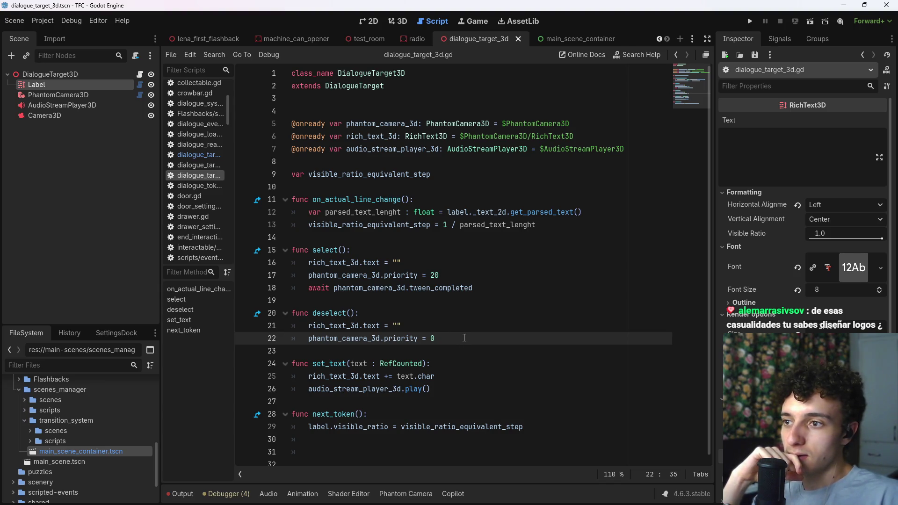
{"action": "key", "text": "Return"}
{"action": "type", "text": "await "}
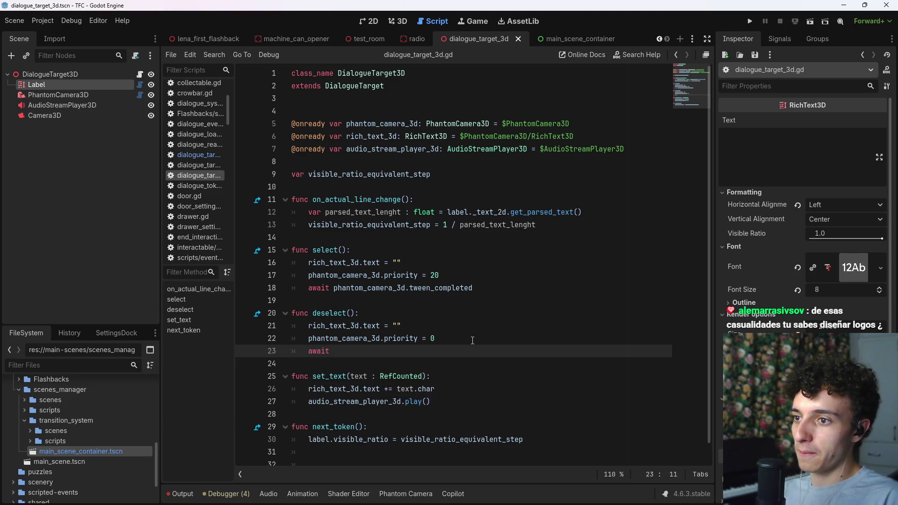
{"action": "type", "text": "ph"}
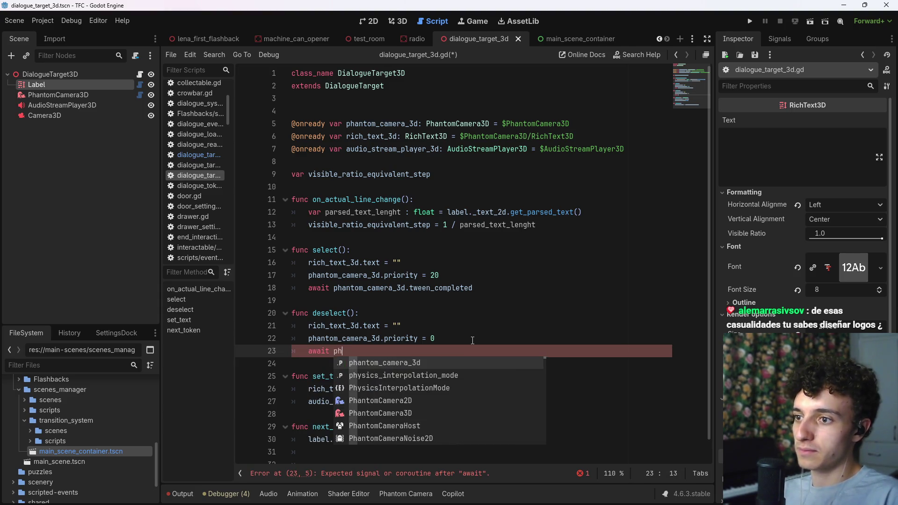
{"action": "key", "text": "BackSpace"}
{"action": "key", "text": "BackSpace"}
{"action": "type", "text": "PATHS."}
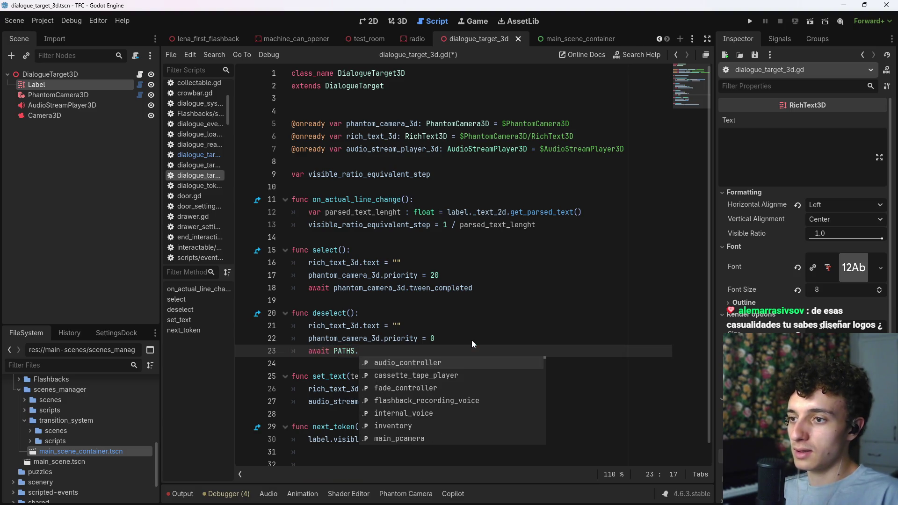
{"action": "type", "text": "player"}
{"action": "key", "text": "Return"}
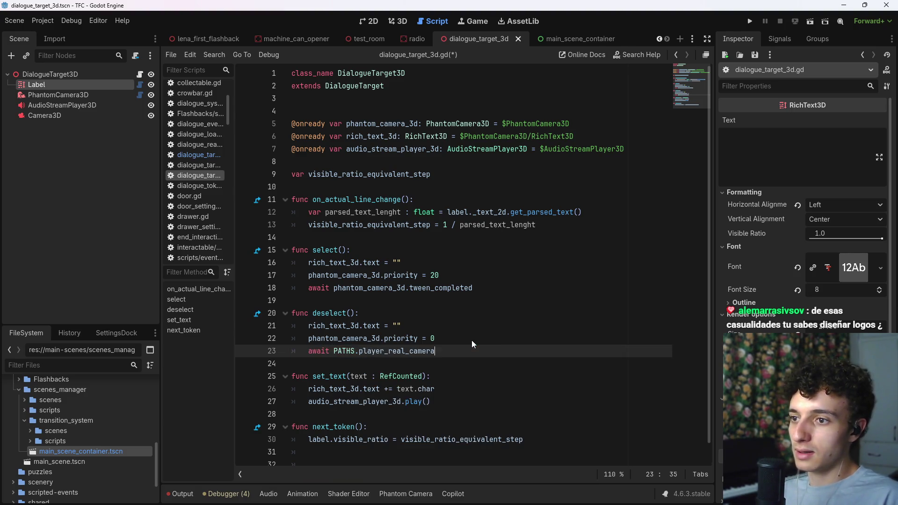
{"action": "type", "text": "."}
{"action": "key", "text": "Return"}
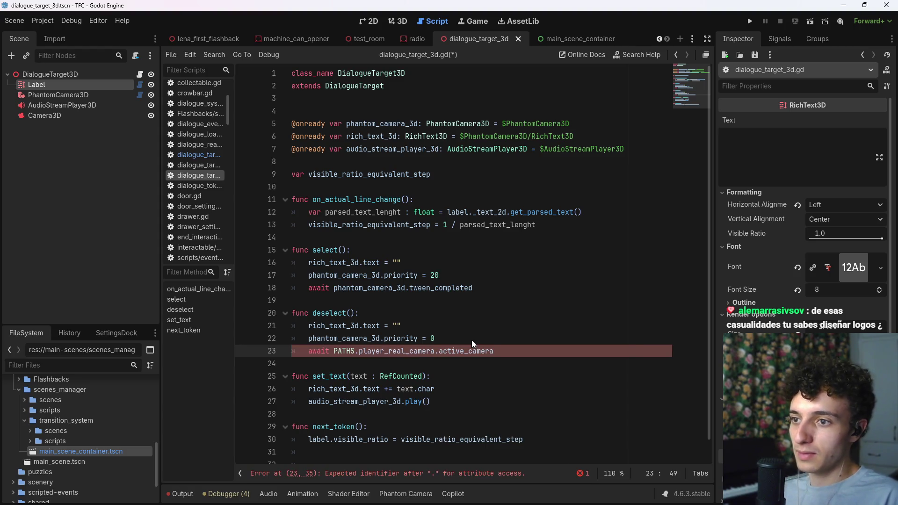
{"action": "type", "text": "."}
{"action": "type", "text": "tw"}
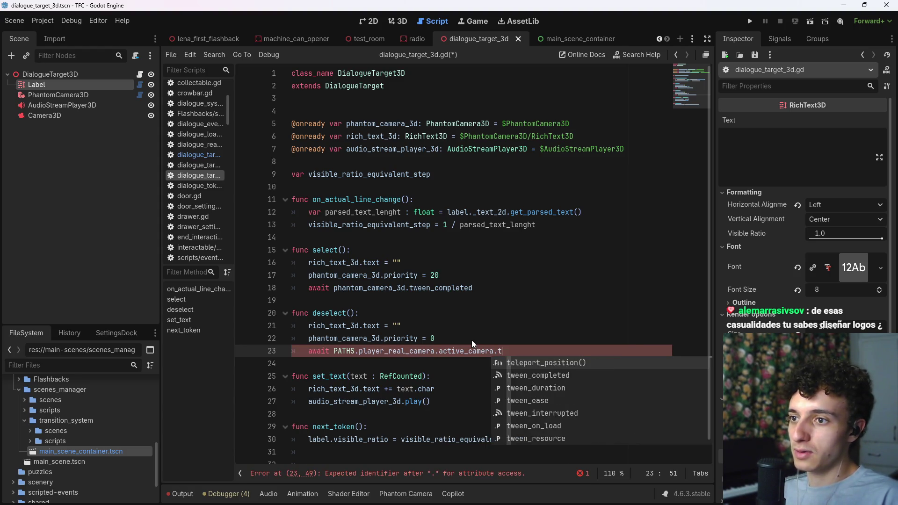
{"action": "key", "text": "Return"}
{"action": "key", "text": "ctrl+s"}
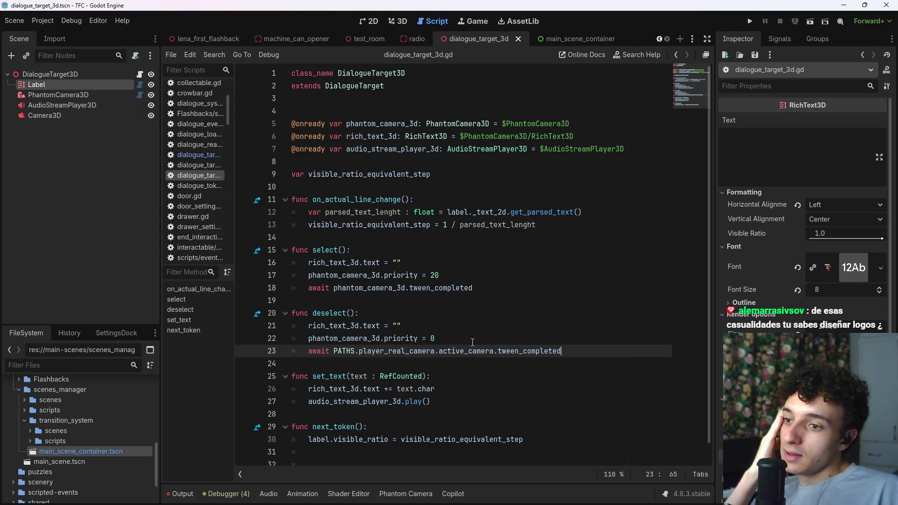
{"action": "scroll", "coordinate": [509, 393], "scroll_direction": "down", "scroll_amount": 1}
{"action": "left_click", "coordinate": [545, 421]}
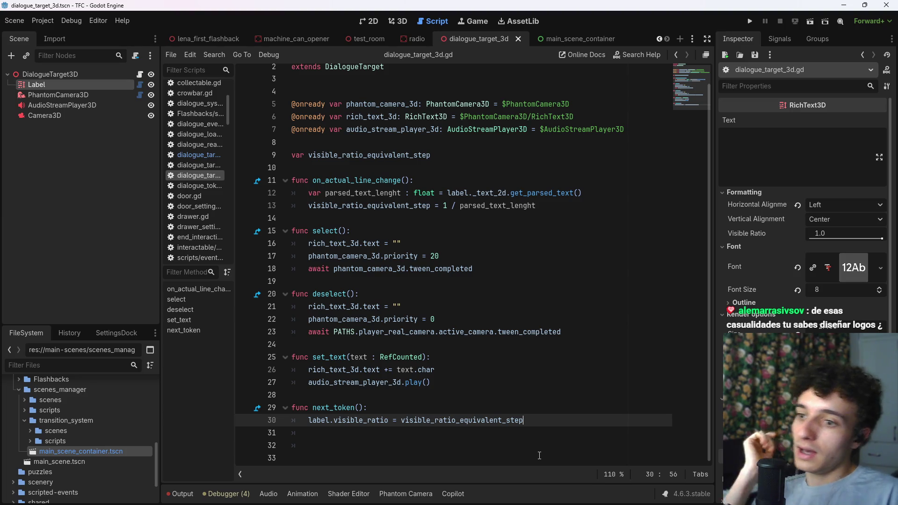
{"action": "key", "text": "Down"}
{"action": "type", "text": "a"}
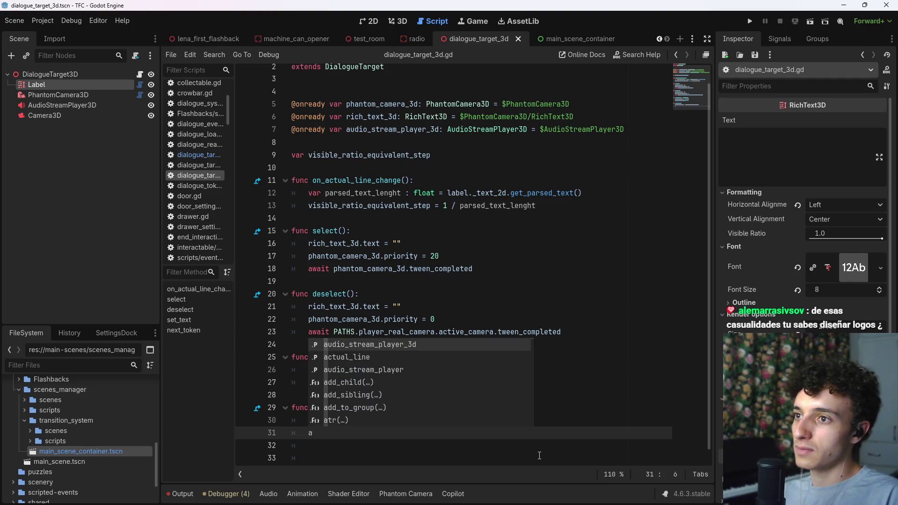
{"action": "type", "text": "ud"}
{"action": "key", "text": "Return"}
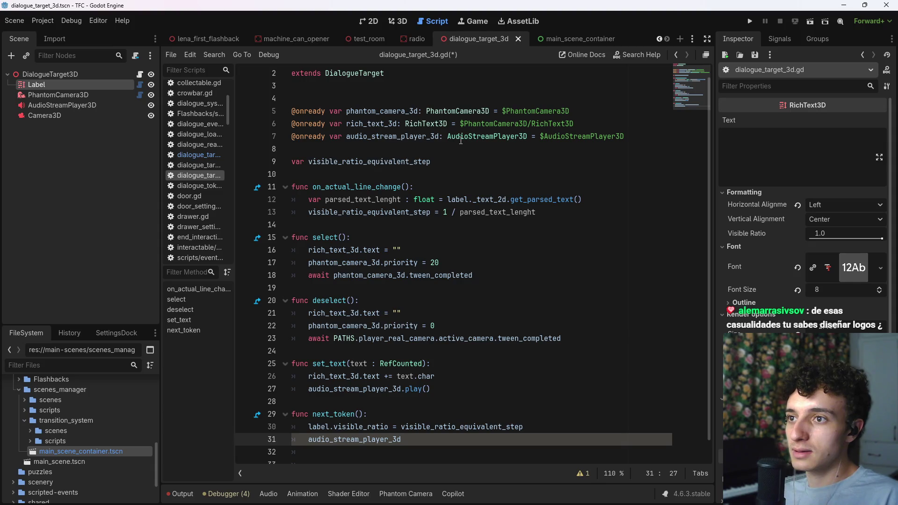
{"action": "left_click", "coordinate": [439, 136]}
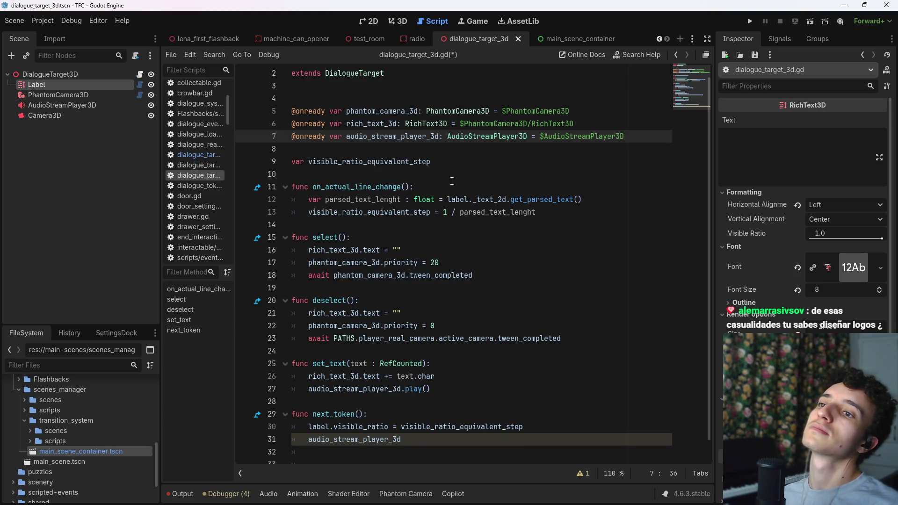
{"action": "scroll", "coordinate": [395, 118], "scroll_direction": "up", "scroll_amount": 1}
{"action": "left_click", "coordinate": [355, 86], "text": "ctrl"}
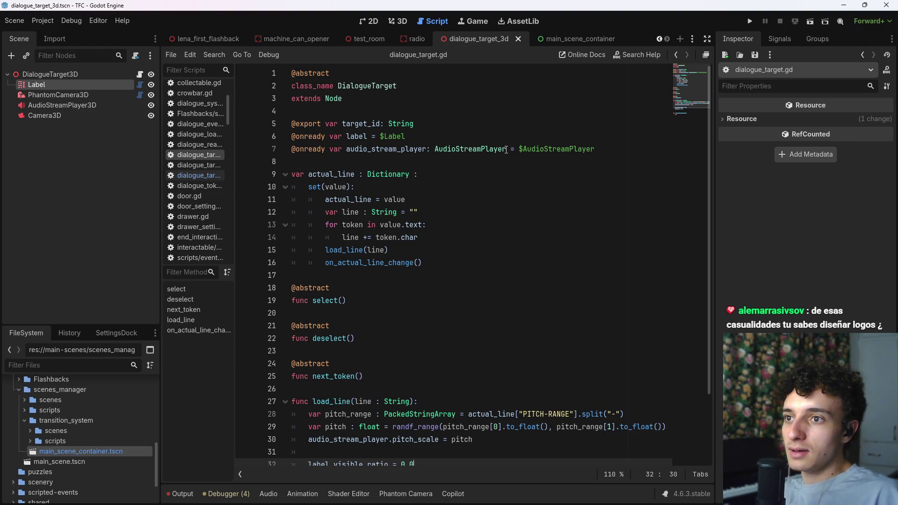
{"action": "mouse_move", "coordinate": [505, 149]}
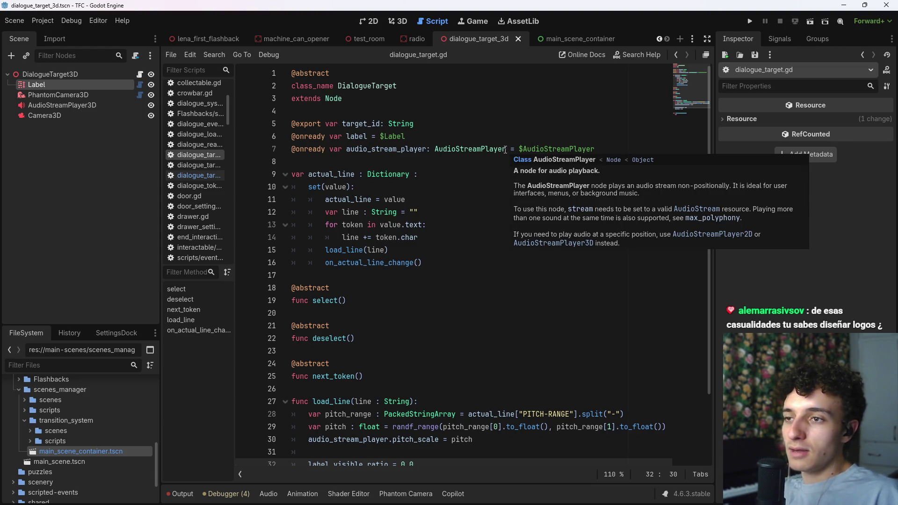
{"action": "left_click", "coordinate": [674, 55]}
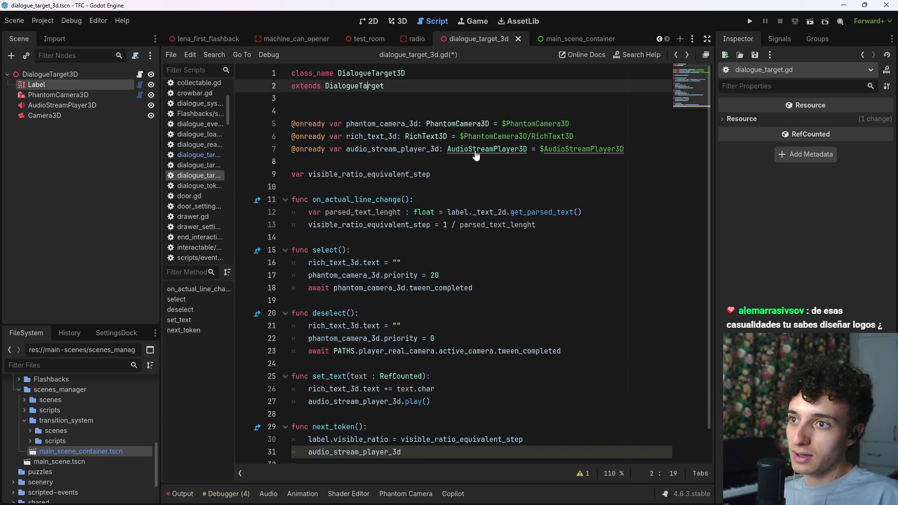
{"action": "left_click", "coordinate": [475, 149], "text": "ctrl"}
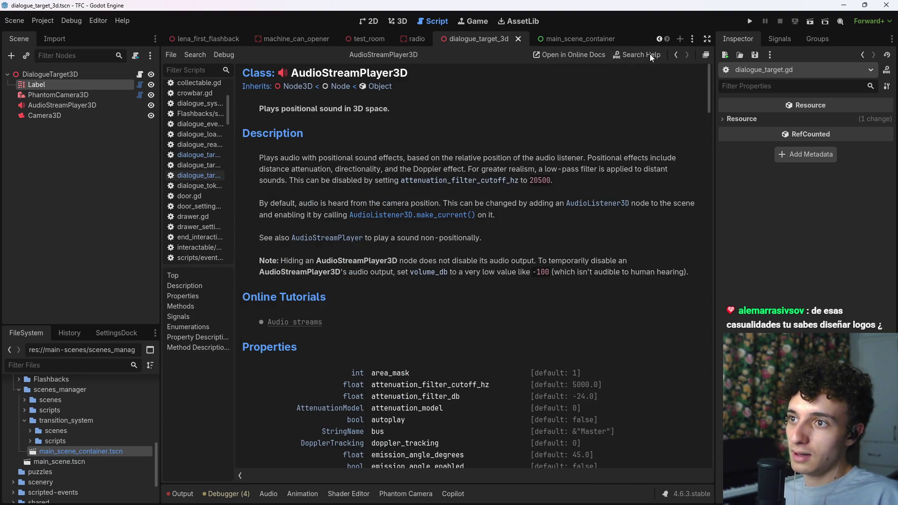
{"action": "left_click", "coordinate": [675, 55]}
{"action": "scroll", "coordinate": [563, 171], "scroll_direction": "down", "scroll_amount": 1}
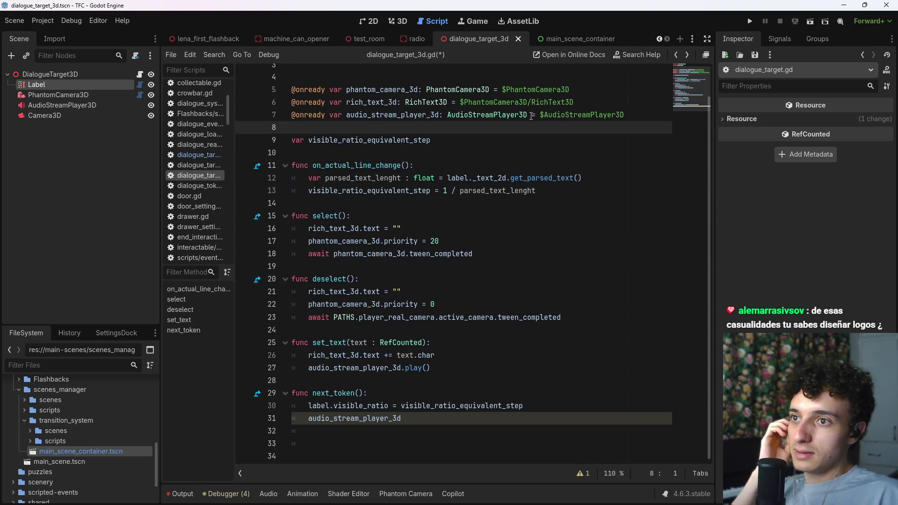
{"action": "left_click_drag", "start_coordinate": [527, 115], "coordinate": [444, 115]}
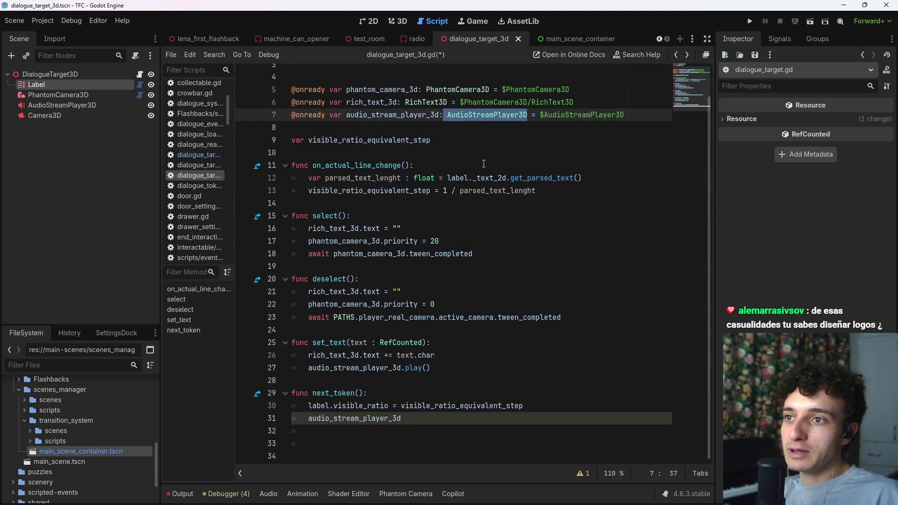
{"action": "left_click", "coordinate": [637, 116]}
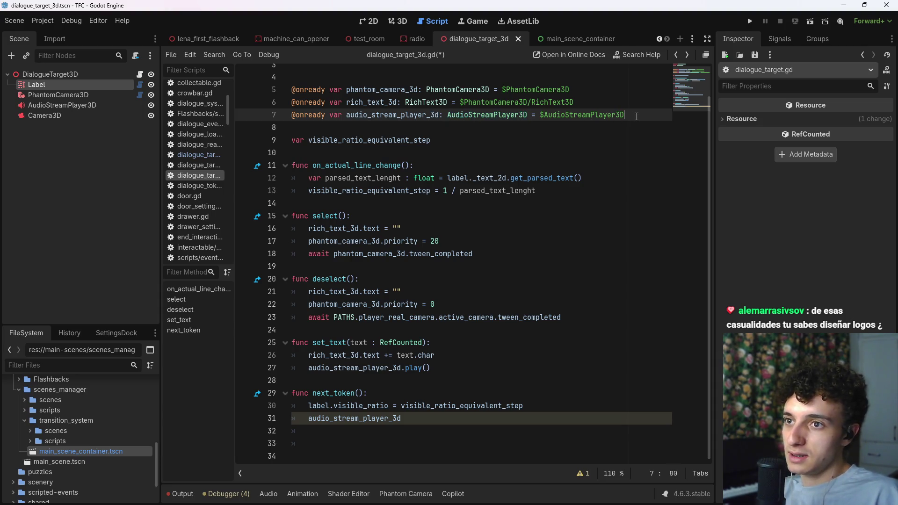
{"action": "left_click_drag", "start_coordinate": [625, 116], "coordinate": [249, 117]}
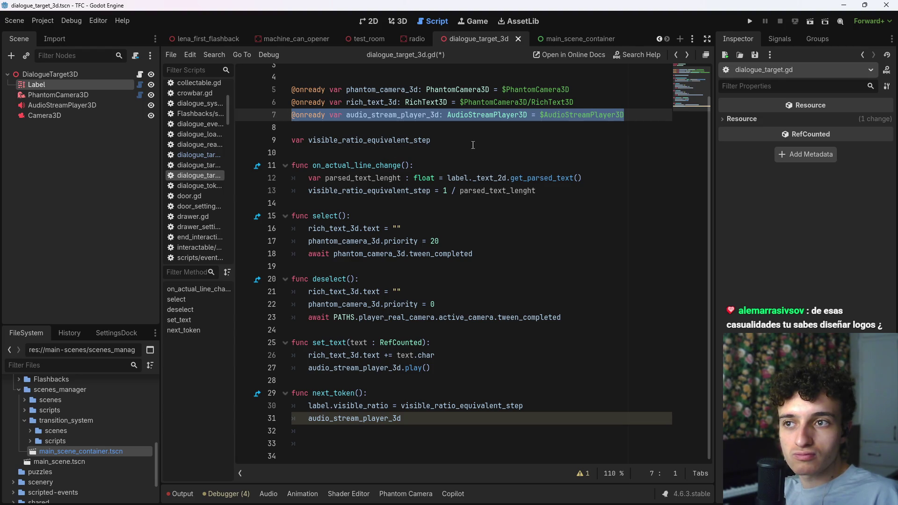
{"action": "left_click", "coordinate": [623, 117]}
{"action": "scroll", "coordinate": [468, 187], "scroll_direction": "up", "scroll_amount": 1}
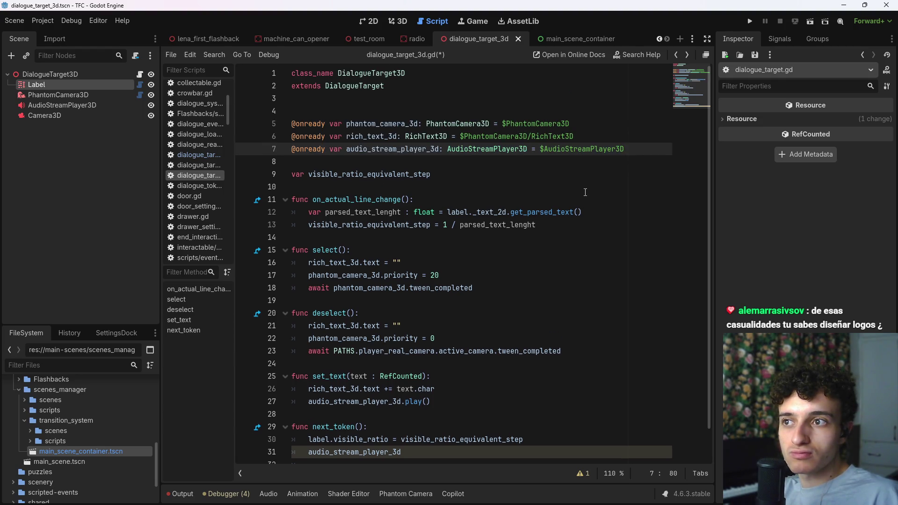
{"action": "left_click", "coordinate": [370, 89], "text": "ctrl"}
{"action": "scroll", "coordinate": [441, 224], "scroll_direction": "down", "scroll_amount": 2}
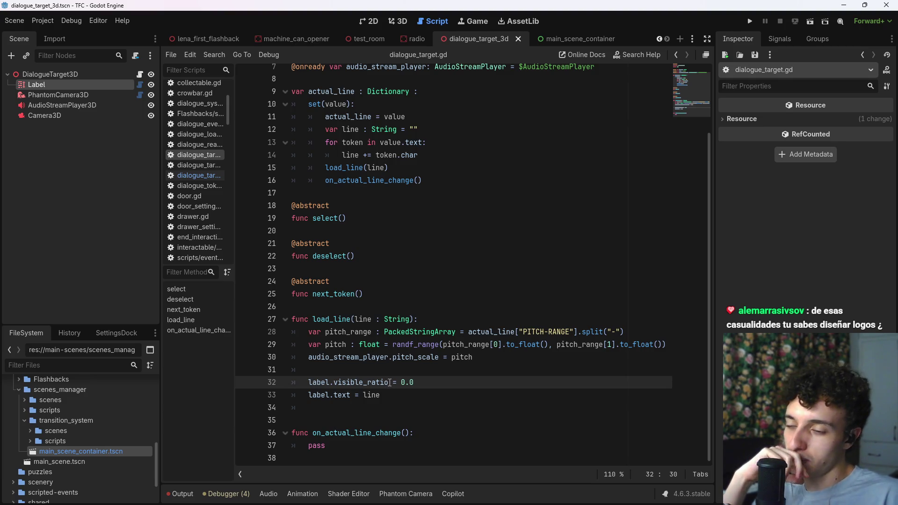
{"action": "left_click_drag", "start_coordinate": [388, 382], "coordinate": [364, 382]}
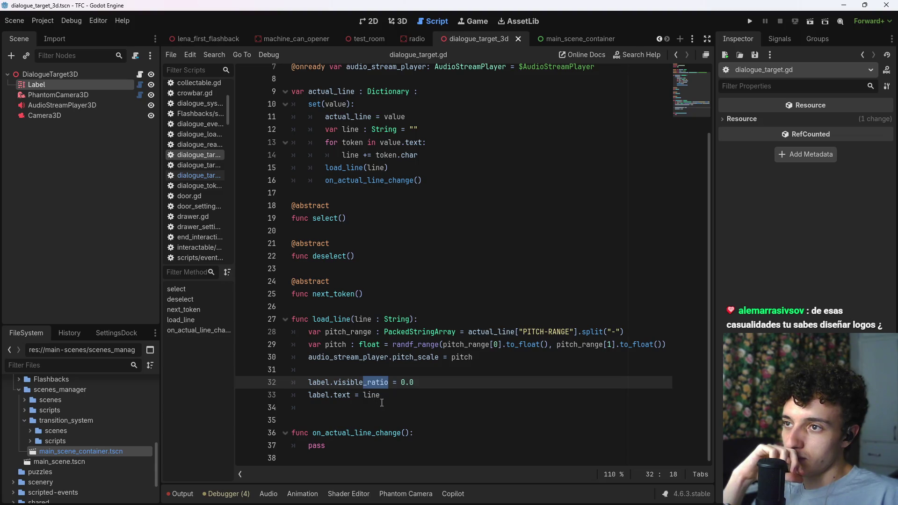
{"action": "left_click", "coordinate": [414, 397]}
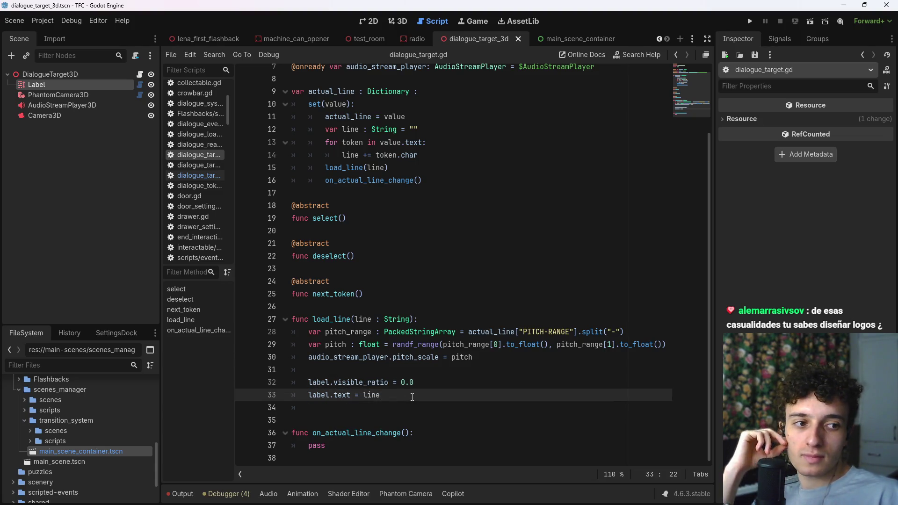
{"action": "left_click", "coordinate": [675, 54]}
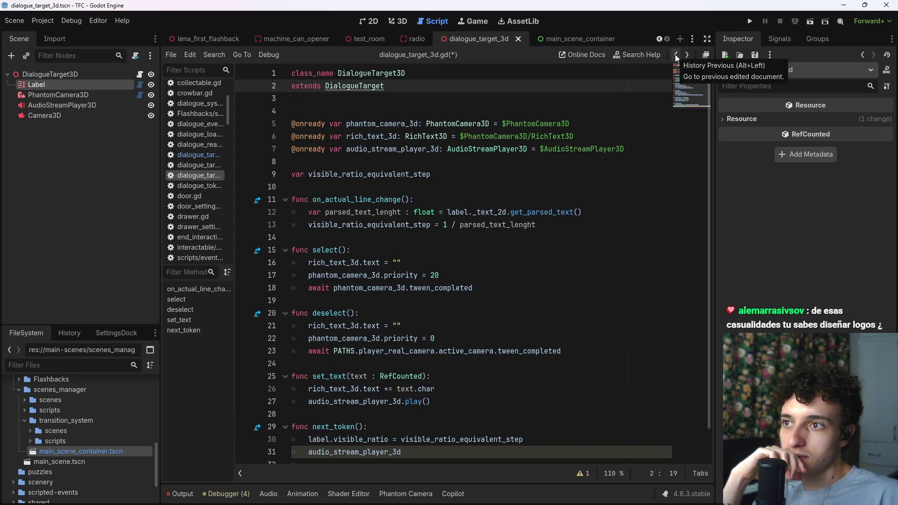
{"action": "left_click", "coordinate": [684, 55]}
{"action": "scroll", "coordinate": [486, 126], "scroll_direction": "up", "scroll_amount": 2}
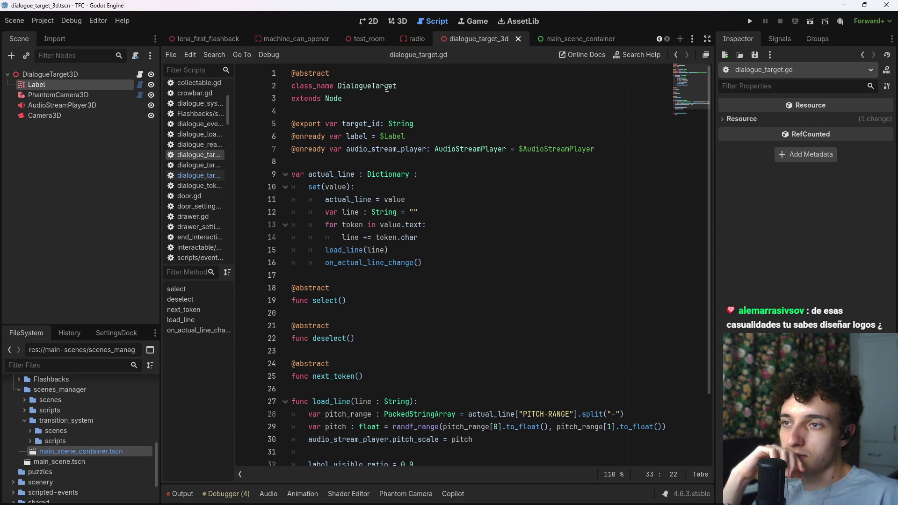
{"action": "left_click", "coordinate": [675, 54]}
{"action": "scroll", "coordinate": [492, 287], "scroll_direction": "down", "scroll_amount": 1}
{"action": "scroll", "coordinate": [459, 338], "scroll_direction": "up", "scroll_amount": 1}
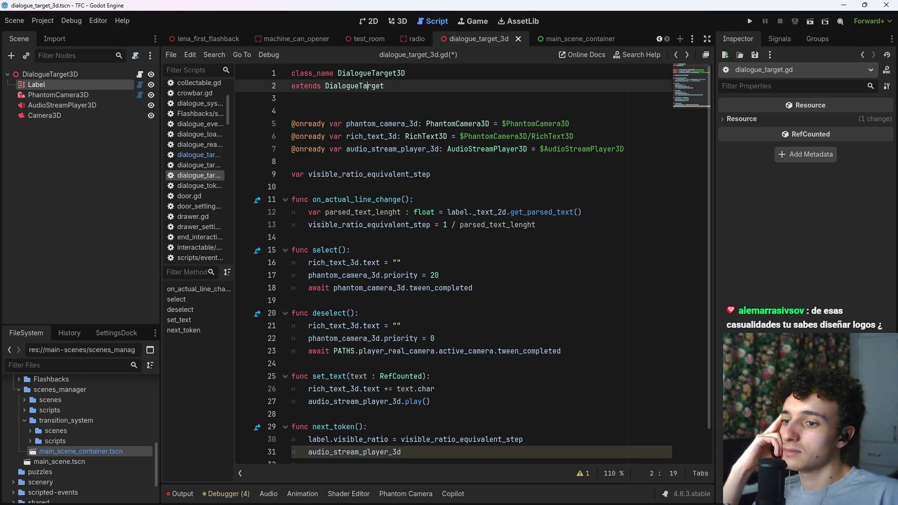
{"action": "left_click", "coordinate": [439, 494]}
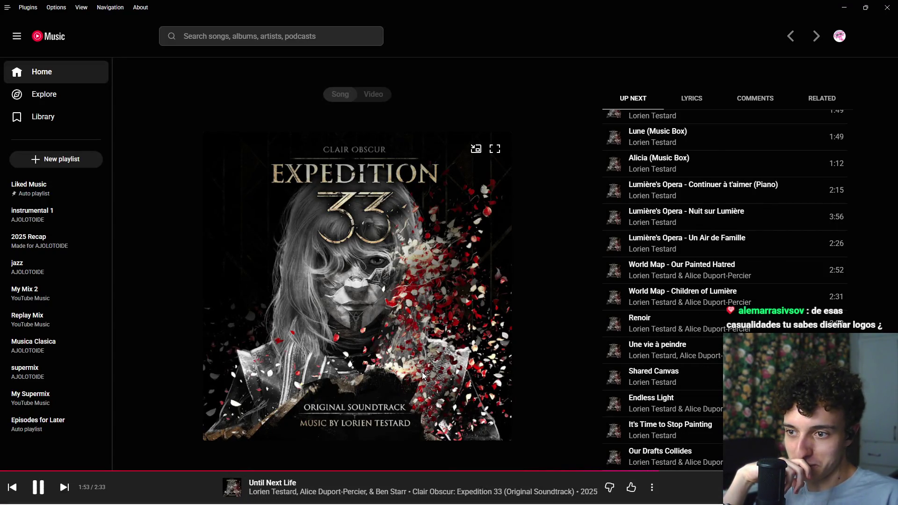
- Like 'Until Next Life' in YouTube Music and bring Godot back to the front
{"action": "left_click", "coordinate": [631, 487]}
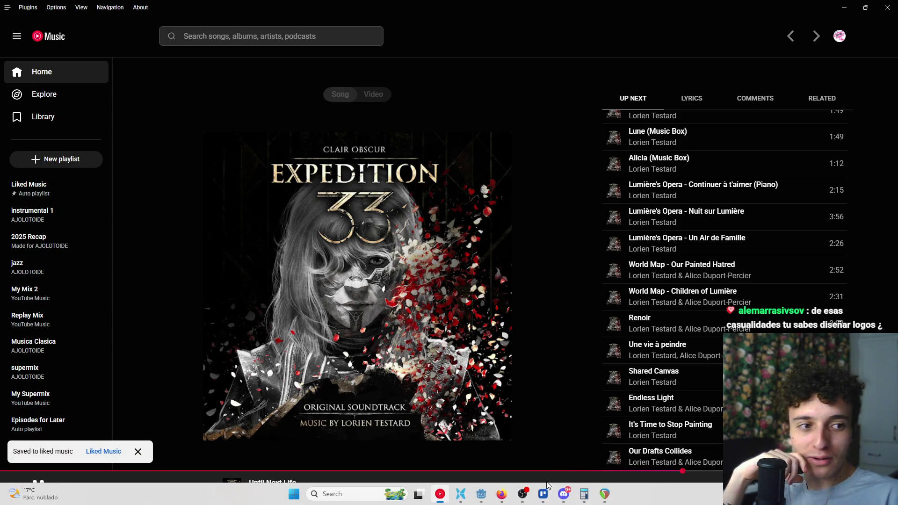
{"action": "mouse_move", "coordinate": [529, 499]}
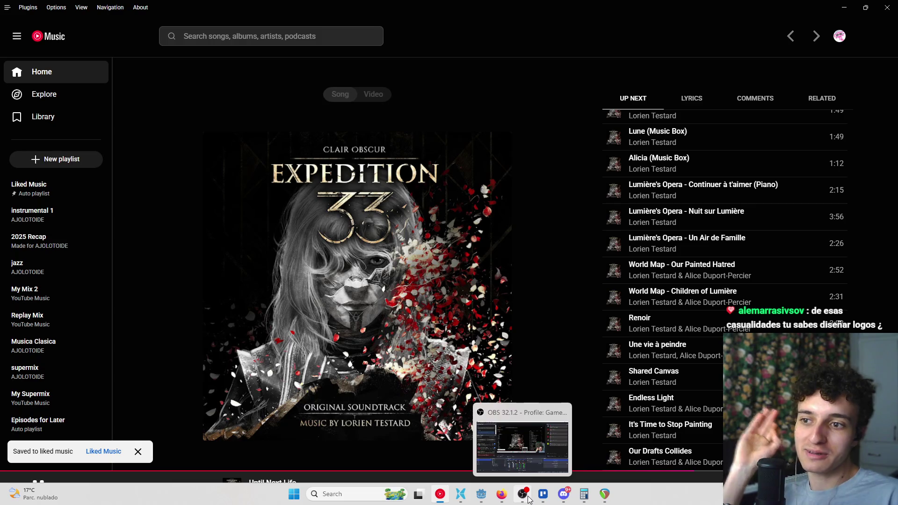
{"action": "left_click", "coordinate": [481, 493]}
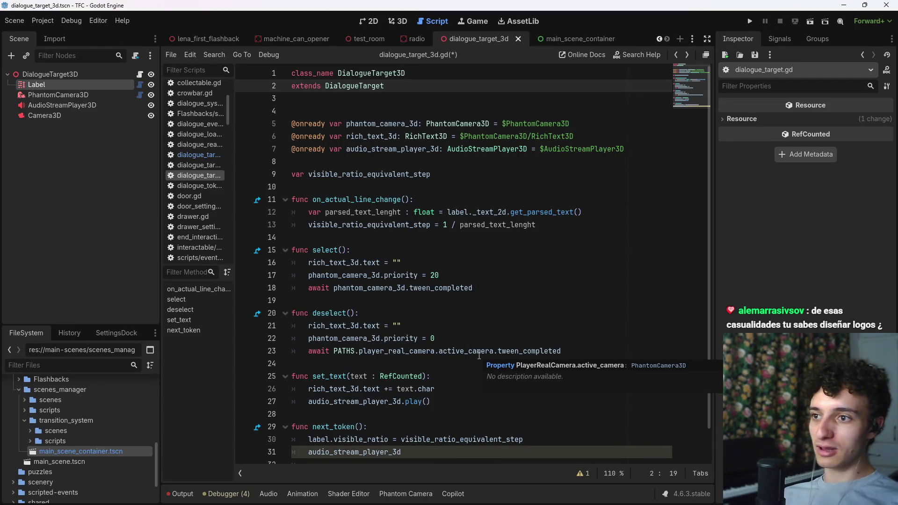
- Delete the audio_stream_player_3d declaration on line 7 of dialogue_target_3d.gd
{"action": "scroll", "coordinate": [477, 356], "scroll_direction": "down", "scroll_amount": 1}
{"action": "left_click", "coordinate": [429, 417]}
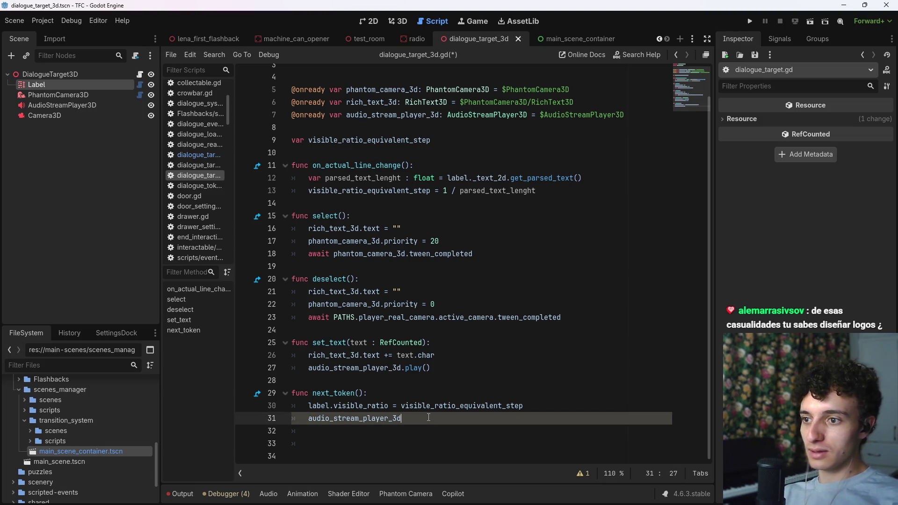
{"action": "scroll", "coordinate": [428, 417], "scroll_direction": "up", "scroll_amount": 1}
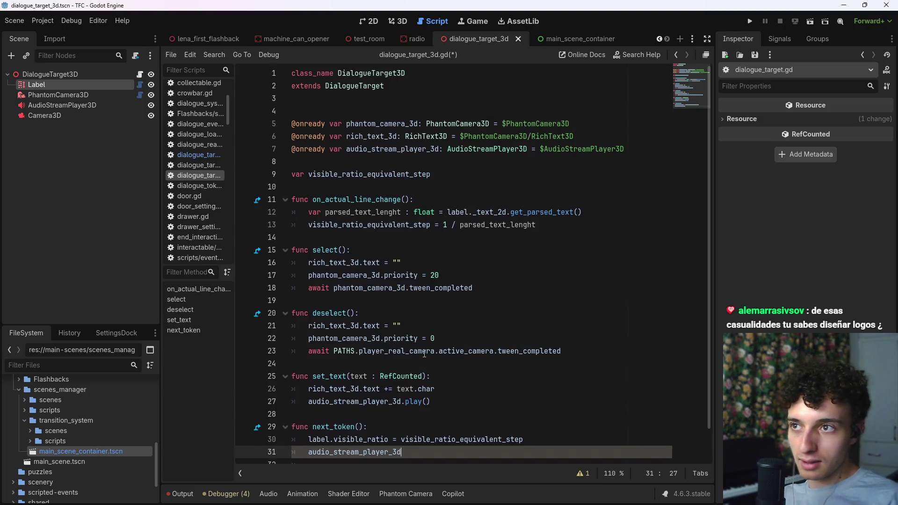
{"action": "left_click_drag", "start_coordinate": [626, 149], "coordinate": [287, 149]}
{"action": "key", "text": "BackSpace"}
{"action": "key", "text": "BackSpace"}
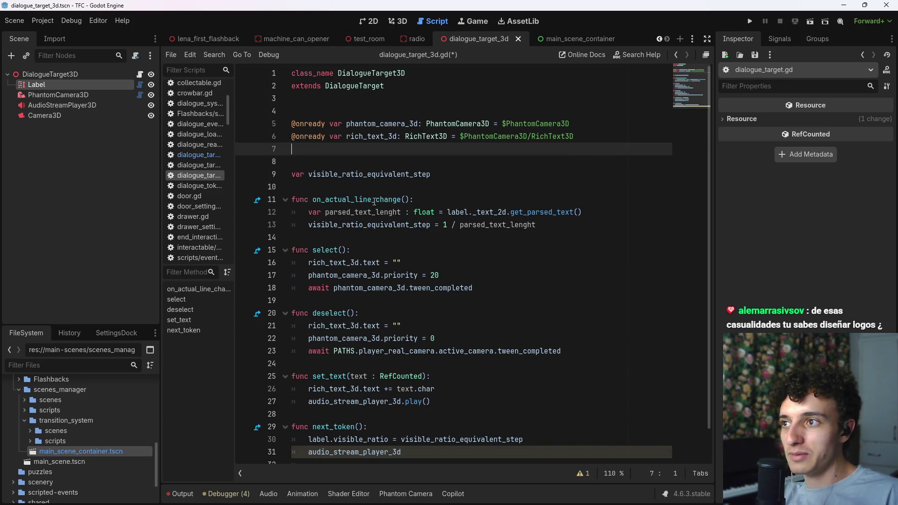
- Rename the AudioStreamPlayer3D node to AudioStreamPlayer in the Scene dock
{"action": "left_click", "coordinate": [113, 106]}
{"action": "left_click", "coordinate": [114, 106]}
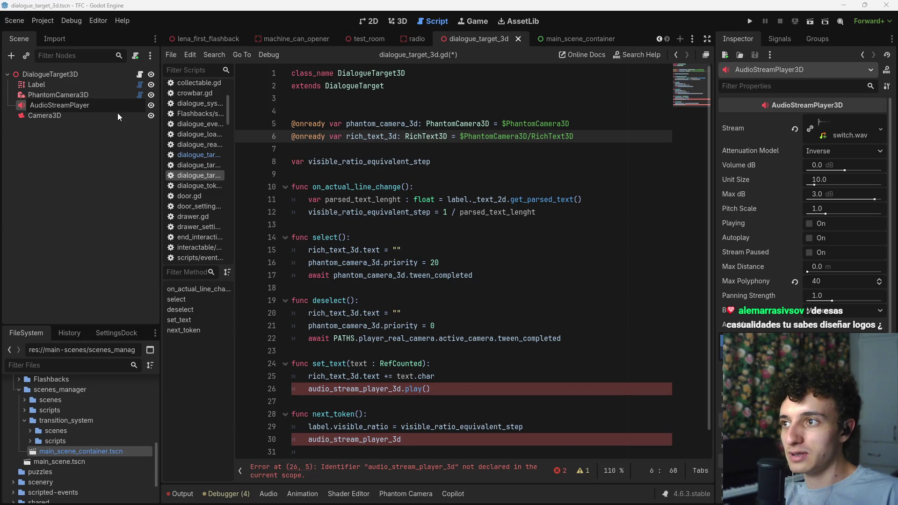
{"action": "key", "text": "BackSpace"}
{"action": "key", "text": "BackSpace"}
{"action": "key", "text": "Return"}
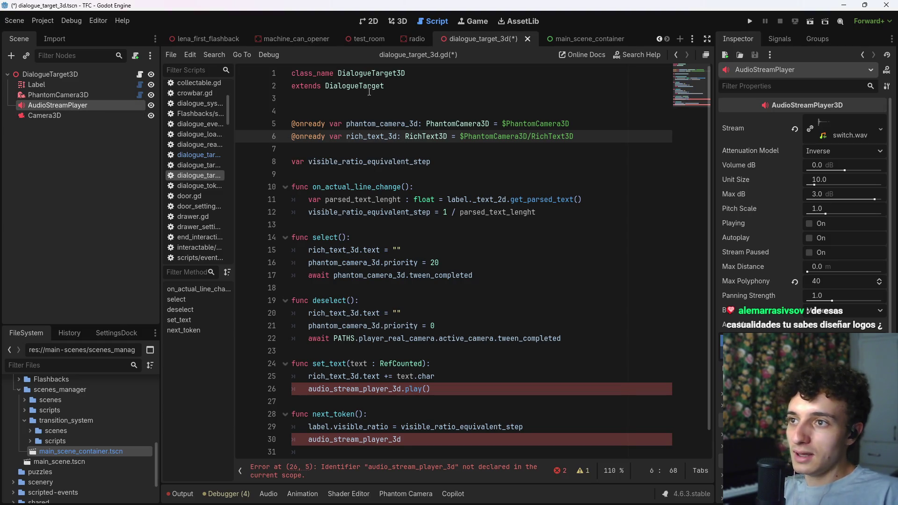
- In dialogue_target.gd, remove the AudioStreamPlayer type hint from audio_stream_player and save
{"action": "left_click", "coordinate": [368, 86], "text": "ctrl"}
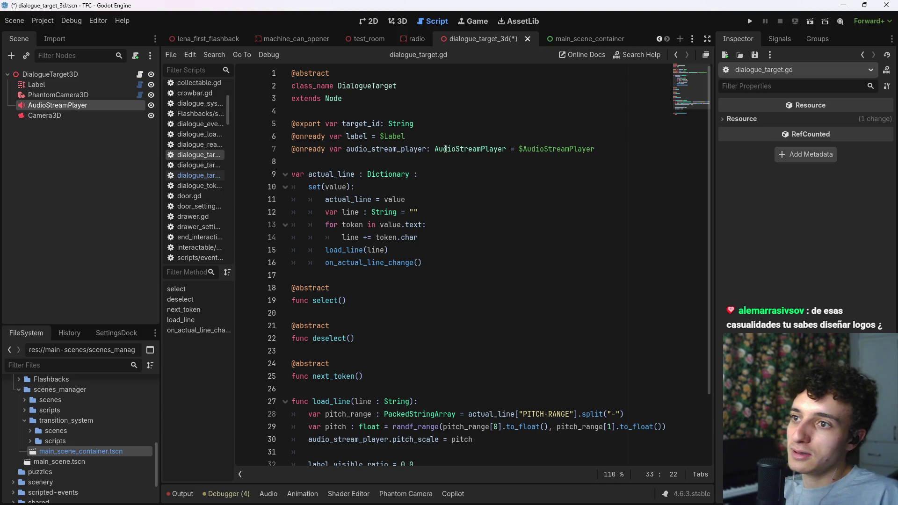
{"action": "left_click_drag", "start_coordinate": [505, 149], "coordinate": [430, 149]}
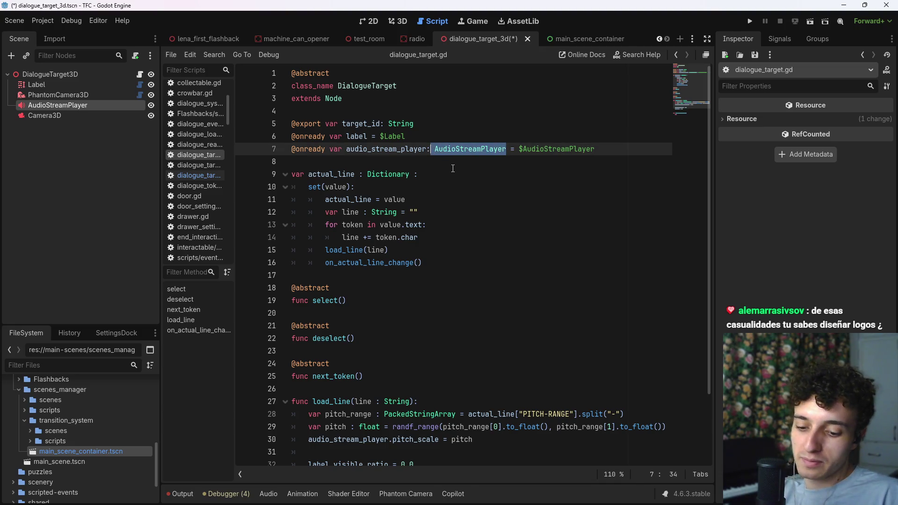
{"action": "key", "text": "BackSpace"}
{"action": "key", "text": "BackSpace"}
{"action": "key", "text": "ctrl+s"}
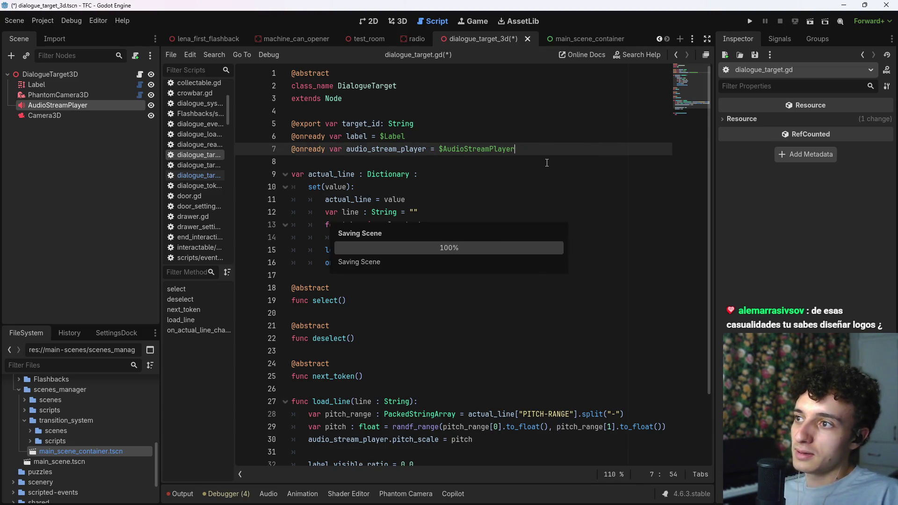
- Check the AudioStreamPlayer's Pitch Scale property, select pitch_scale on line 30, and save
{"action": "scroll", "coordinate": [559, 200], "scroll_direction": "down", "scroll_amount": 2}
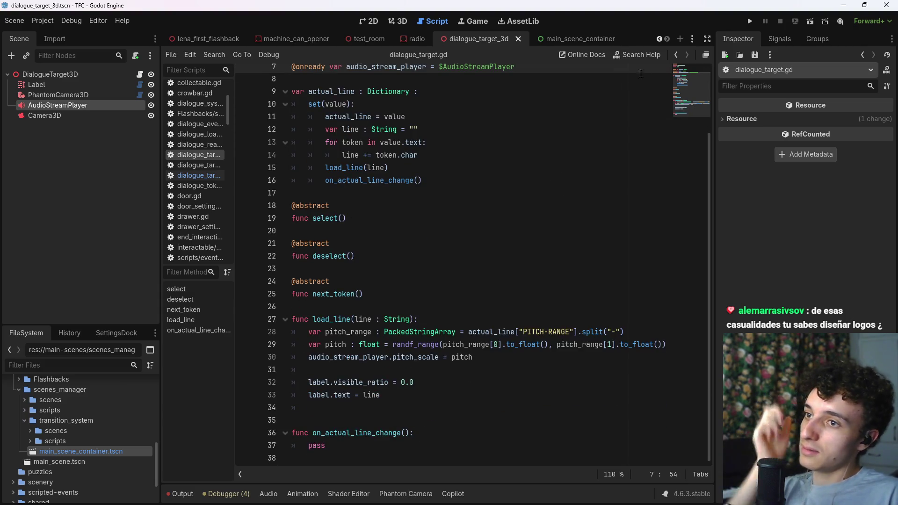
{"action": "left_click", "coordinate": [113, 103]}
{"action": "scroll", "coordinate": [788, 313], "scroll_direction": "down", "scroll_amount": 2}
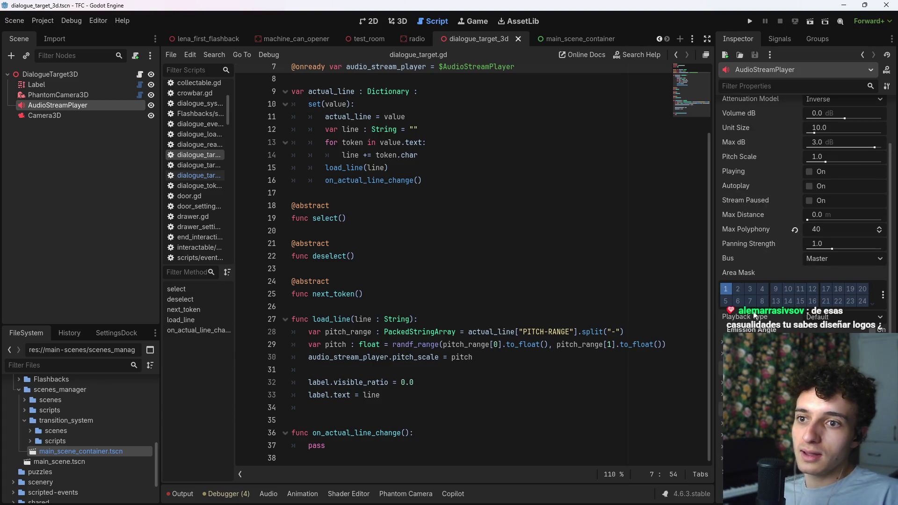
{"action": "scroll", "coordinate": [758, 250], "scroll_direction": "up", "scroll_amount": 2}
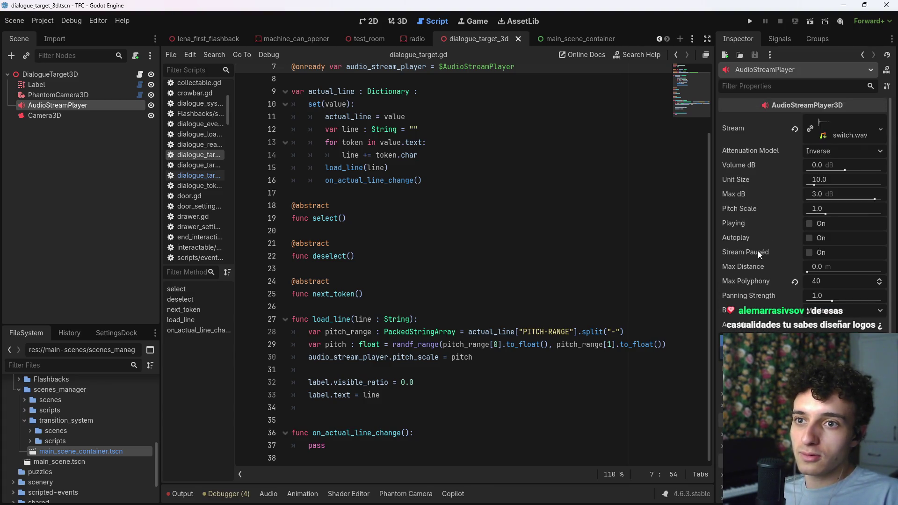
{"action": "right_click", "coordinate": [740, 209]}
{"action": "left_click", "coordinate": [781, 240]}
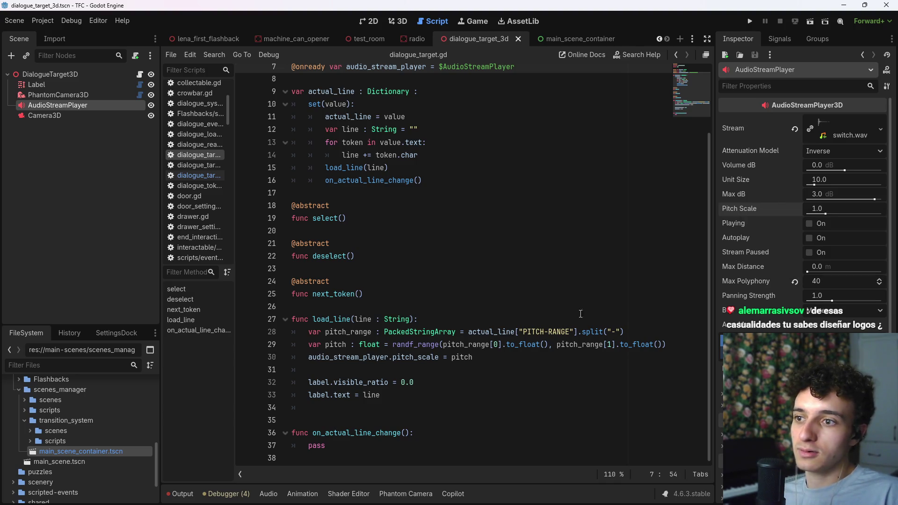
{"action": "double_click", "coordinate": [440, 357]}
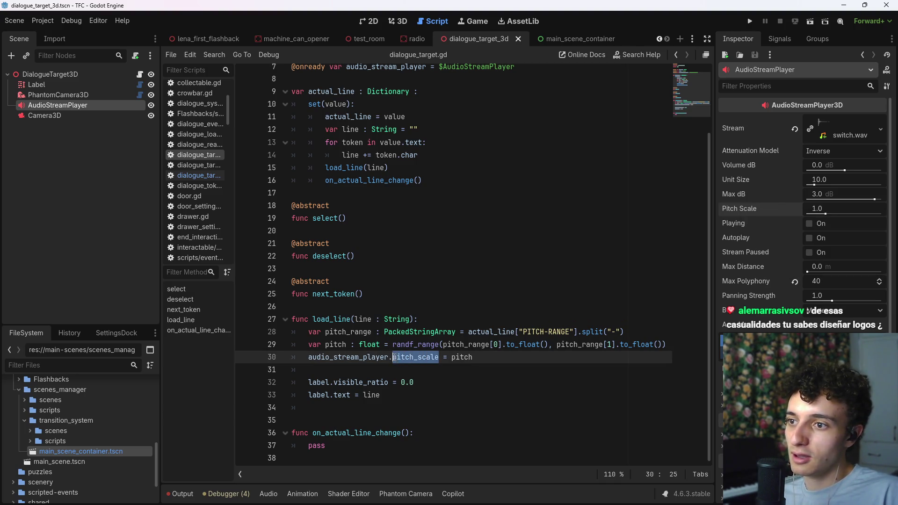
{"action": "key", "text": "ctrl+s"}
- Select the label.text = line statement on line 33 and save the script
{"action": "scroll", "coordinate": [476, 391], "scroll_direction": "up", "scroll_amount": 2}
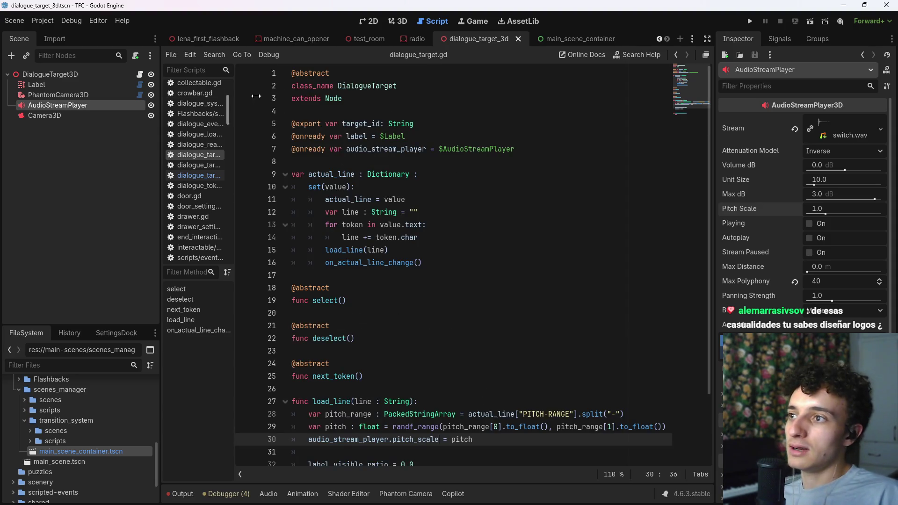
{"action": "left_click", "coordinate": [675, 54]}
{"action": "scroll", "coordinate": [444, 281], "scroll_direction": "down", "scroll_amount": 2}
{"action": "left_click", "coordinate": [424, 396]}
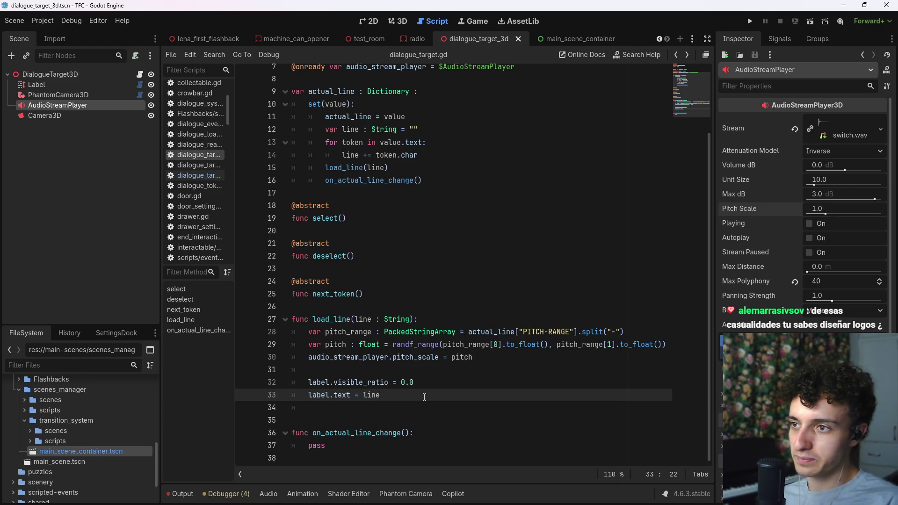
{"action": "key", "text": "shift+Home"}
{"action": "left_click", "coordinate": [402, 397]}
{"action": "key", "text": "ctrl+s"}
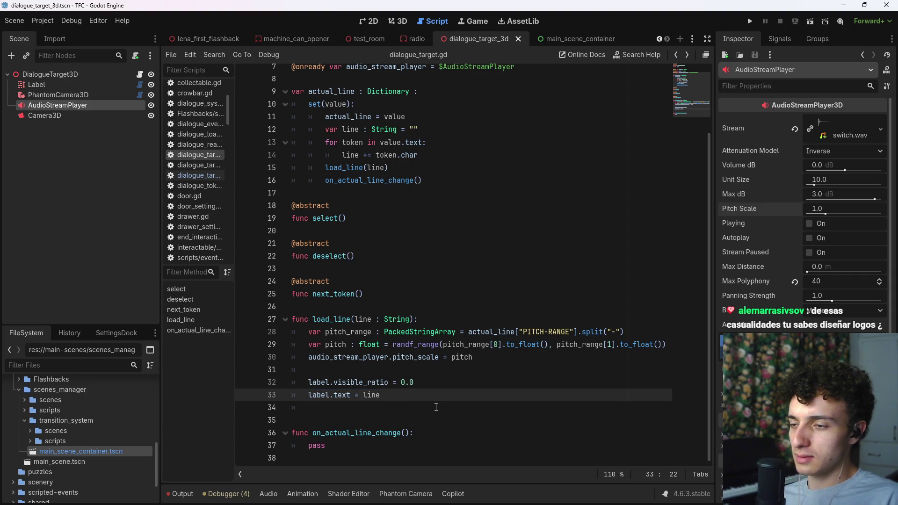
- Return to dialogue_target_3d.gd, then bring YouTube Music to the front
{"action": "scroll", "coordinate": [452, 401], "scroll_direction": "up", "scroll_amount": 2}
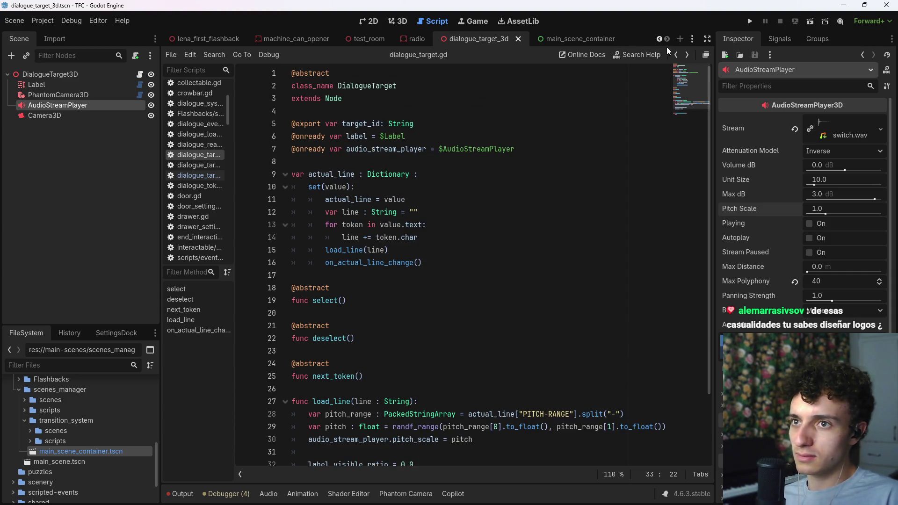
{"action": "left_click", "coordinate": [674, 55]}
{"action": "scroll", "coordinate": [463, 347], "scroll_direction": "down", "scroll_amount": 1}
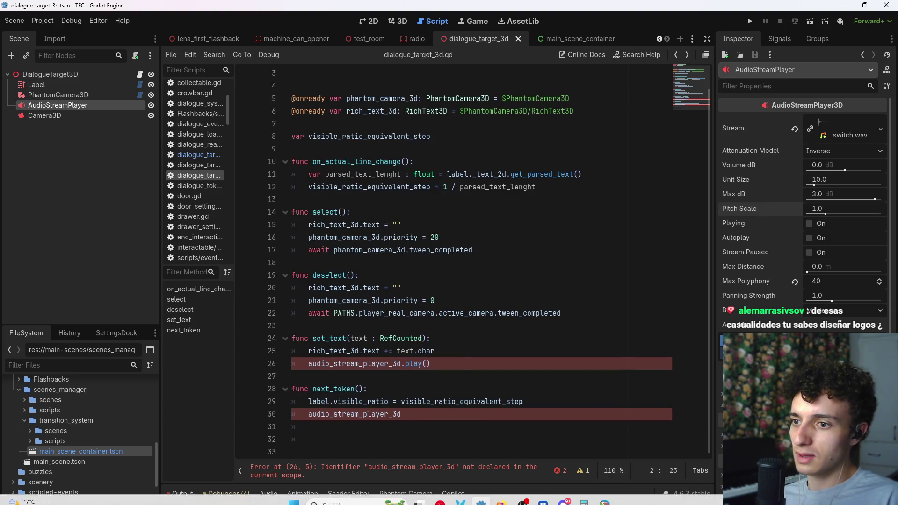
{"action": "left_click", "coordinate": [439, 496]}
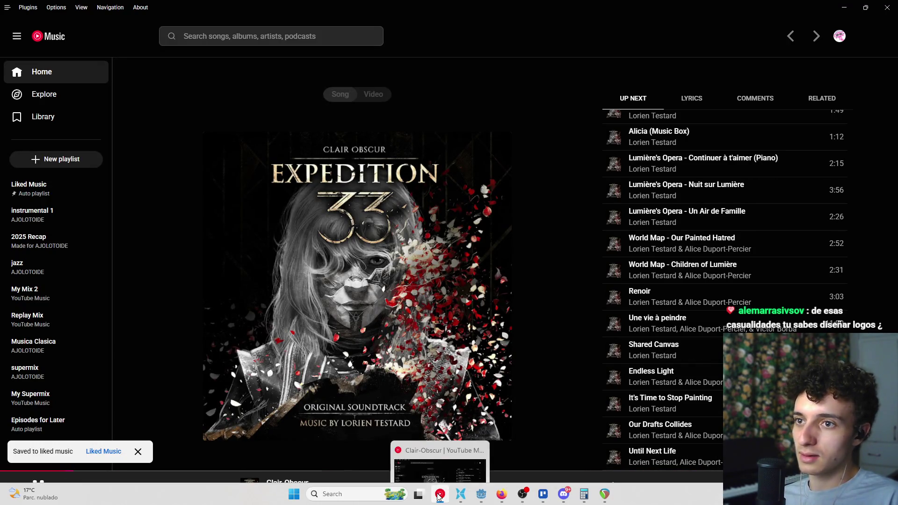
- Scroll through the YouTube Music Up Next queue, then return to the Godot editor
{"action": "scroll", "coordinate": [707, 355], "scroll_direction": "down", "scroll_amount": 7}
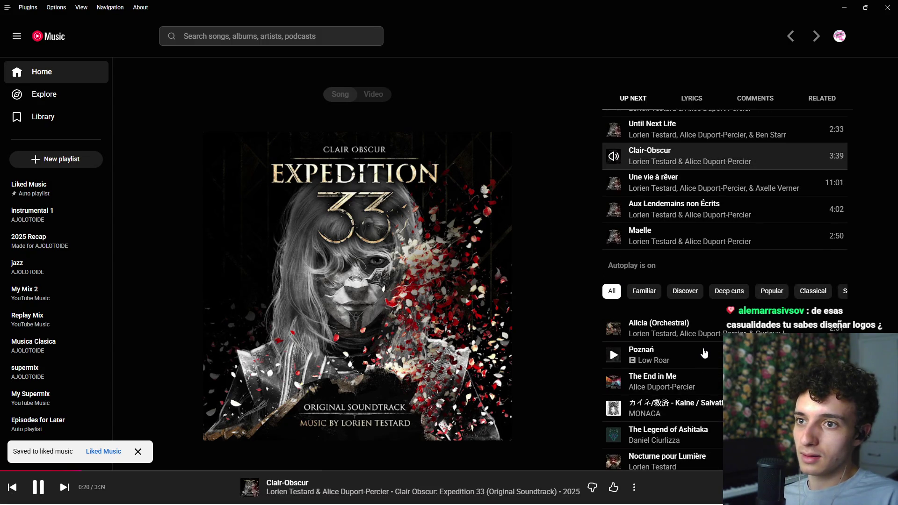
{"action": "scroll", "coordinate": [704, 353], "scroll_direction": "up", "scroll_amount": 1}
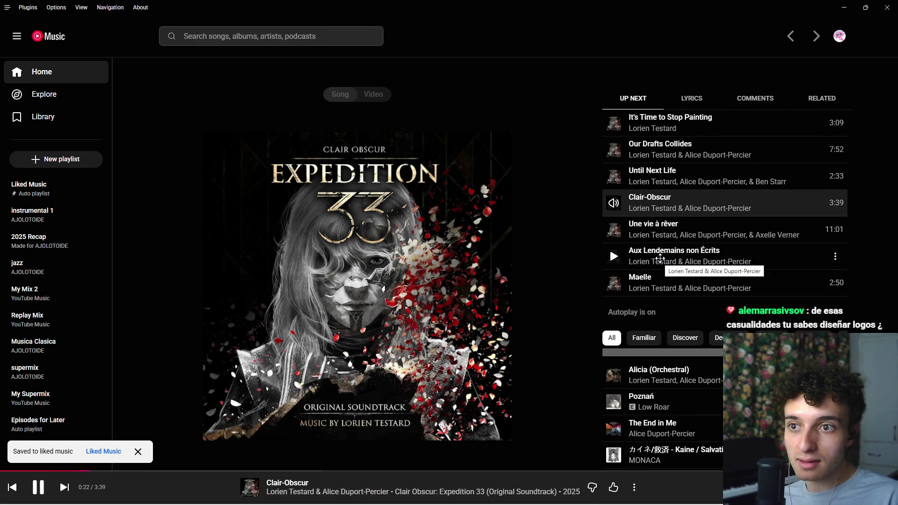
{"action": "left_click", "coordinate": [482, 494]}
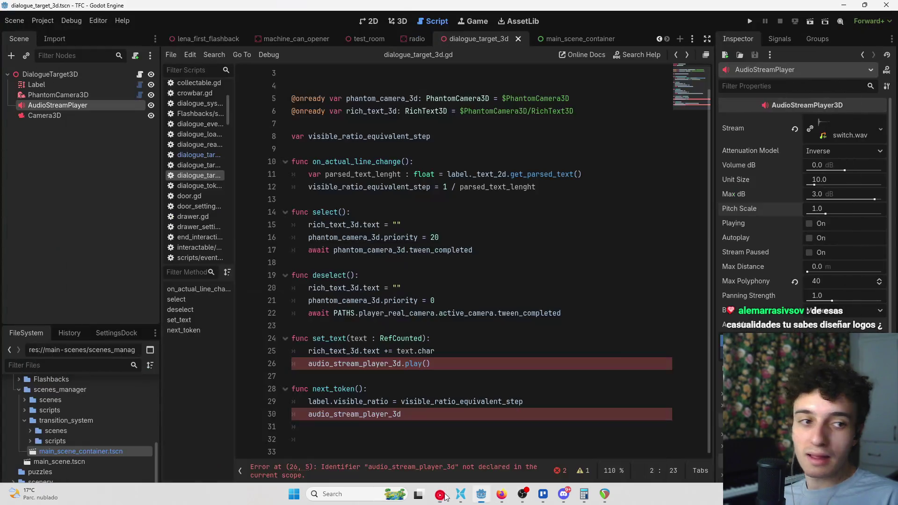
- Review the play() call on line 26 of dialogue_target_3d.gd and save
{"action": "left_click", "coordinate": [478, 359]}
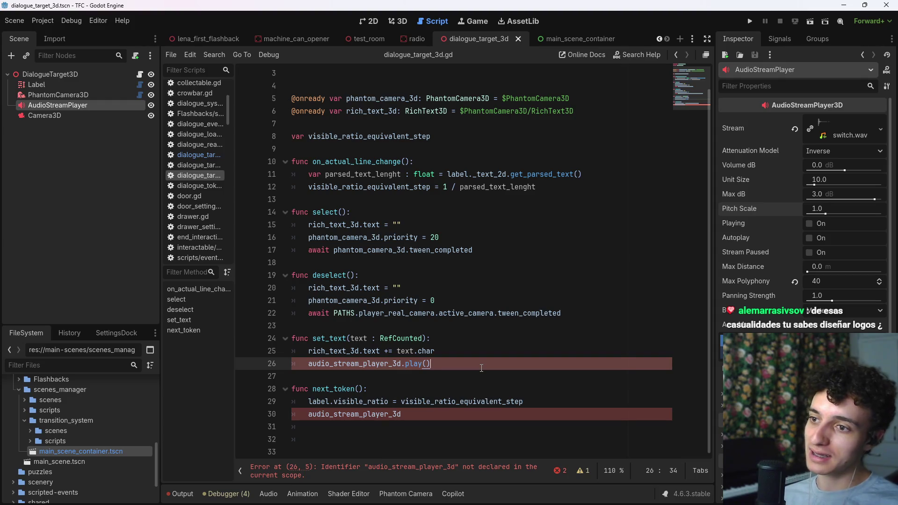
{"action": "key", "text": "ctrl+s"}
{"action": "key", "text": "ctrl+shift+Left"}
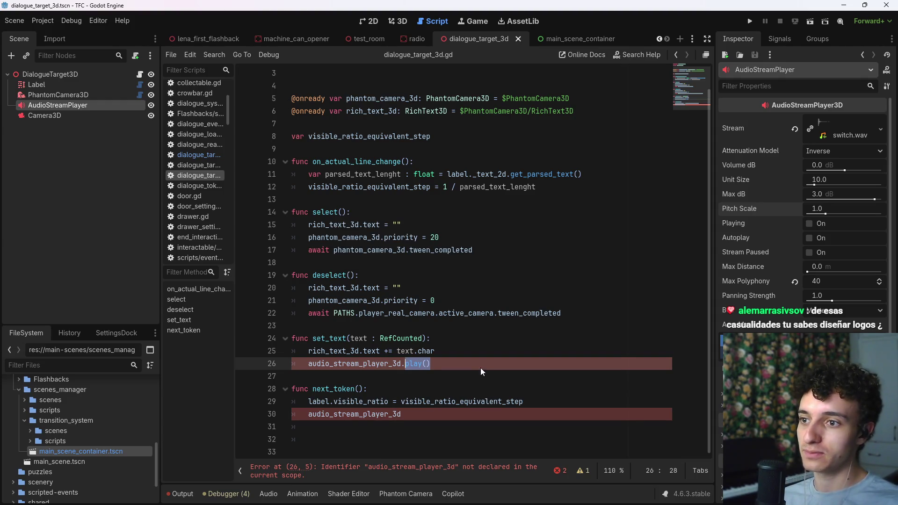
{"action": "key", "text": "Right"}
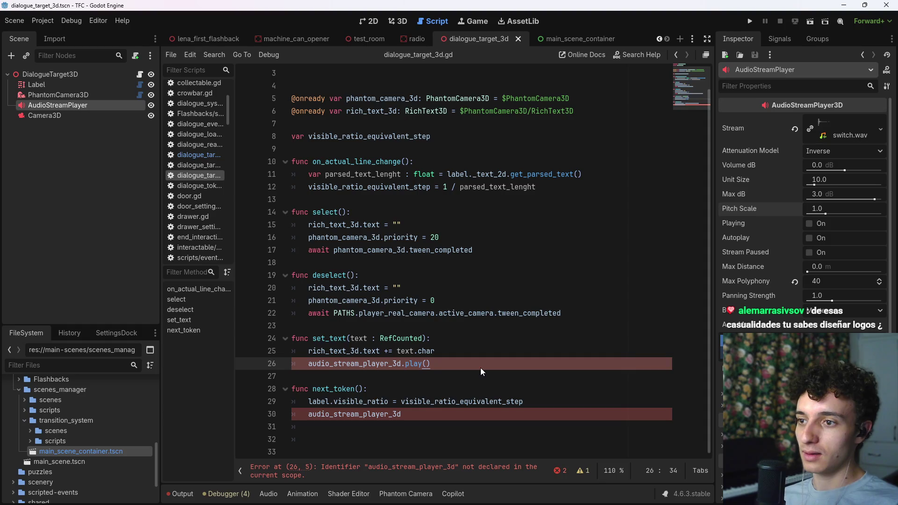
{"action": "key", "text": "ctrl+Left"}
{"action": "key", "text": "Left"}
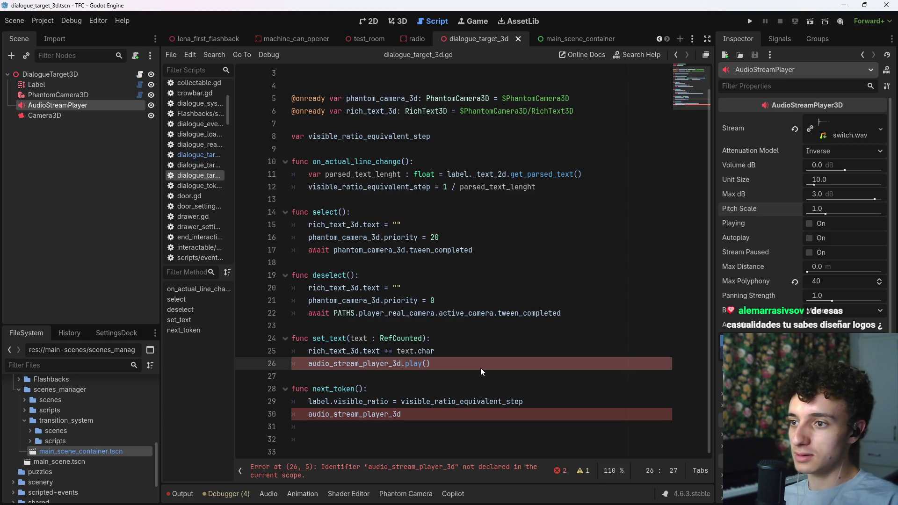
{"action": "scroll", "coordinate": [515, 314], "scroll_direction": "up", "scroll_amount": 1}
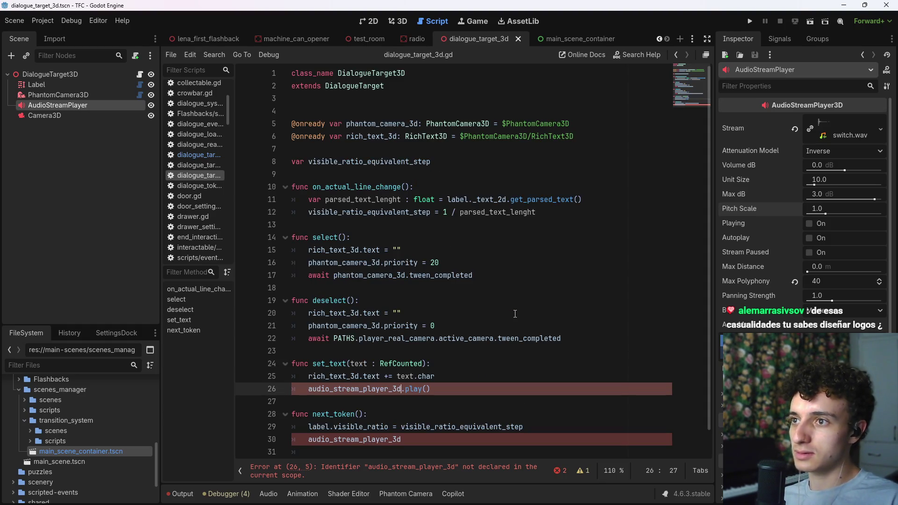
{"action": "scroll", "coordinate": [515, 313], "scroll_direction": "down", "scroll_amount": 1}
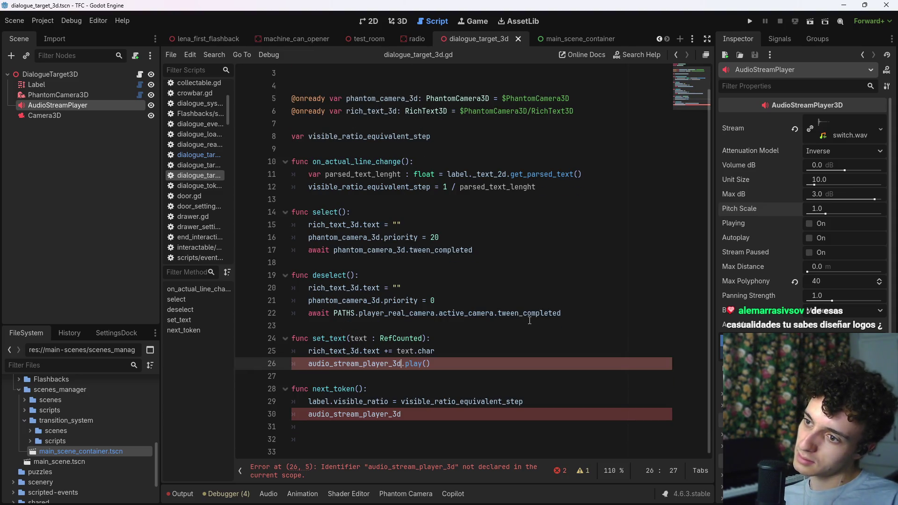
- Delete set_text, change line 26 to audio_stream_player.play(), and save the script
{"action": "key", "text": "End"}
{"action": "key", "text": "shift+Up"}
{"action": "key", "text": "shift+Up"}
{"action": "key", "text": "shift+Up"}
{"action": "key", "text": "shift+End"}
{"action": "key", "text": "BackSpace"}
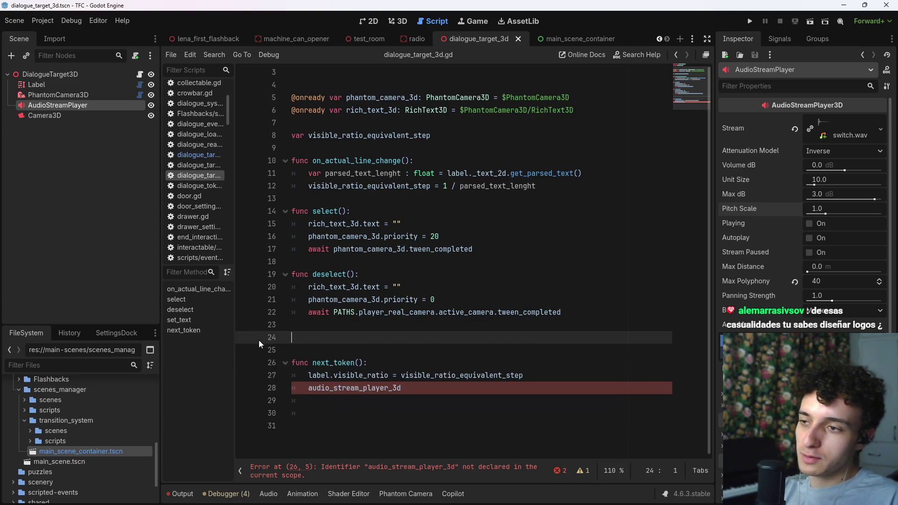
{"action": "left_click_drag", "start_coordinate": [409, 391], "coordinate": [389, 390]}
{"action": "key", "text": "BackSpace"}
{"action": "type", "text": "a"}
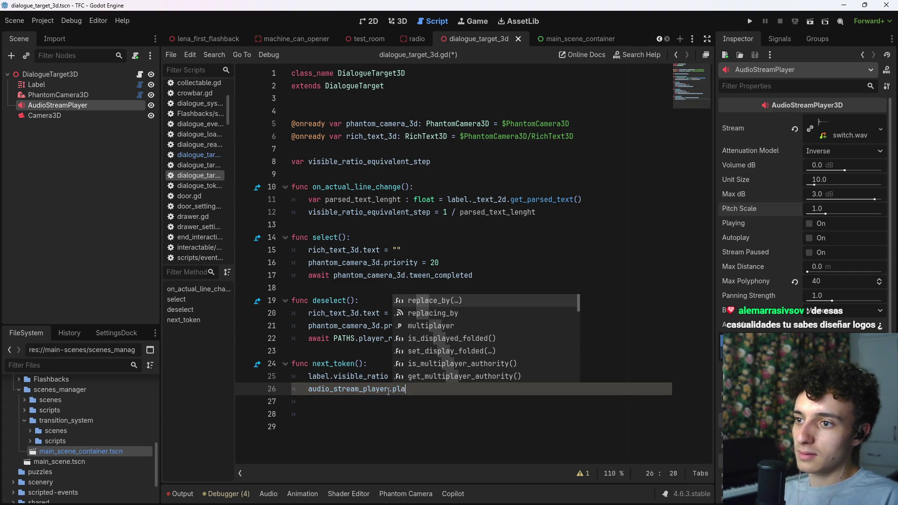
{"action": "type", "text": "y()"}
{"action": "key", "text": "ctrl+s"}
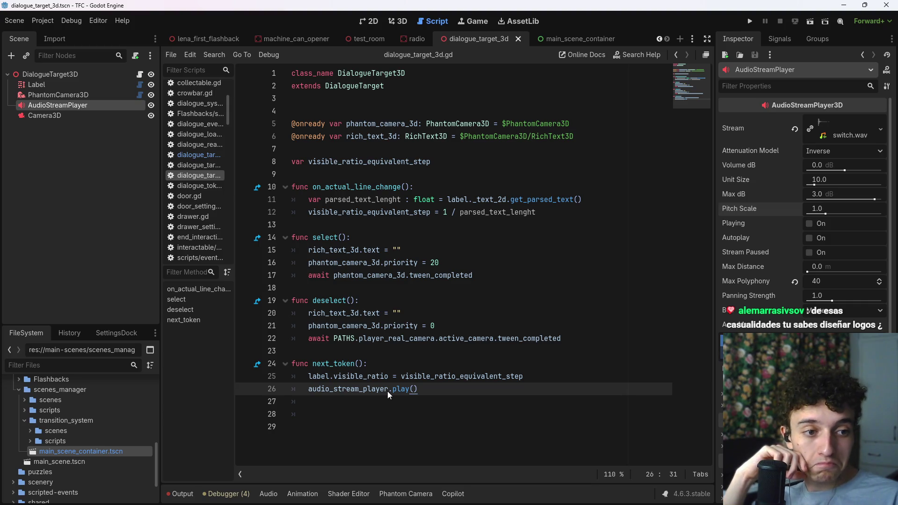
{"action": "key", "text": "ctrl+s"}
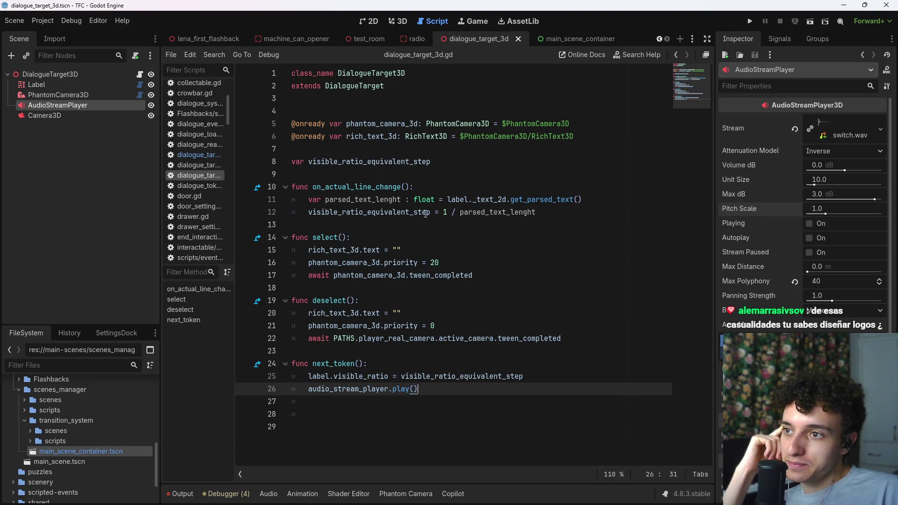
{"action": "mouse_move", "coordinate": [426, 213]}
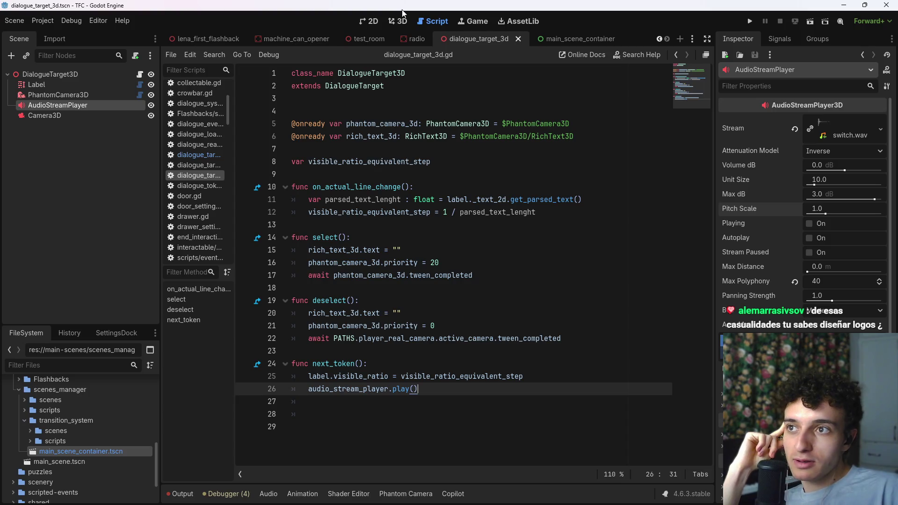
- In the 3D view, inspect the radio scene's Label, PhantomCamera3D and pinned Camera3D preview
{"action": "left_click", "coordinate": [400, 21]}
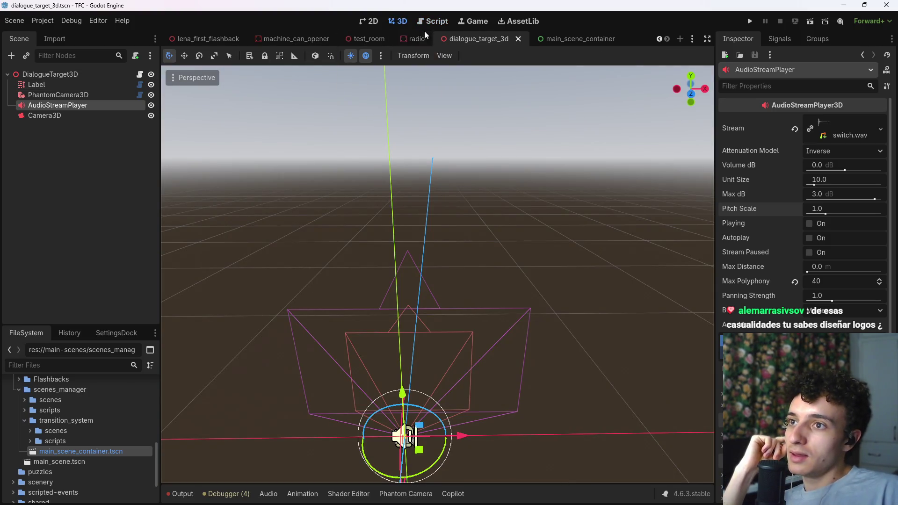
{"action": "left_click", "coordinate": [412, 37]}
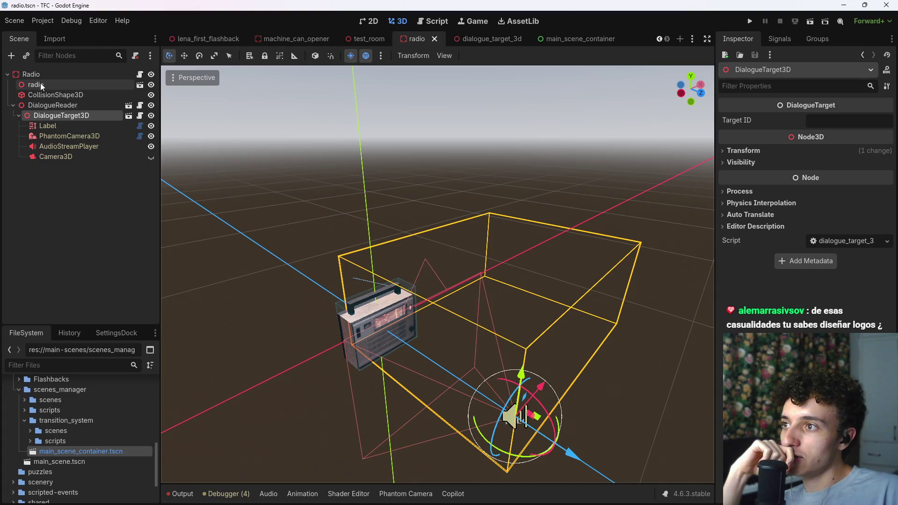
{"action": "left_click", "coordinate": [59, 126]}
{"action": "left_click", "coordinate": [60, 136]}
{"action": "left_click", "coordinate": [58, 156]}
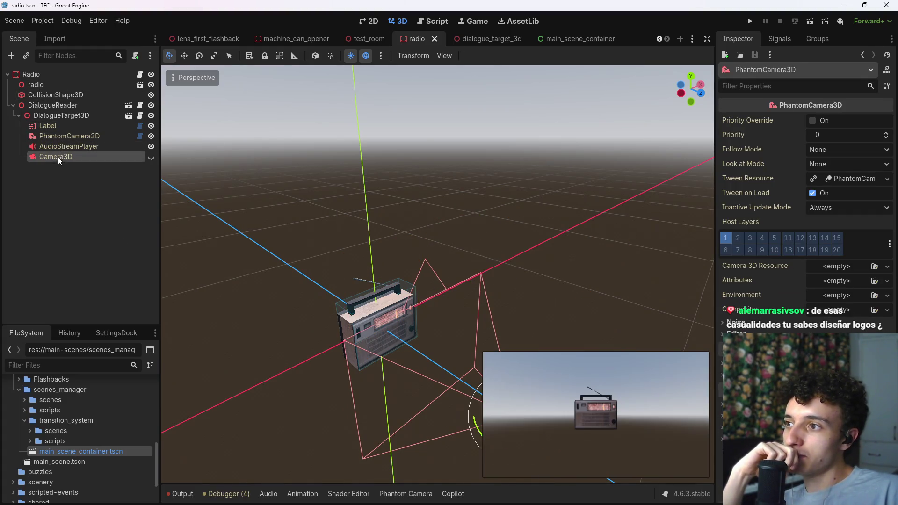
{"action": "left_click", "coordinate": [490, 470]}
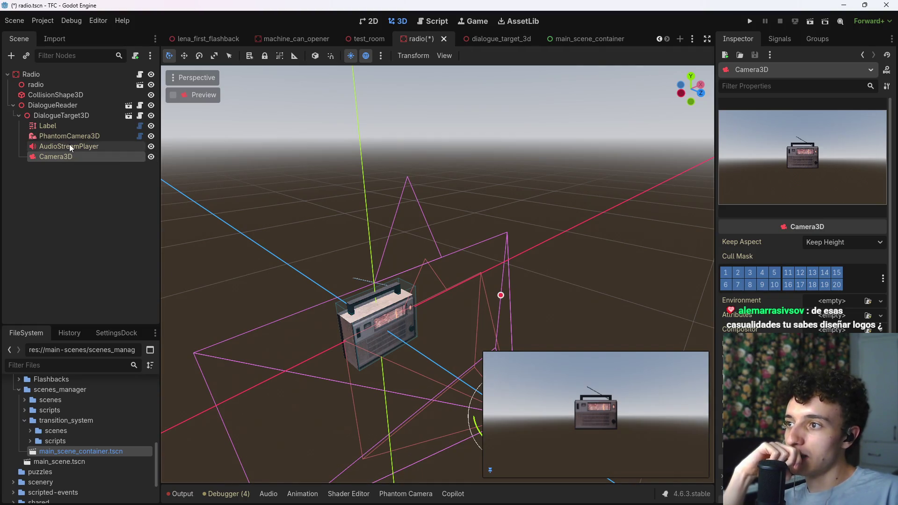
{"action": "left_click", "coordinate": [69, 117]}
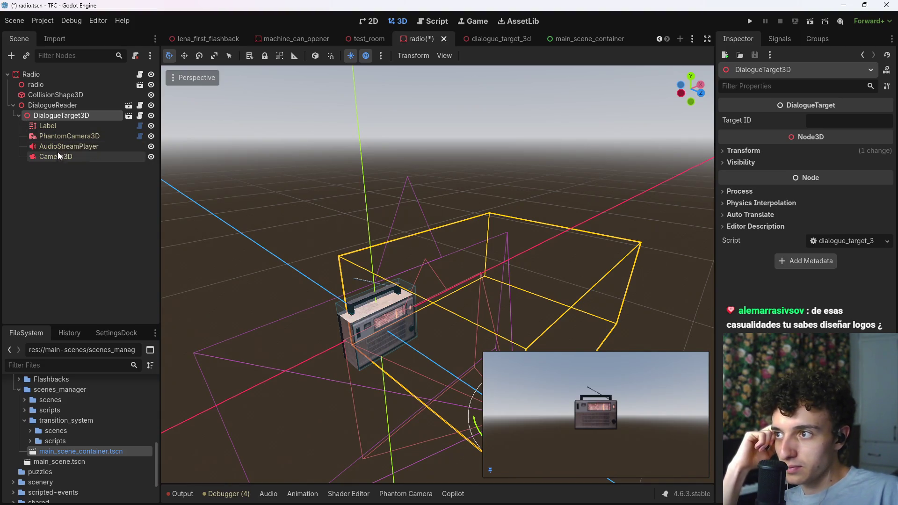
{"action": "left_click", "coordinate": [55, 135]}
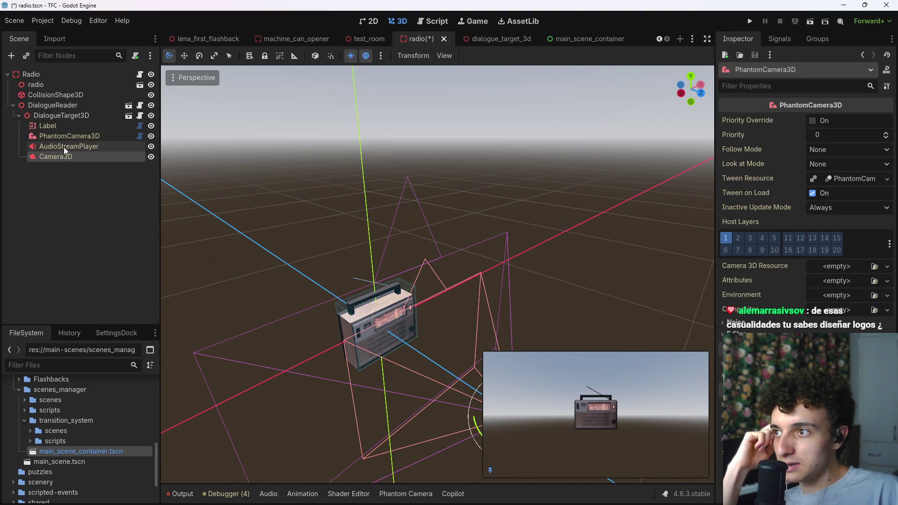
{"action": "left_click", "coordinate": [69, 117]}
- In dialogue_target_3d, move Camera3D under PhantomCamera3D above Label, and save
{"action": "left_click", "coordinate": [490, 39]}
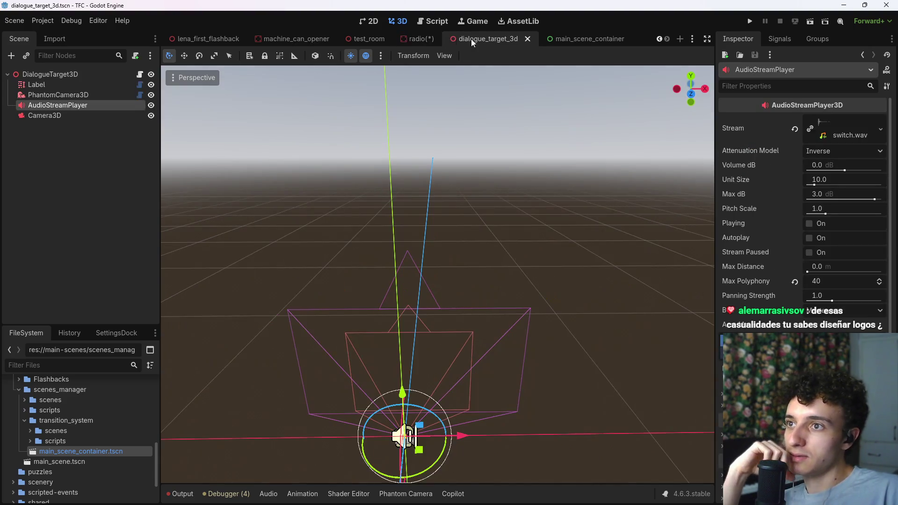
{"action": "left_click", "coordinate": [407, 39]}
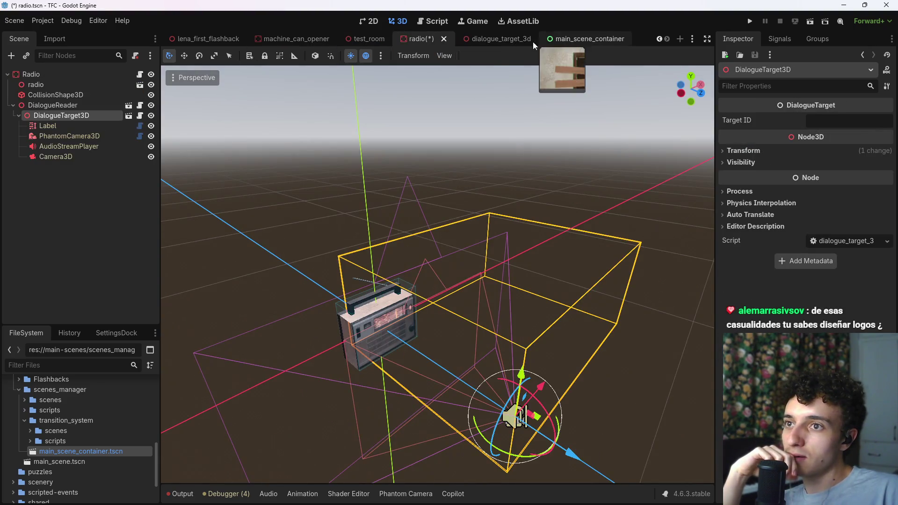
{"action": "left_click", "coordinate": [489, 41]}
{"action": "mouse_move", "coordinate": [38, 114]}
{"action": "left_mouse_down"}
{"action": "mouse_move", "coordinate": [56, 100]}
{"action": "mouse_move", "coordinate": [40, 79]}
{"action": "left_mouse_up"}
{"action": "left_click", "coordinate": [43, 135]}
{"action": "left_click", "coordinate": [62, 94]}
{"action": "left_click", "coordinate": [11, 95]}
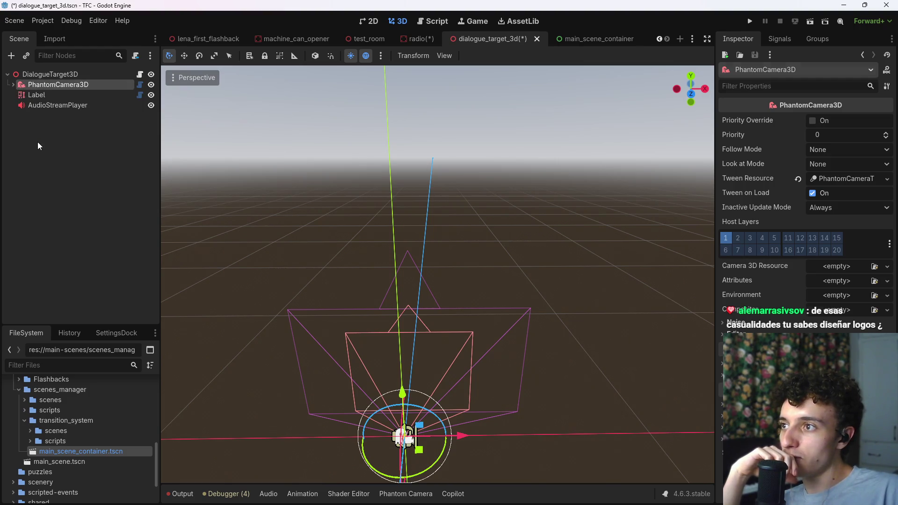
{"action": "left_click", "coordinate": [37, 142]}
{"action": "key", "text": "ctrl+s"}
- In the radio scene, pin the Camera3D preview and select PhantomCamera3D
{"action": "left_click", "coordinate": [417, 40]}
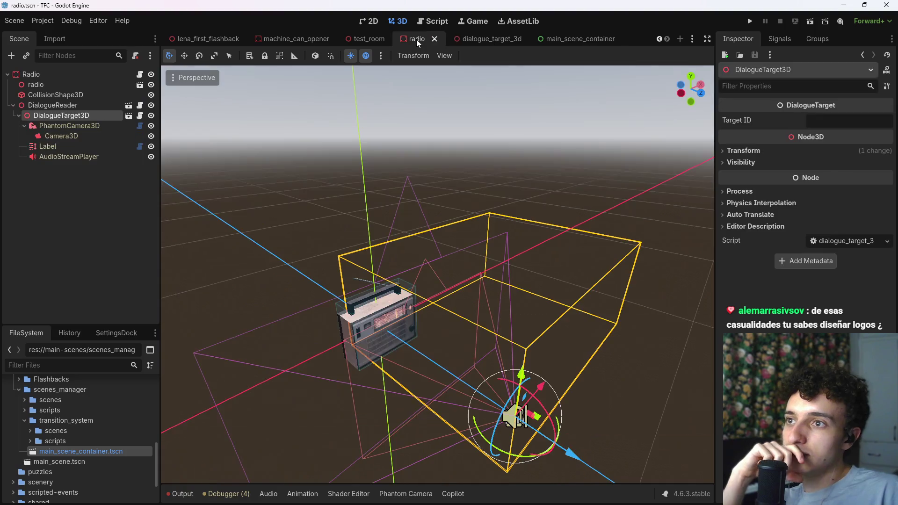
{"action": "left_click", "coordinate": [57, 126]}
{"action": "left_click", "coordinate": [24, 126]}
{"action": "left_click", "coordinate": [24, 126]}
{"action": "left_click", "coordinate": [61, 136]}
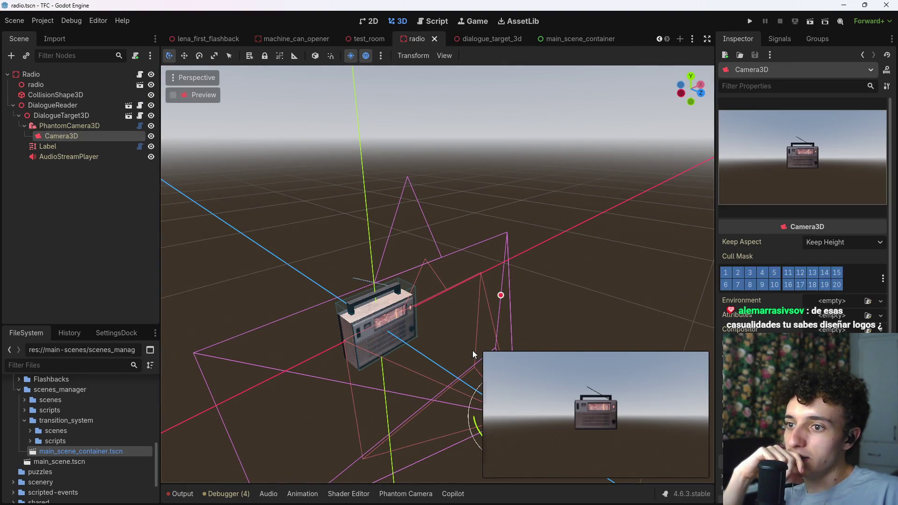
{"action": "left_click", "coordinate": [491, 470]}
{"action": "left_click", "coordinate": [24, 126]}
{"action": "left_click", "coordinate": [52, 126]}
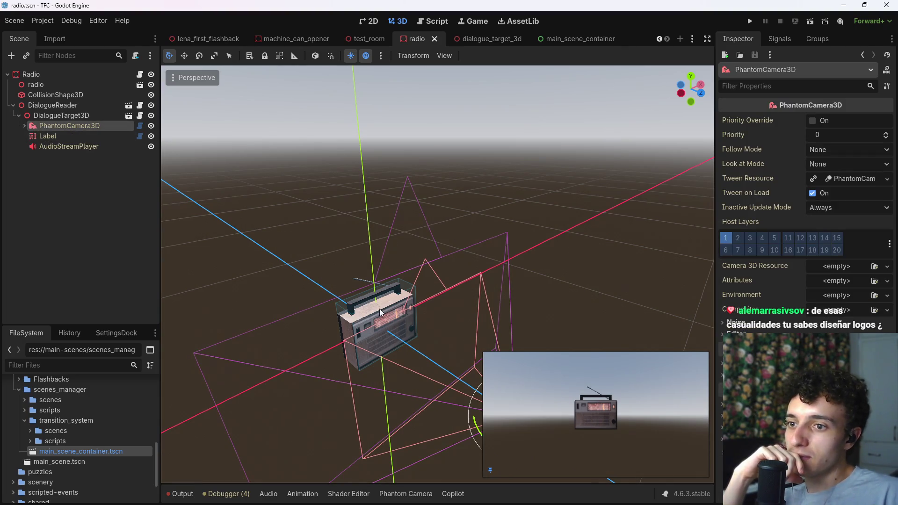
- Reposition the radio's phantom camera with the gizmo, raising and shifting it slightly
{"action": "key", "text": "f"}
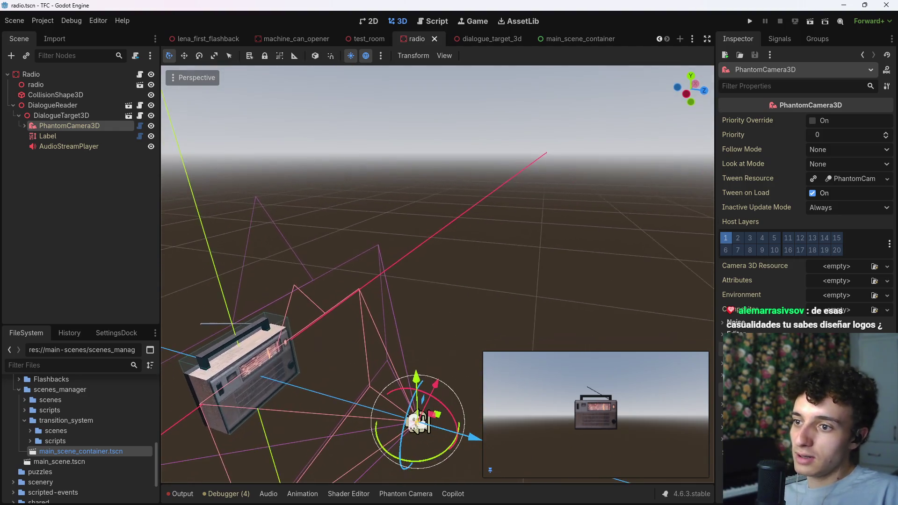
{"action": "left_click_drag", "start_coordinate": [401, 298], "coordinate": [401, 282]}
{"action": "mouse_move", "coordinate": [438, 323]}
{"action": "left_mouse_down"}
{"action": "mouse_move", "coordinate": [403, 306]}
{"action": "mouse_move", "coordinate": [424, 293]}
{"action": "mouse_move", "coordinate": [429, 300]}
{"action": "mouse_move", "coordinate": [398, 261]}
{"action": "mouse_move", "coordinate": [394, 224]}
{"action": "mouse_move", "coordinate": [393, 256]}
{"action": "left_mouse_up"}
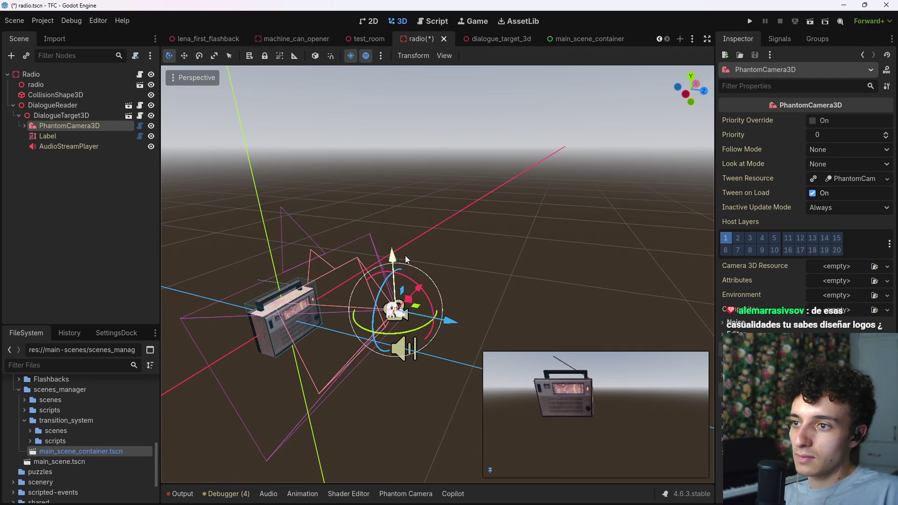
{"action": "key", "text": "ctrl+z"}
{"action": "left_click_drag", "start_coordinate": [426, 297], "coordinate": [429, 302]}
{"action": "left_click_drag", "start_coordinate": [391, 240], "coordinate": [391, 242]}
{"action": "left_click_drag", "start_coordinate": [418, 275], "coordinate": [421, 274]}
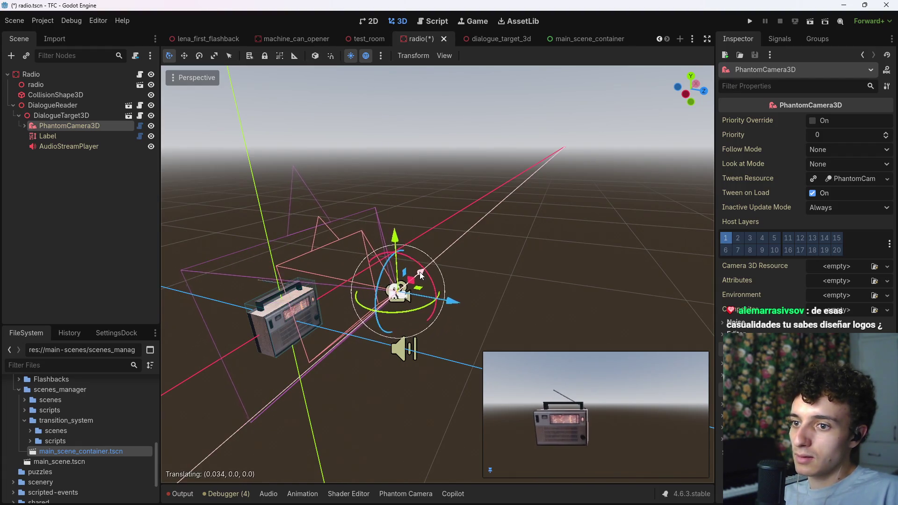
- Set the radio Label's text to placeholder 'asdasdasdas' and save the radio scene
{"action": "left_click", "coordinate": [48, 136]}
{"action": "left_click", "coordinate": [779, 168]}
{"action": "type", "text": "asdasdasdasdasdas"}
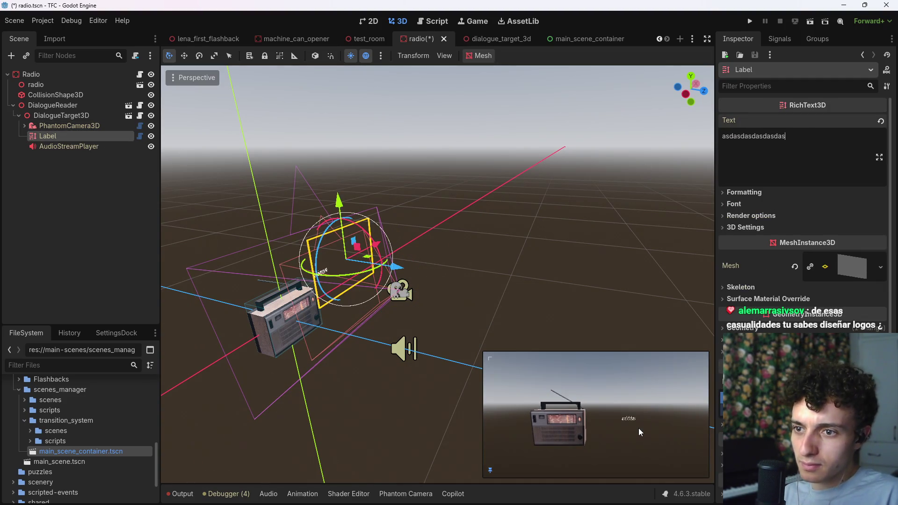
{"action": "mouse_move", "coordinate": [486, 359]}
{"action": "left_mouse_down"}
{"action": "mouse_move", "coordinate": [455, 341]}
{"action": "mouse_move", "coordinate": [492, 369]}
{"action": "left_mouse_up"}
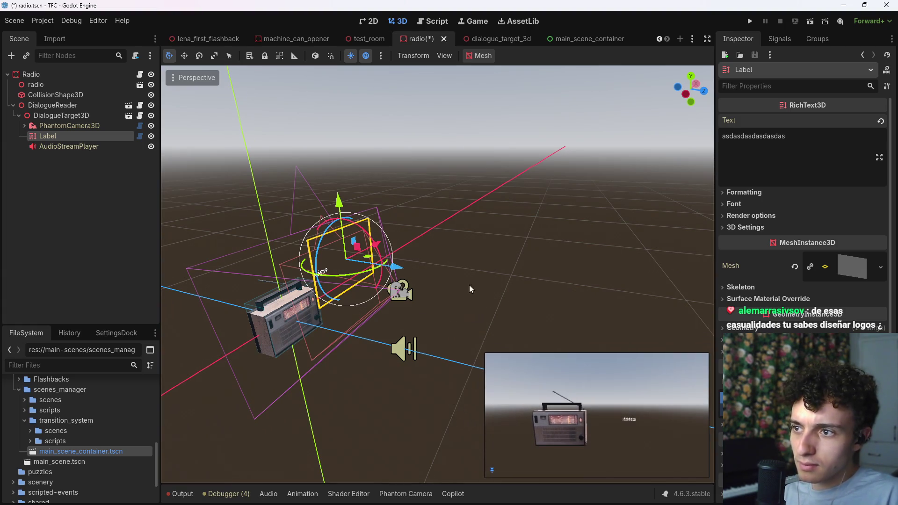
{"action": "key", "text": "f"}
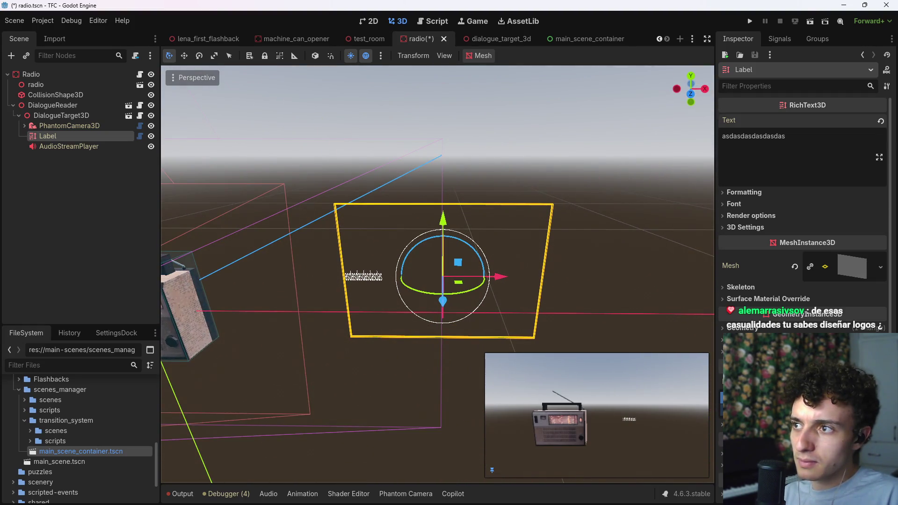
{"action": "key", "text": "ctrl+s"}
{"action": "left_click", "coordinate": [496, 38]}
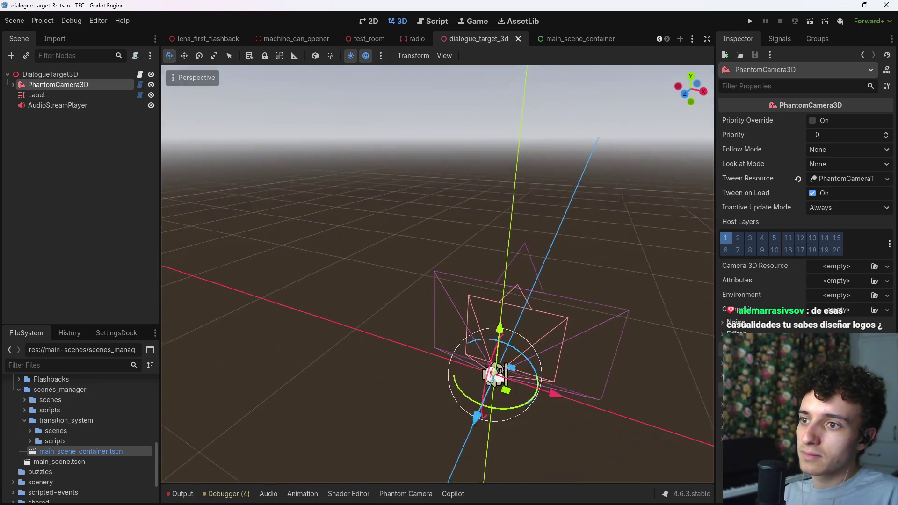
- Select the dialogue target's Label and save the dialogue_target_3d scene
{"action": "left_click", "coordinate": [44, 94]}
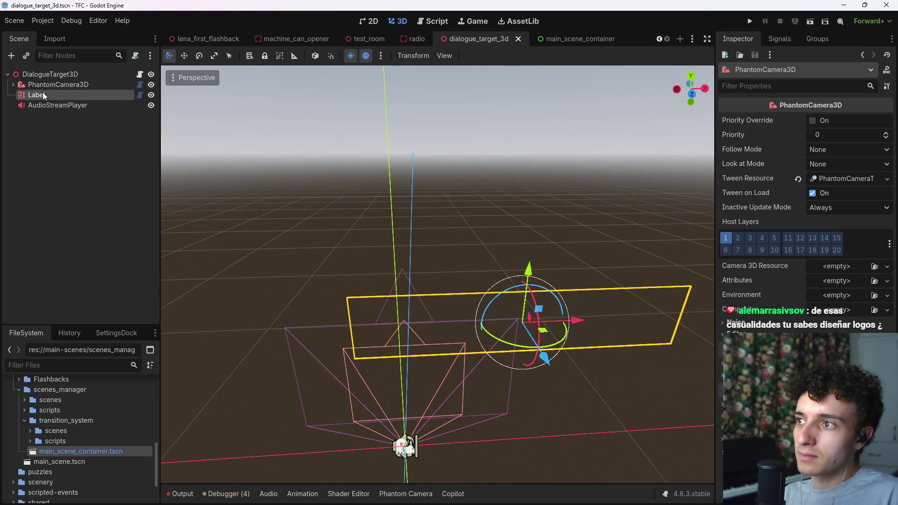
{"action": "left_click", "coordinate": [775, 159]}
{"action": "key", "text": "ctrl+s"}
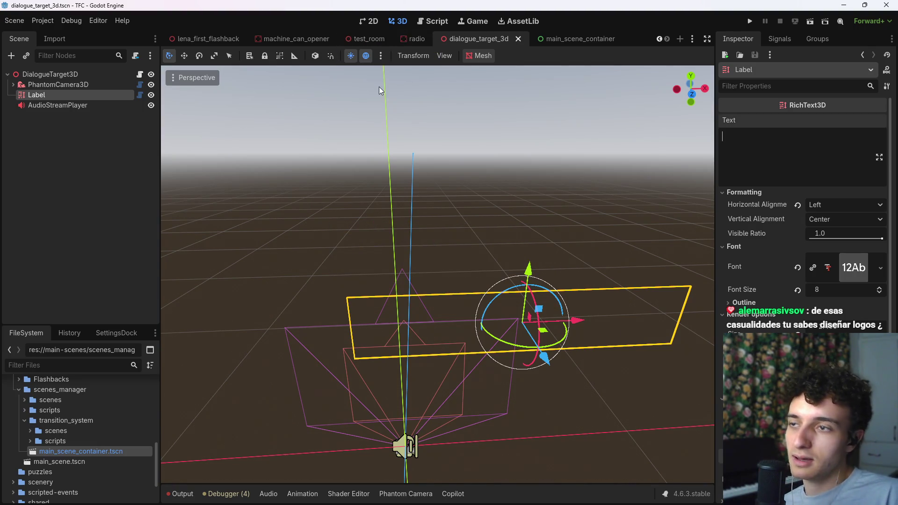
- In the radio scene, toggle DialogueTarget3D's Editable Children off, then back on, and save
{"action": "left_click", "coordinate": [412, 39]}
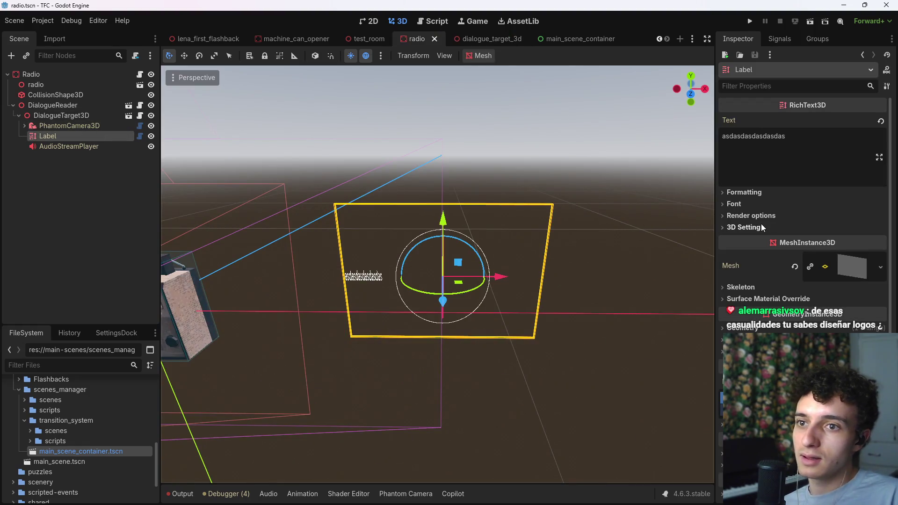
{"action": "right_click", "coordinate": [71, 114]}
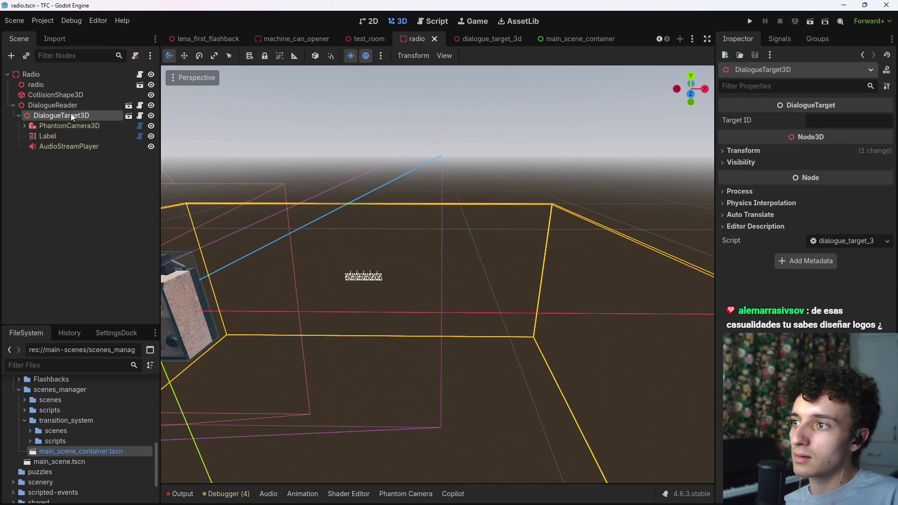
{"action": "left_click", "coordinate": [139, 403]}
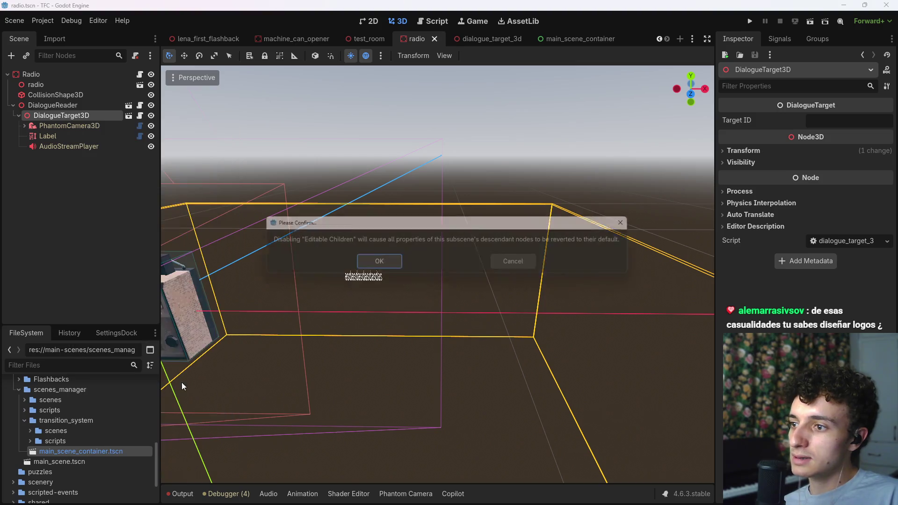
{"action": "left_click", "coordinate": [379, 263]}
{"action": "right_click", "coordinate": [61, 119]}
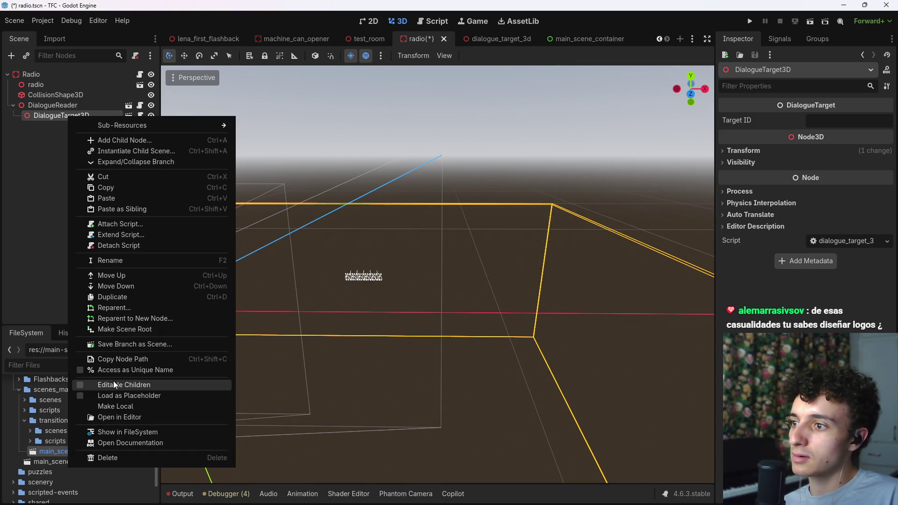
{"action": "left_click", "coordinate": [114, 379]}
{"action": "key", "text": "ctrl+s"}
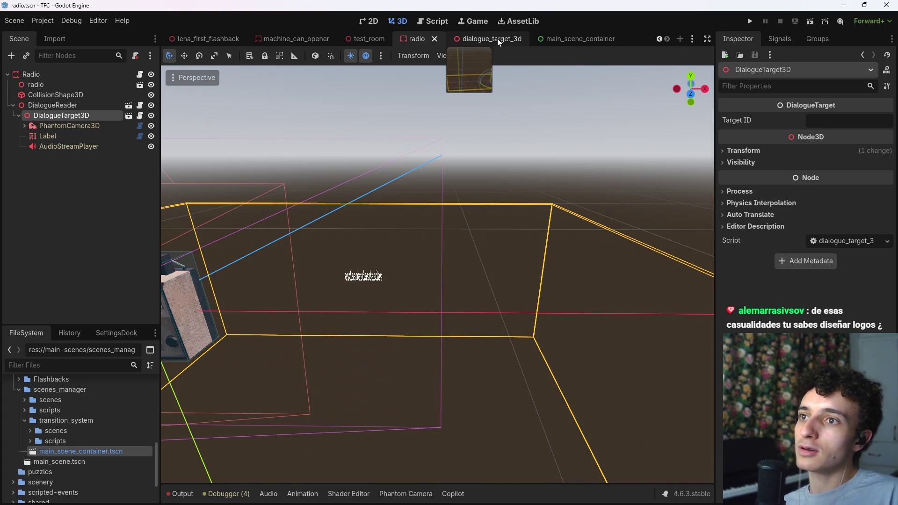
- Select the radio's Label node and inspect its Mesh property
{"action": "left_click", "coordinate": [498, 38]}
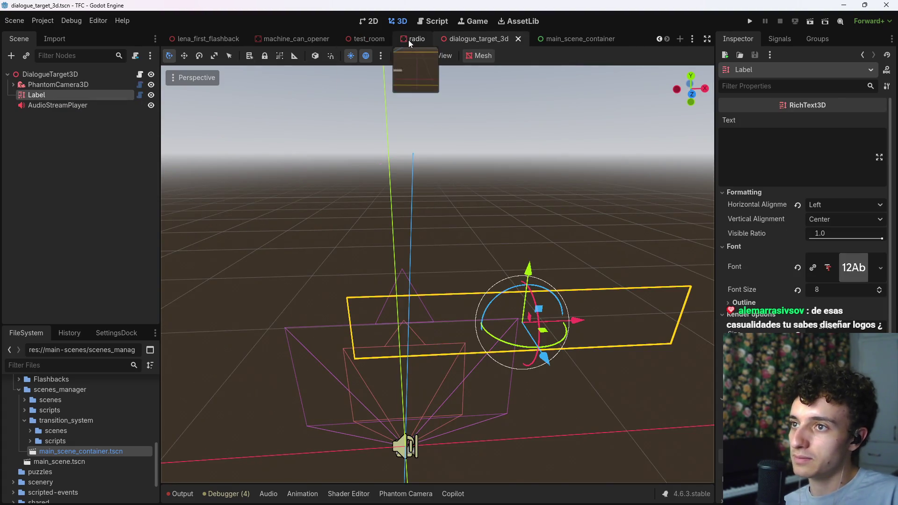
{"action": "left_click", "coordinate": [408, 40]}
{"action": "left_click", "coordinate": [71, 136]}
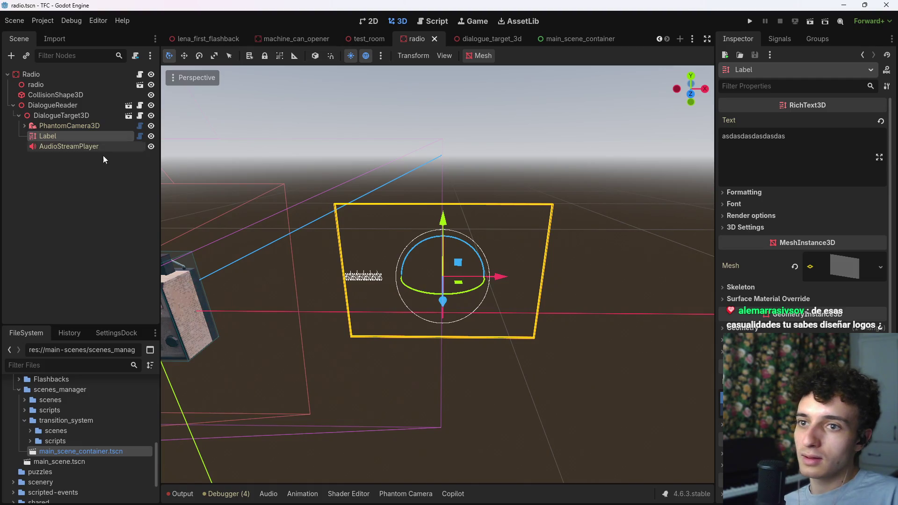
{"action": "left_click", "coordinate": [838, 268]}
{"action": "left_click", "coordinate": [839, 267]}
{"action": "left_click", "coordinate": [844, 260]}
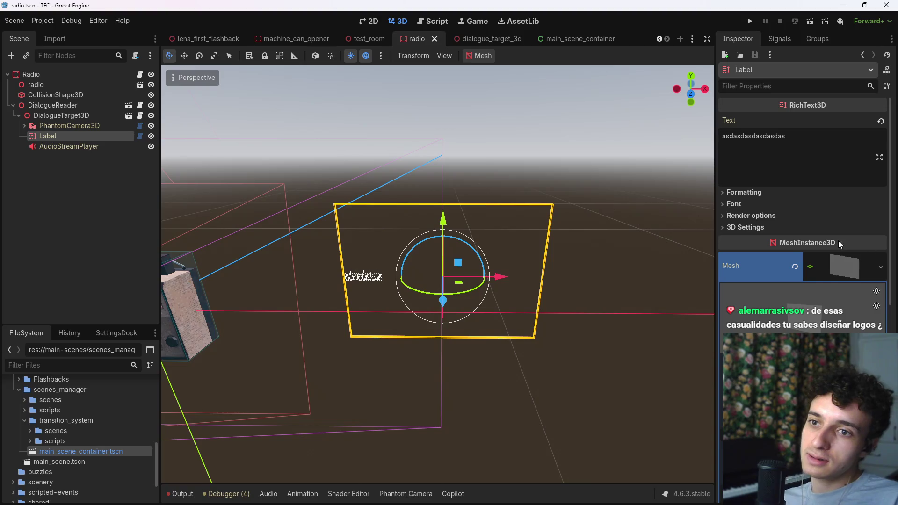
- Revert the Label's Mesh to default and preview the view through Camera3D
{"action": "left_click", "coordinate": [795, 267]}
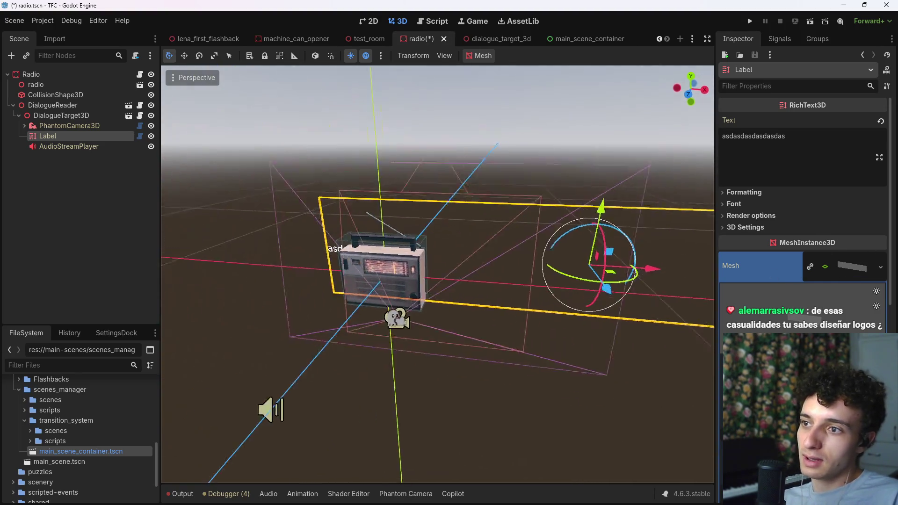
{"action": "scroll", "coordinate": [405, 242], "scroll_direction": "down", "scroll_amount": 3}
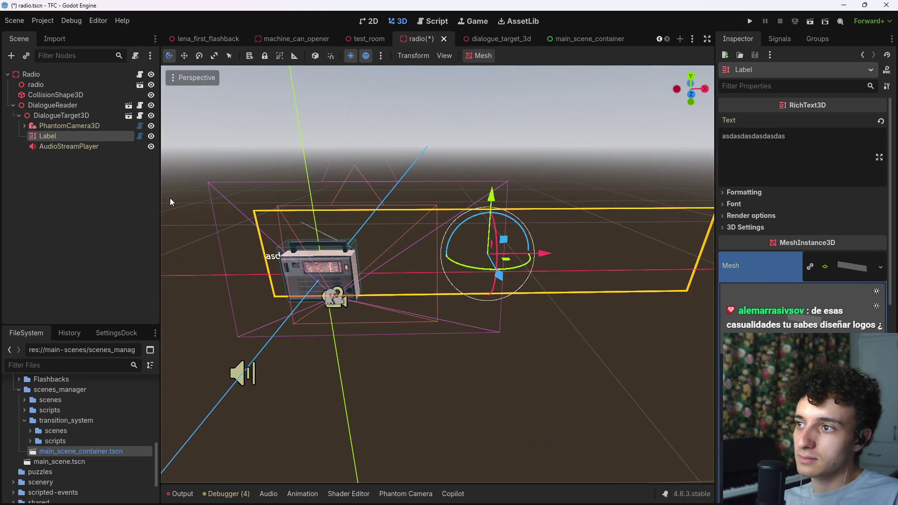
{"action": "left_click", "coordinate": [69, 127]}
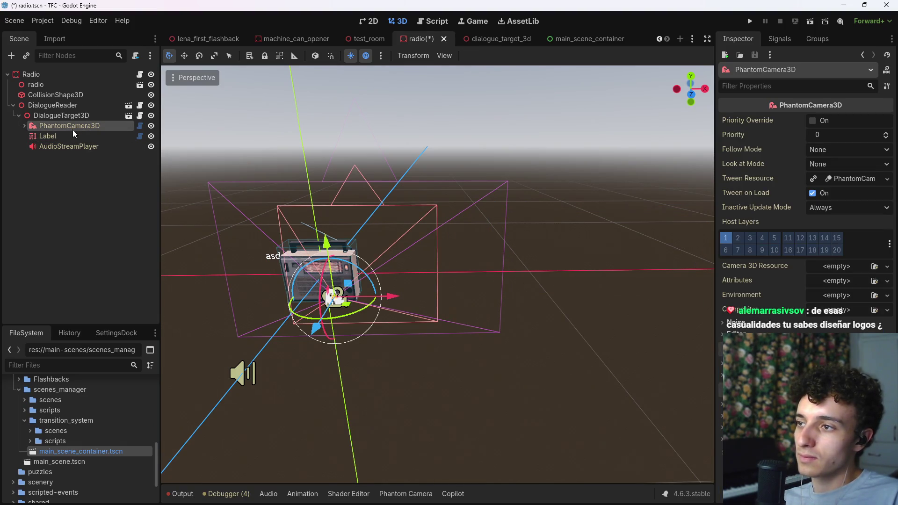
{"action": "left_click", "coordinate": [25, 126]}
{"action": "left_click", "coordinate": [61, 136]}
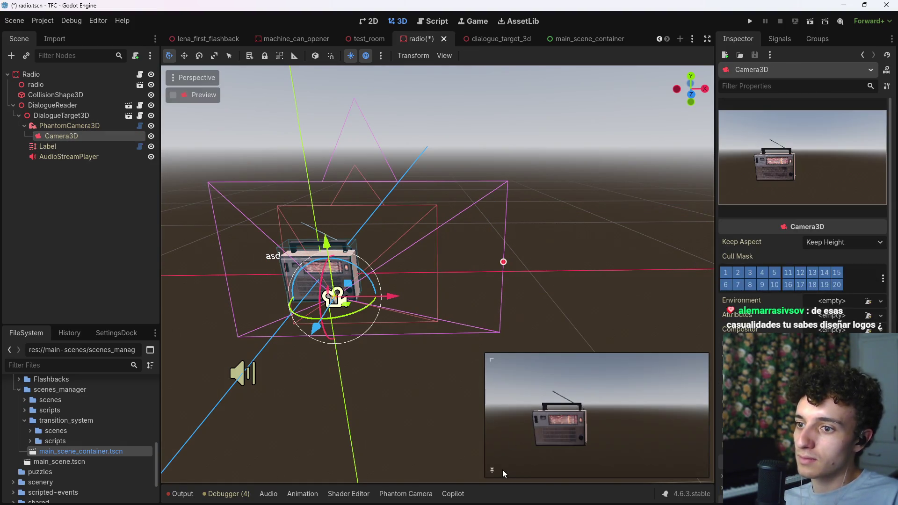
- Move the Label just right of the radio model with small gizmo nudges
{"action": "left_click", "coordinate": [47, 146]}
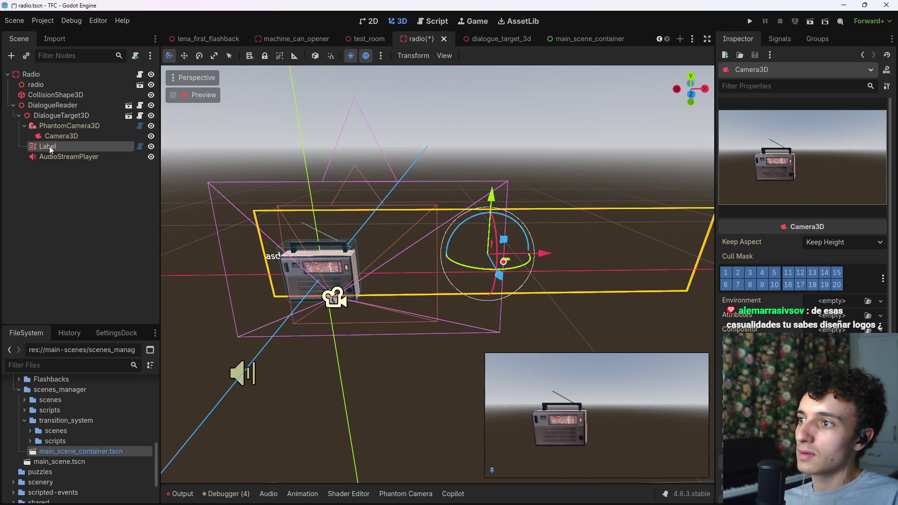
{"action": "left_click_drag", "start_coordinate": [542, 253], "coordinate": [643, 262]}
{"action": "left_click_drag", "start_coordinate": [602, 202], "coordinate": [603, 198]}
{"action": "left_click_drag", "start_coordinate": [642, 248], "coordinate": [637, 253]}
{"action": "left_click_drag", "start_coordinate": [601, 202], "coordinate": [600, 203]}
{"action": "left_click_drag", "start_coordinate": [642, 253], "coordinate": [645, 254]}
{"action": "left_click_drag", "start_coordinate": [600, 200], "coordinate": [600, 203]}
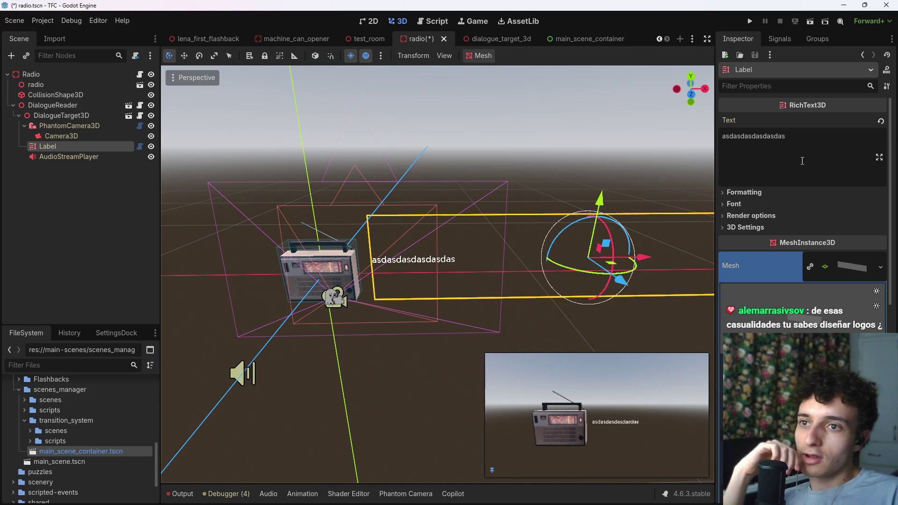
- Preview the AudioStreamPlayer's switch.wav sound and save the radio scene
{"action": "left_click", "coordinate": [65, 157]}
{"action": "left_click", "coordinate": [809, 224]}
{"action": "left_click", "coordinate": [808, 224]}
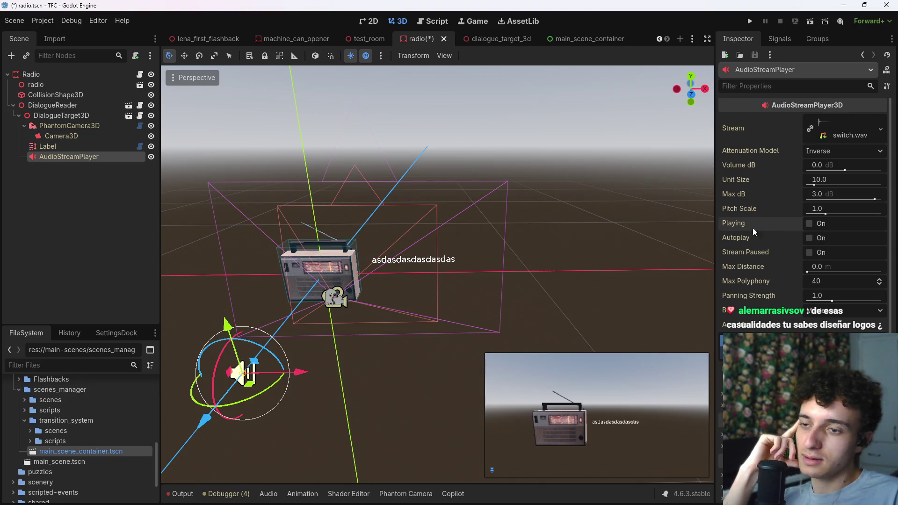
{"action": "key", "text": "ctrl+s"}
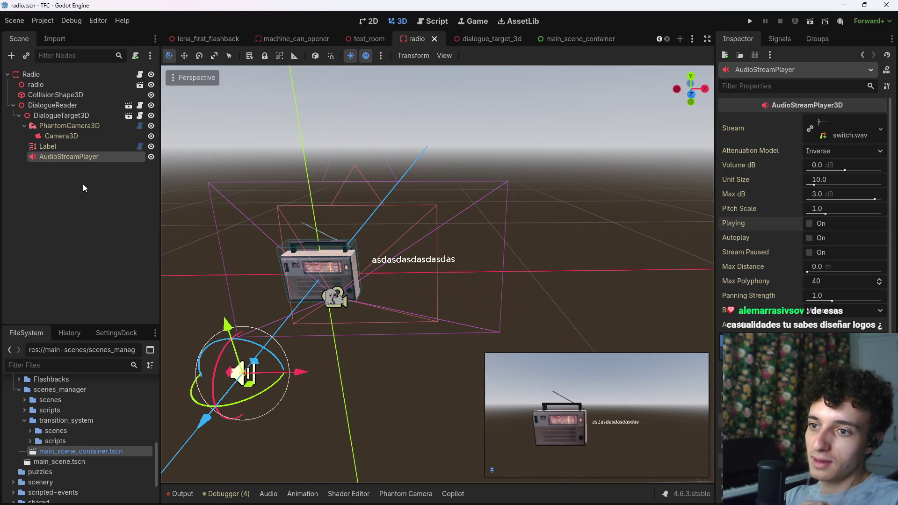
- Clear the Label's placeholder text in the Inspector and save the scene
{"action": "left_click", "coordinate": [57, 146]}
{"action": "left_click", "coordinate": [814, 146]}
{"action": "key", "text": "ctrl+a"}
{"action": "key", "text": "BackSpace"}
{"action": "key", "text": "ctrl+s"}
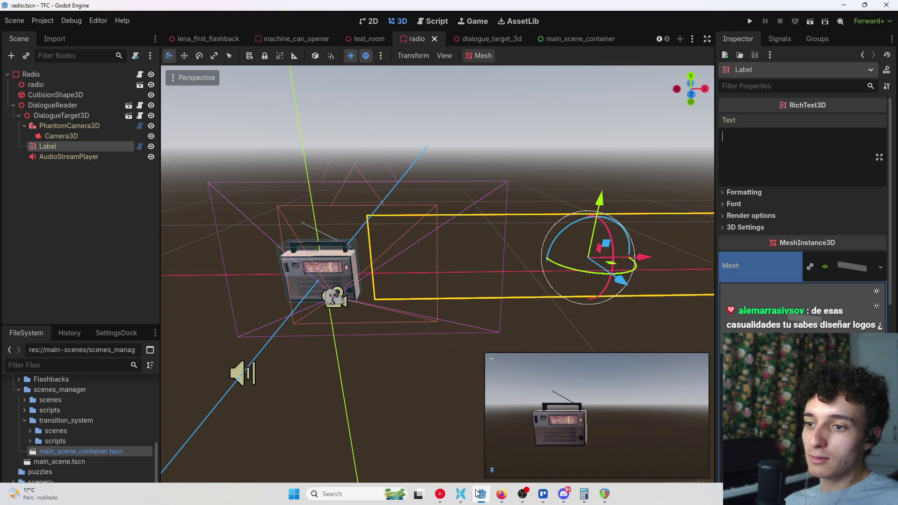
- Open the Dialogues.xlsx workbook and autofit all columns of the sheet
{"action": "left_click", "coordinate": [478, 492]}
{"action": "double_click", "coordinate": [261, 325]}
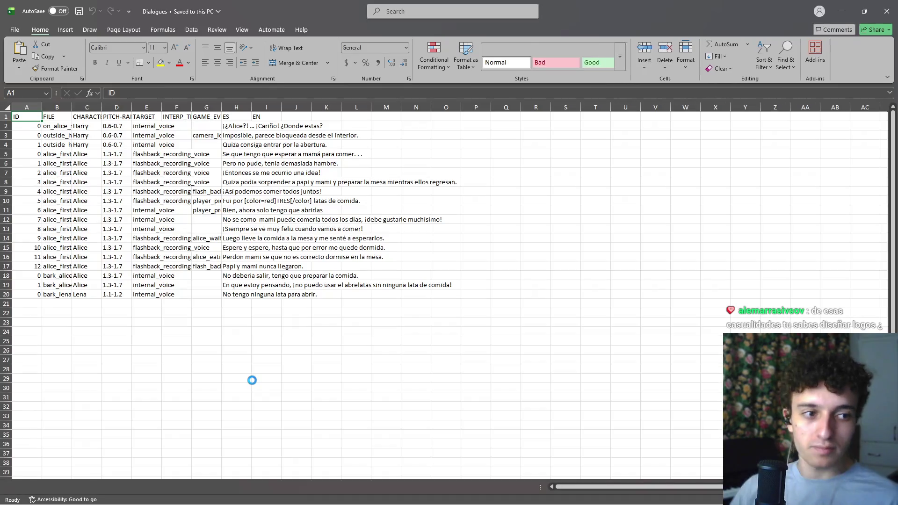
{"action": "left_click", "coordinate": [334, 370]}
{"action": "left_click", "coordinate": [60, 339]}
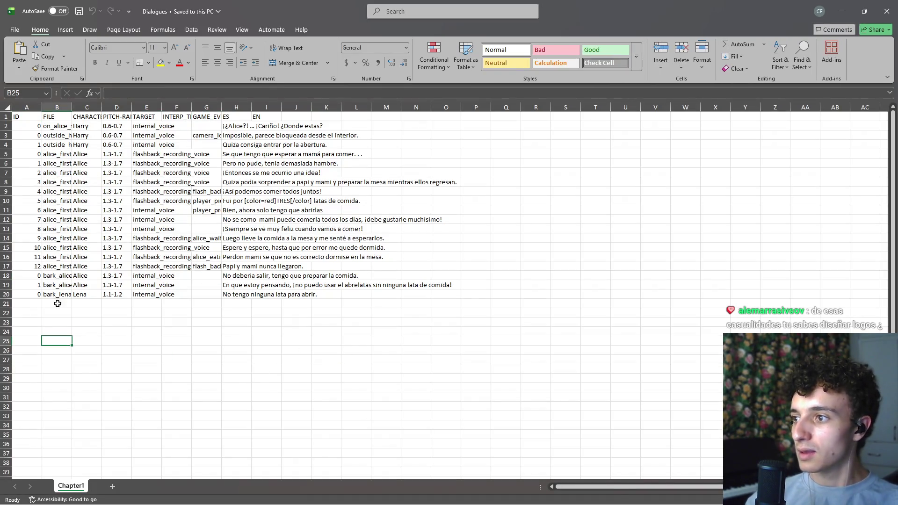
{"action": "left_click", "coordinate": [7, 107]}
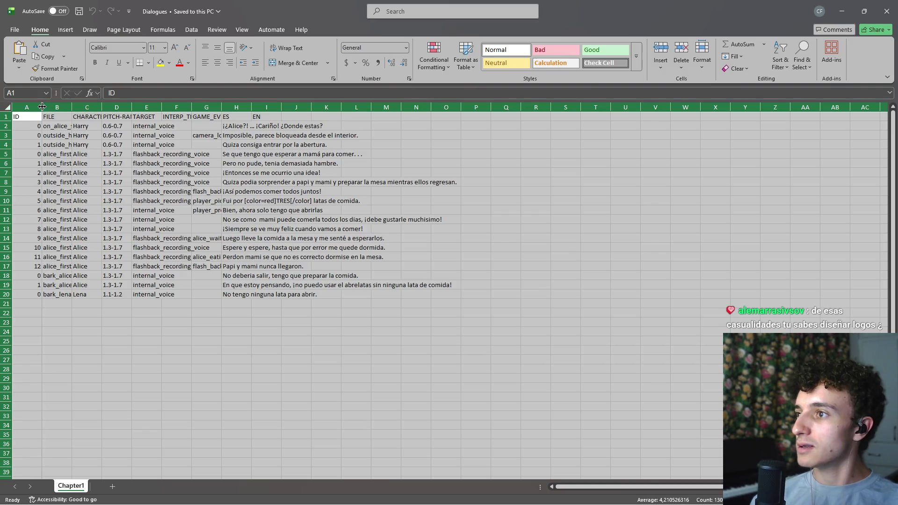
{"action": "double_click", "coordinate": [42, 107]}
{"action": "left_click", "coordinate": [166, 319]}
- Fill row 21 with file lena_first_flashback, character Lena and pitch range 1.1-1.2
{"action": "left_click", "coordinate": [64, 303]}
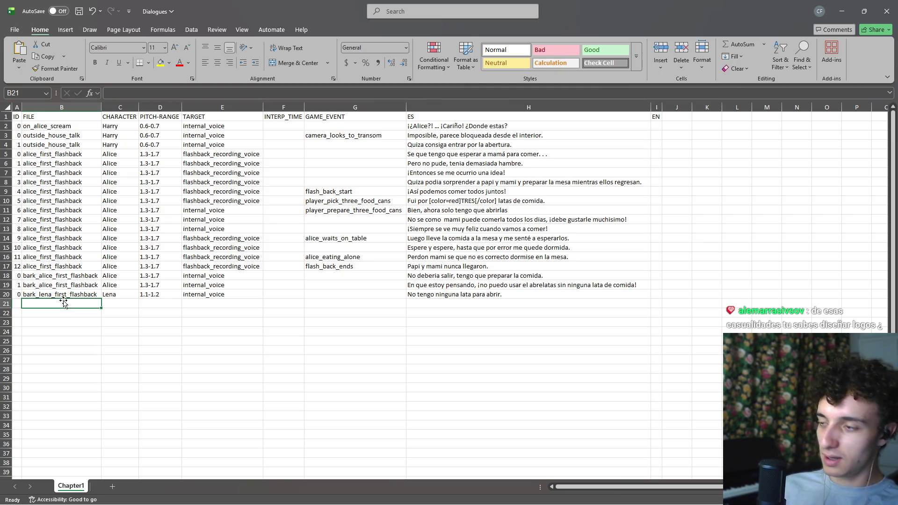
{"action": "type", "text": "aa"}
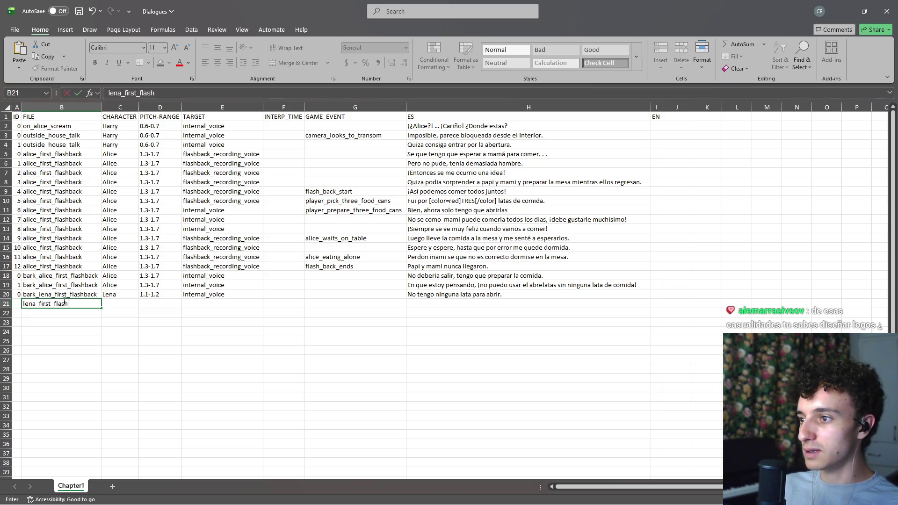
{"action": "key", "text": "Tab"}
{"action": "type", "text": "Lena"}
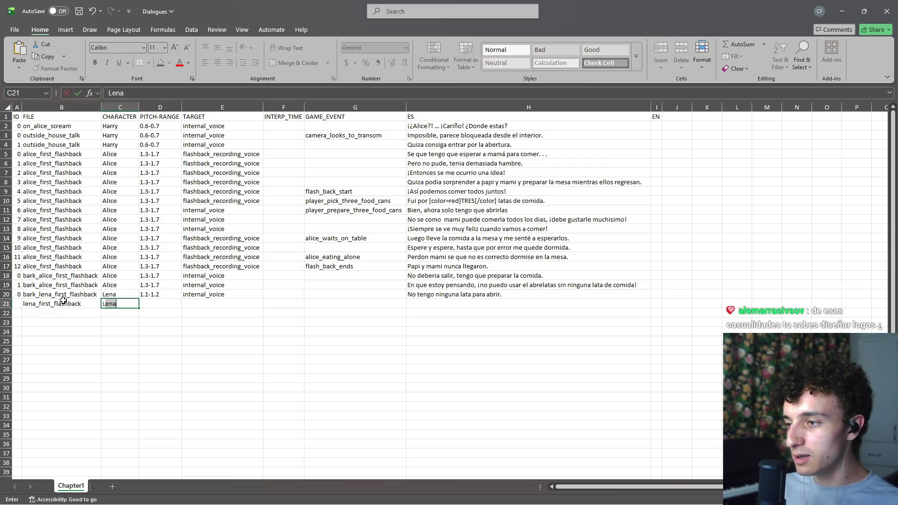
{"action": "key", "text": "Tab"}
{"action": "left_click", "coordinate": [155, 294]}
{"action": "key", "text": "ctrl+c"}
{"action": "left_click", "coordinate": [174, 303]}
{"action": "key", "text": "ctrl+v"}
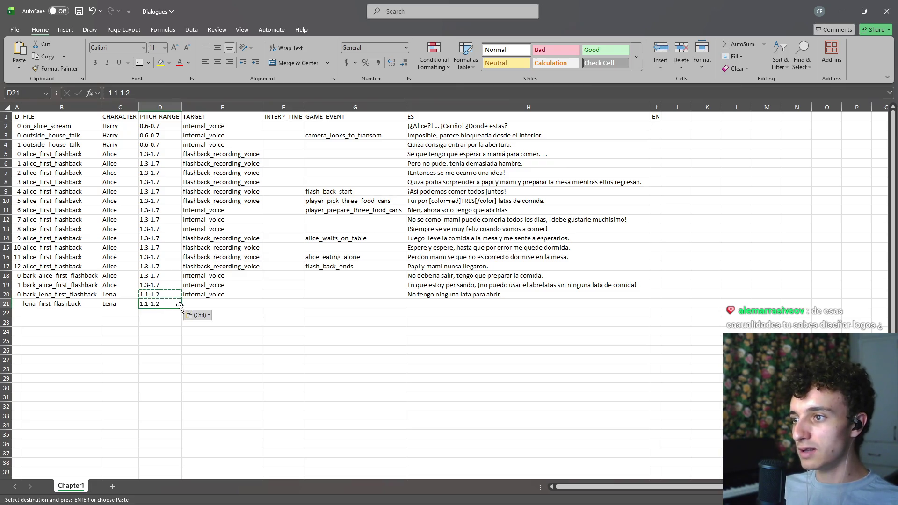
{"action": "key", "text": "Escape"}
{"action": "left_click", "coordinate": [227, 305]}
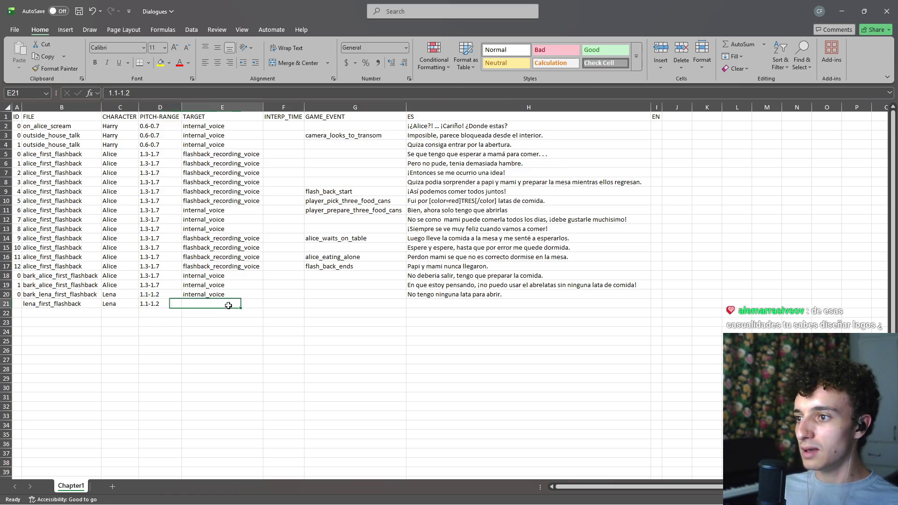
- Bring the Godot editor window back in front of Excel
{"action": "key", "text": "alt+Tab"}
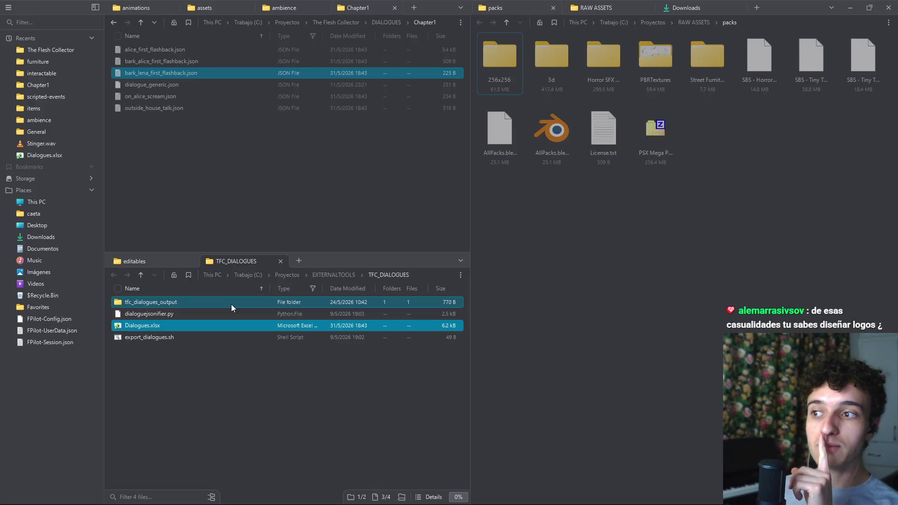
{"action": "key", "text": "alt+Tab"}
{"action": "key", "text": "Tab"}
{"action": "key", "text": "alt+Tab"}
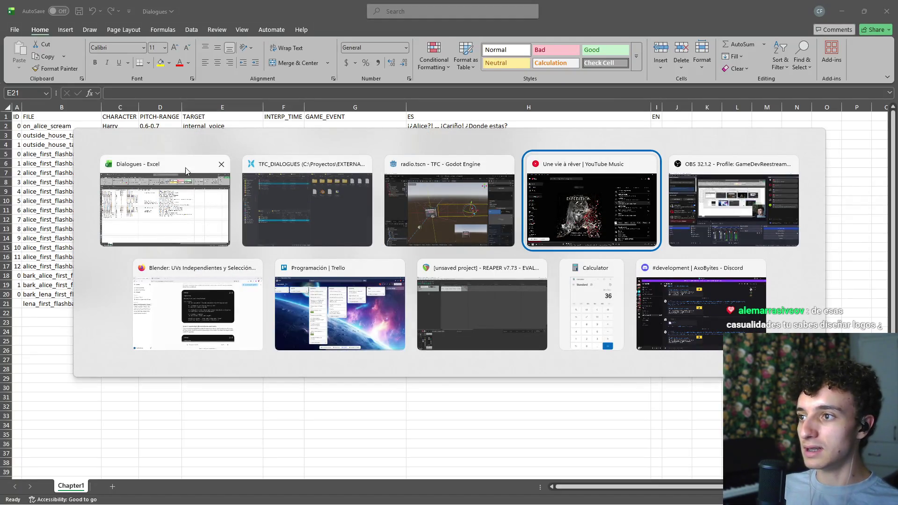
{"action": "key", "text": "Escape"}
{"action": "key", "text": "alt+Tab"}
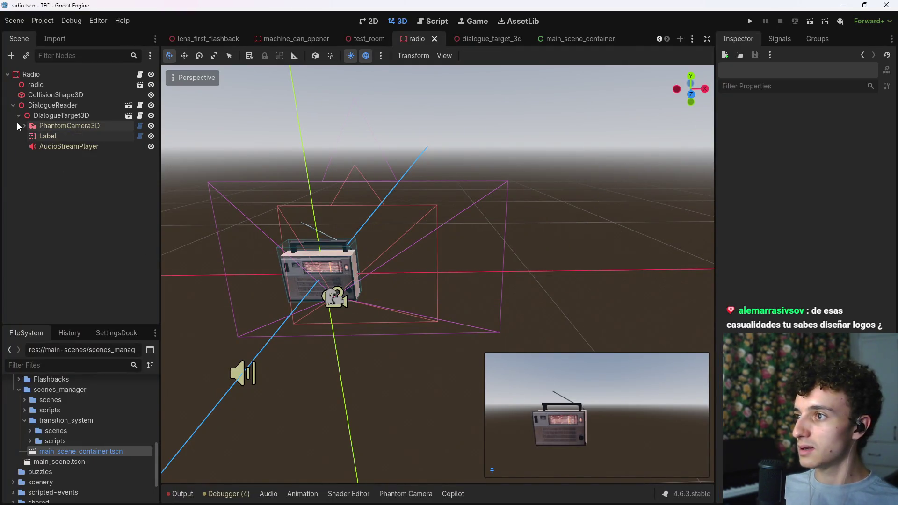
- Set DialogueTarget3D's Target ID to radio and save the scene
{"action": "left_click", "coordinate": [19, 115]}
{"action": "left_click", "coordinate": [66, 116]}
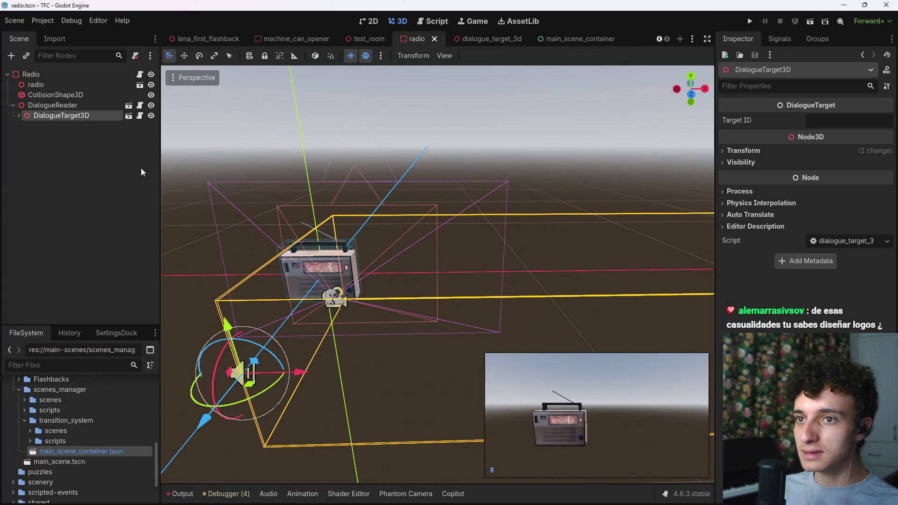
{"action": "left_click", "coordinate": [837, 119]}
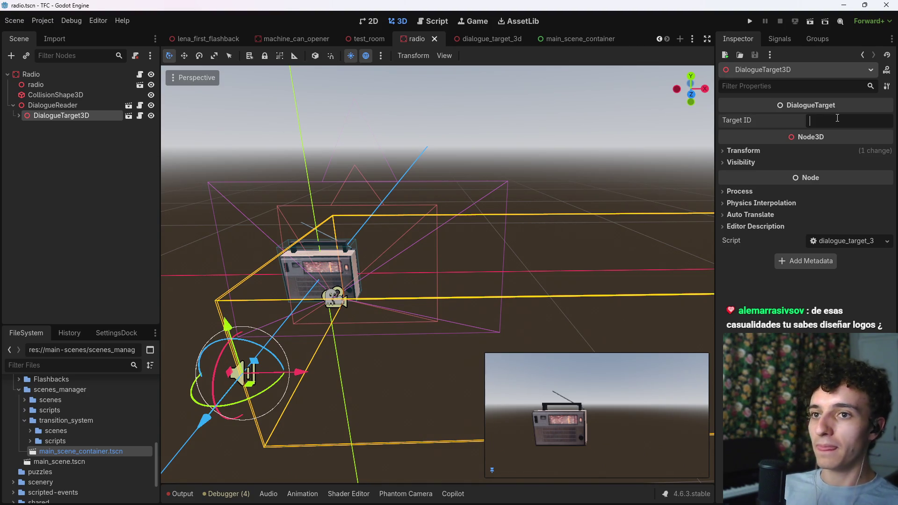
{"action": "type", "text": "radio_"}
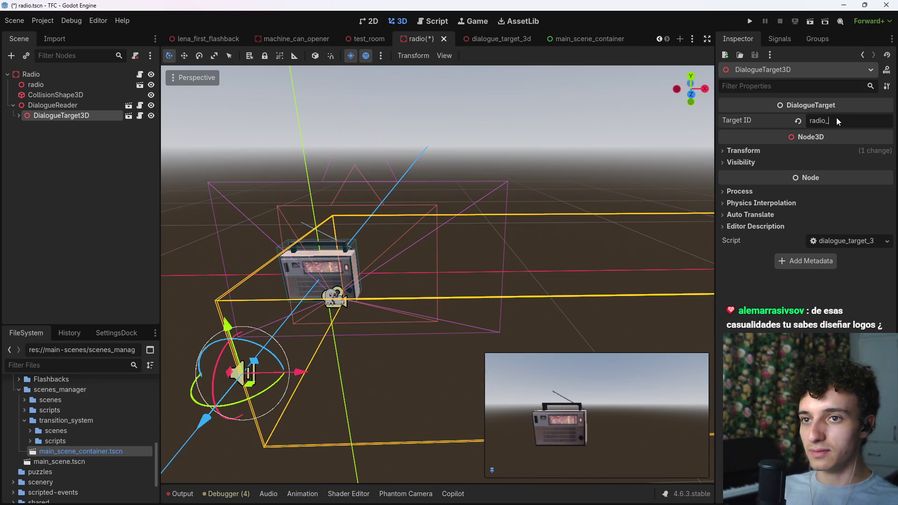
{"action": "key", "text": "ctrl+s"}
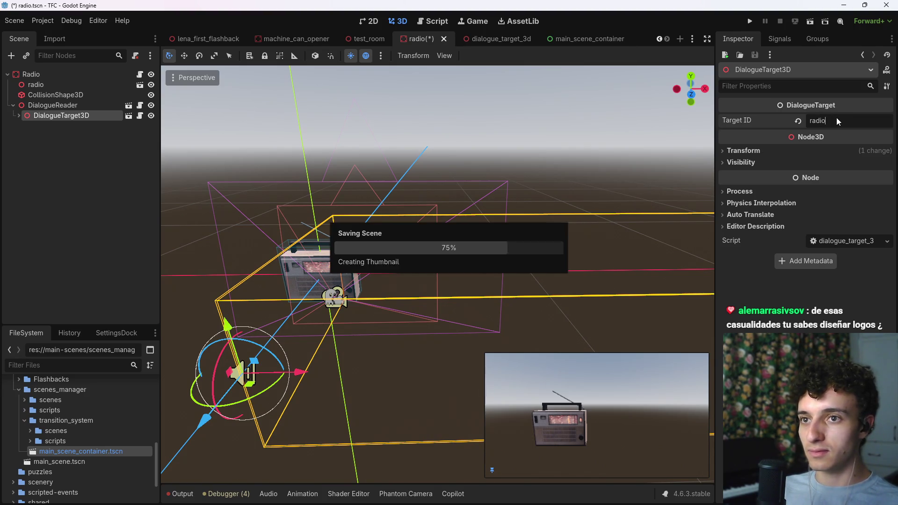
- Add a Marker3D child under Radio named InteractableIndicator
{"action": "left_click", "coordinate": [43, 108]}
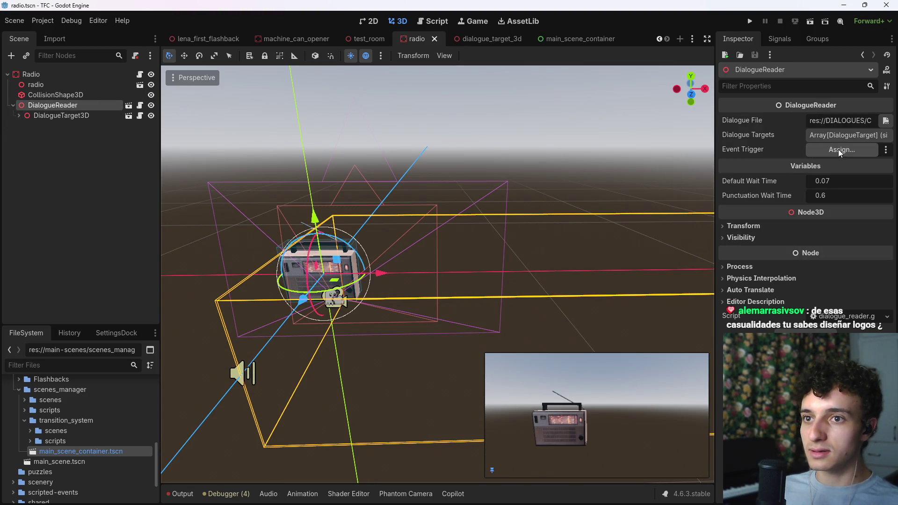
{"action": "left_click", "coordinate": [49, 75]}
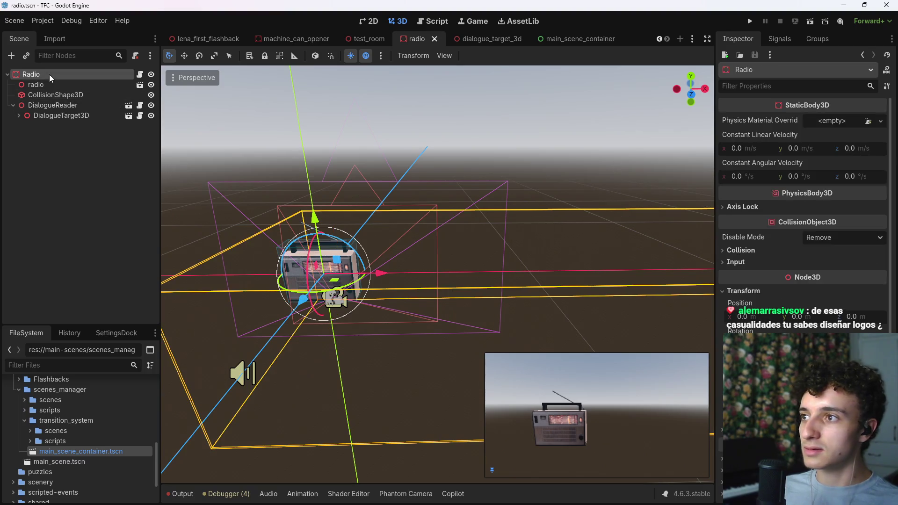
{"action": "key", "text": "ctrl+a"}
{"action": "key", "text": "BackSpace"}
{"action": "key", "text": "Escape"}
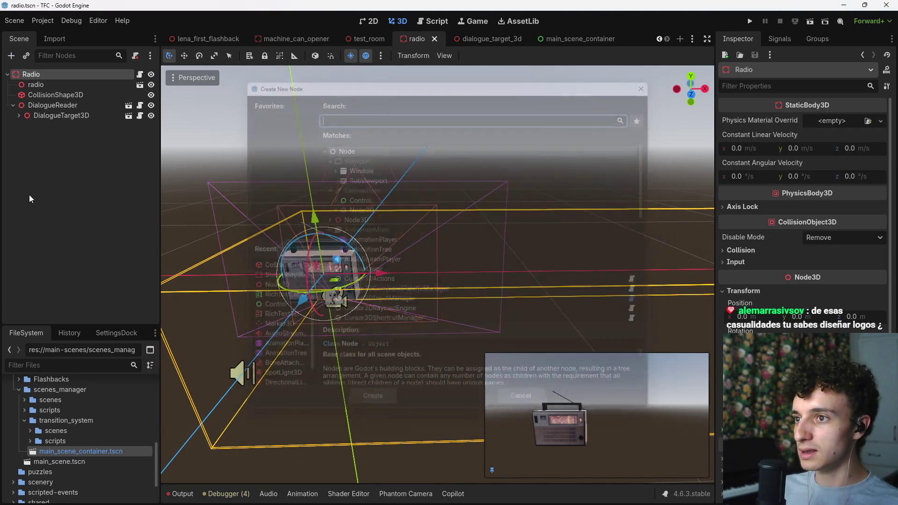
{"action": "key", "text": "ctrl+a"}
{"action": "type", "text": "arker"}
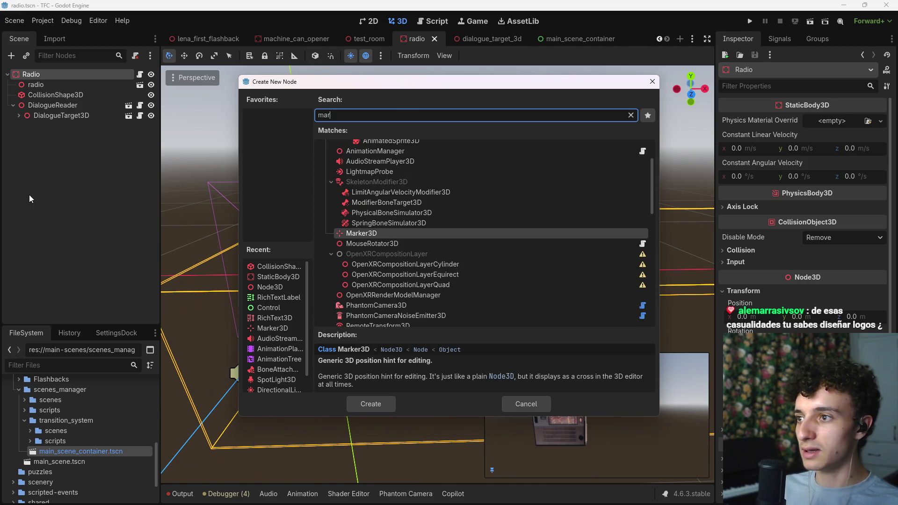
{"action": "key", "text": "Return"}
{"action": "double_click", "coordinate": [52, 125]}
{"action": "key", "text": "BackSpace"}
{"action": "type", "text": "InteractableIndic"}
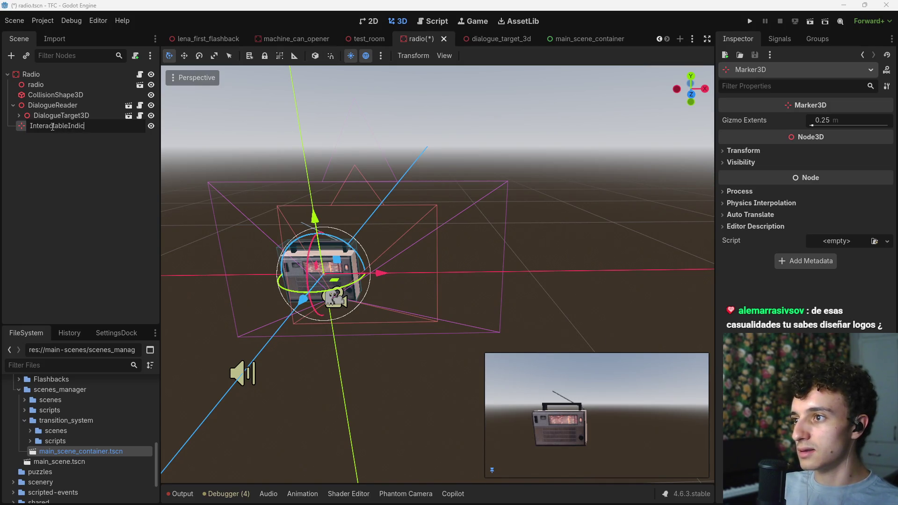
{"action": "type", "text": "ator"}
{"action": "key", "text": "Return"}
- Review Radio's child nodes and open the radio.gd script attached to Radio
{"action": "left_click", "coordinate": [47, 73]}
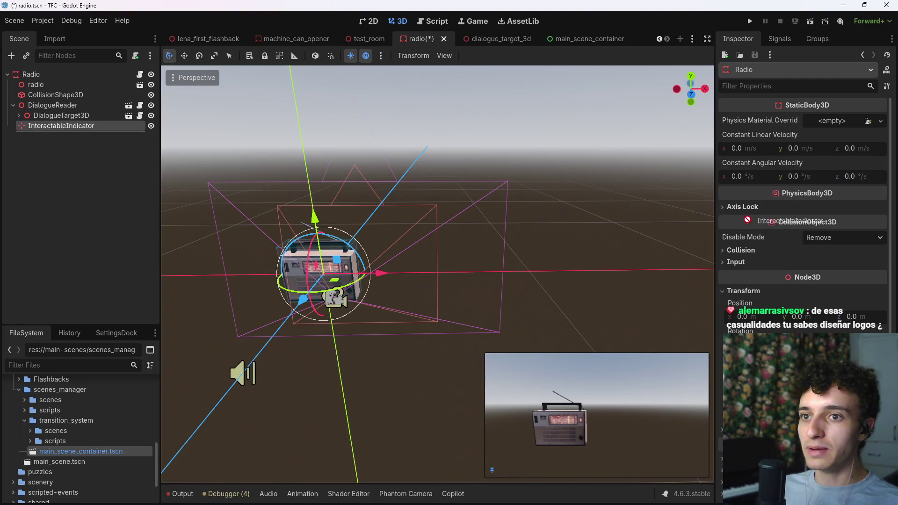
{"action": "left_click", "coordinate": [45, 82]}
{"action": "left_click", "coordinate": [57, 126]}
{"action": "left_click", "coordinate": [34, 75]}
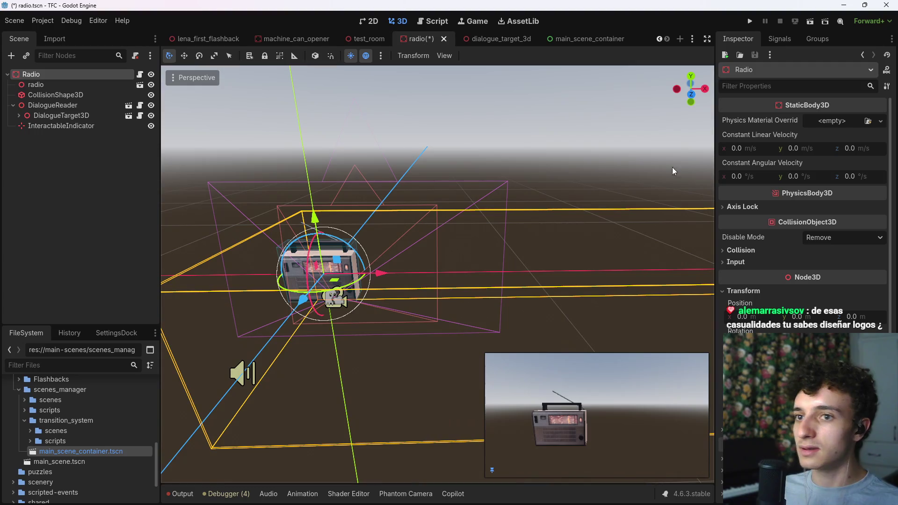
{"action": "scroll", "coordinate": [787, 167], "scroll_direction": "down", "scroll_amount": 1}
{"action": "scroll", "coordinate": [790, 260], "scroll_direction": "up", "scroll_amount": 1}
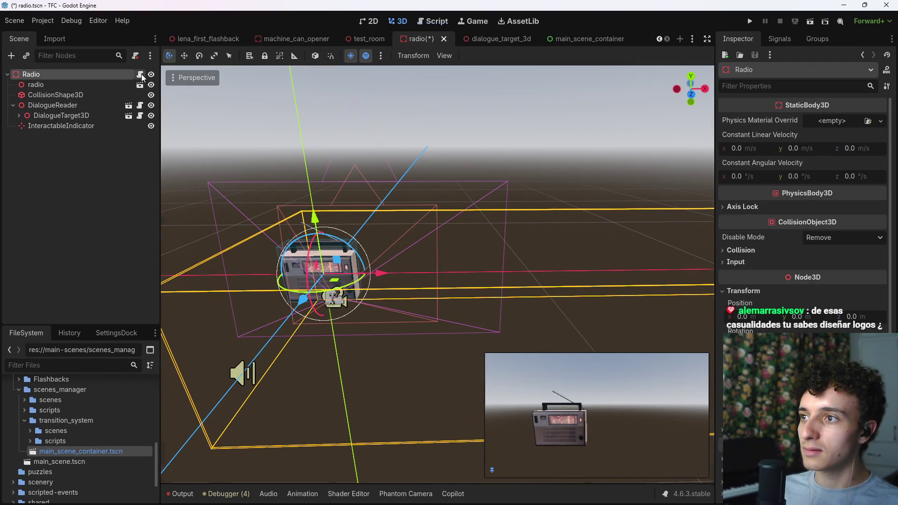
{"action": "left_click", "coordinate": [140, 74]}
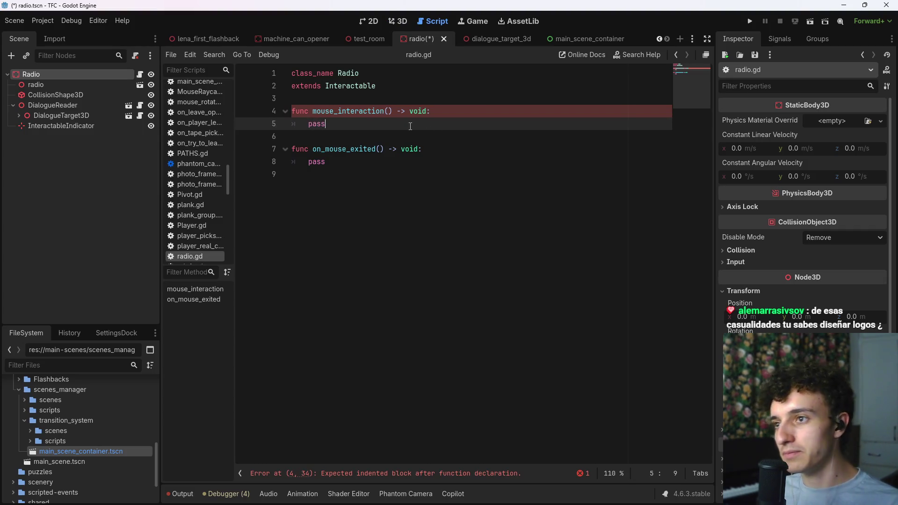
- Assign InteractableIndicator to Radio's Indicator Last Pose list and save the scene
{"action": "key", "text": "ctrl+s"}
{"action": "left_click", "coordinate": [394, 21]}
{"action": "left_click", "coordinate": [368, 21]}
{"action": "left_click", "coordinate": [398, 21]}
{"action": "left_click_drag", "start_coordinate": [57, 125], "coordinate": [841, 164]}
{"action": "key", "text": "ctrl+s"}
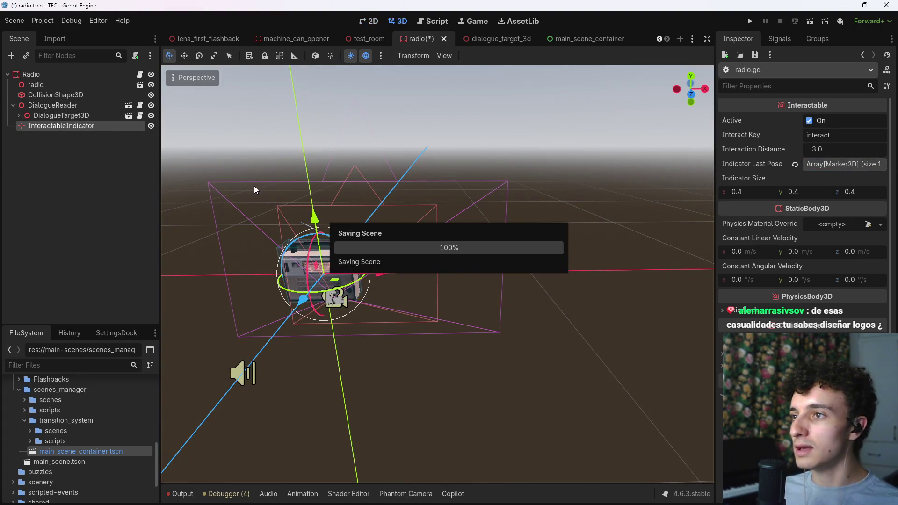
- Nudge the radio slightly back along Z, save, and switch to the Excel sheet
{"action": "mouse_move", "coordinate": [304, 299]}
{"action": "left_mouse_down"}
{"action": "mouse_move", "coordinate": [298, 317]}
{"action": "mouse_move", "coordinate": [300, 309]}
{"action": "left_mouse_up"}
{"action": "key", "text": "ctrl+s"}
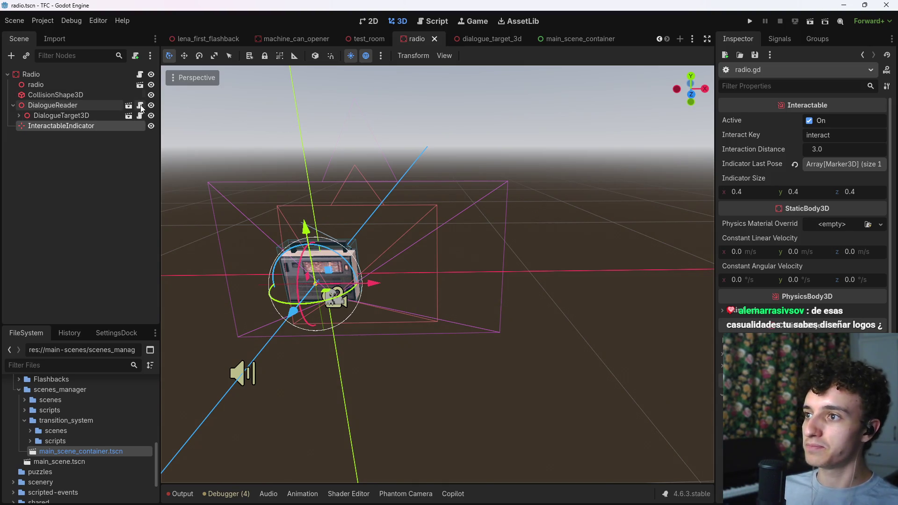
{"action": "left_click", "coordinate": [139, 105]}
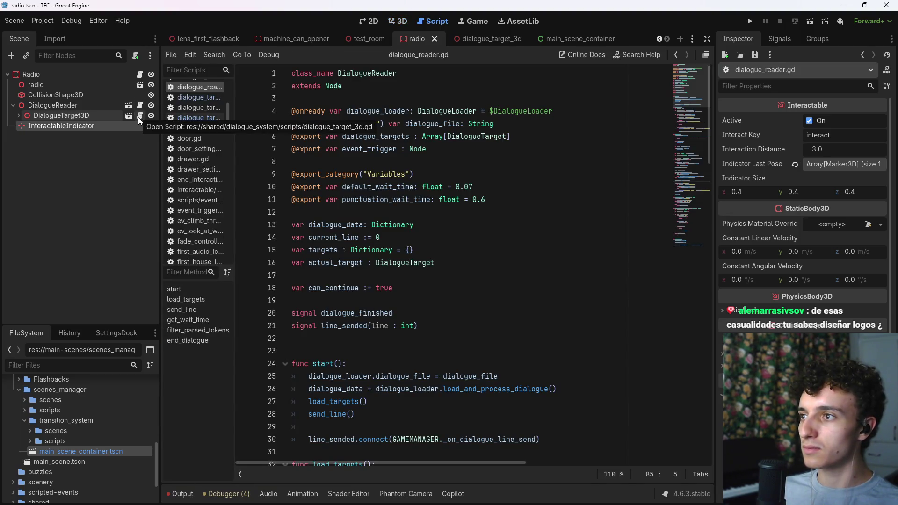
{"action": "left_click", "coordinate": [75, 107]}
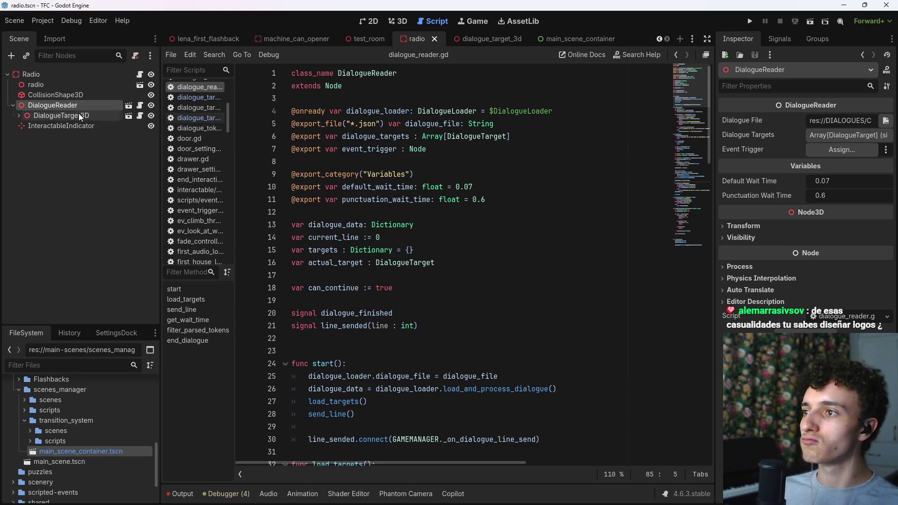
{"action": "key", "text": "alt+Tab"}
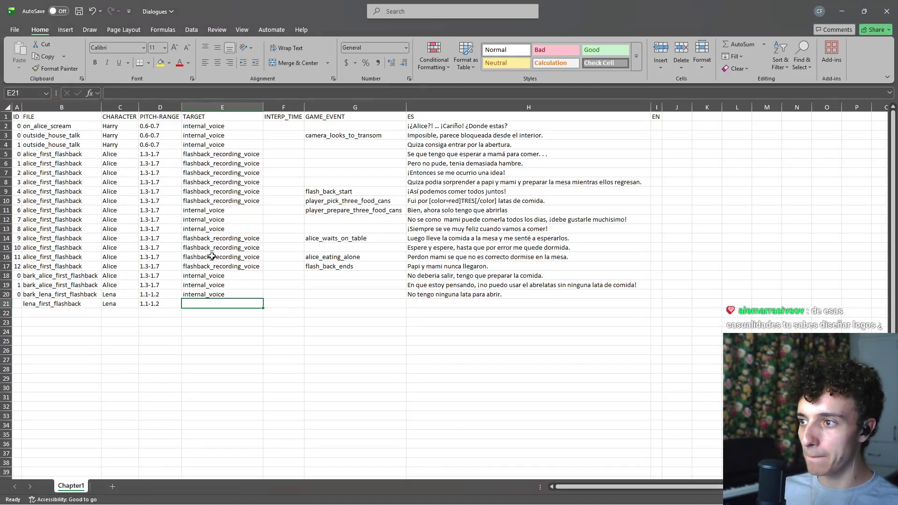
- Like the currently playing song in YouTube Music and hide the player
{"action": "key", "text": "alt+Tab"}
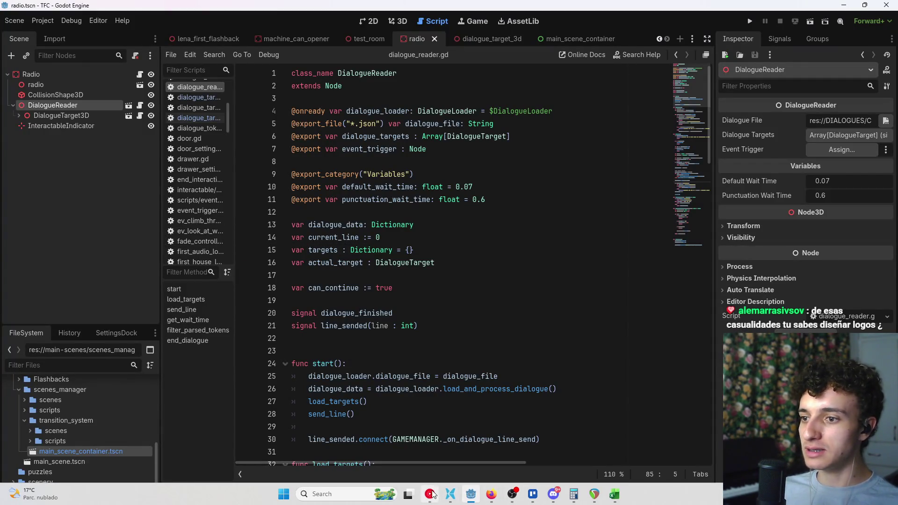
{"action": "left_click", "coordinate": [513, 491]}
{"action": "left_click", "coordinate": [637, 487]}
{"action": "left_click", "coordinate": [844, 8]}
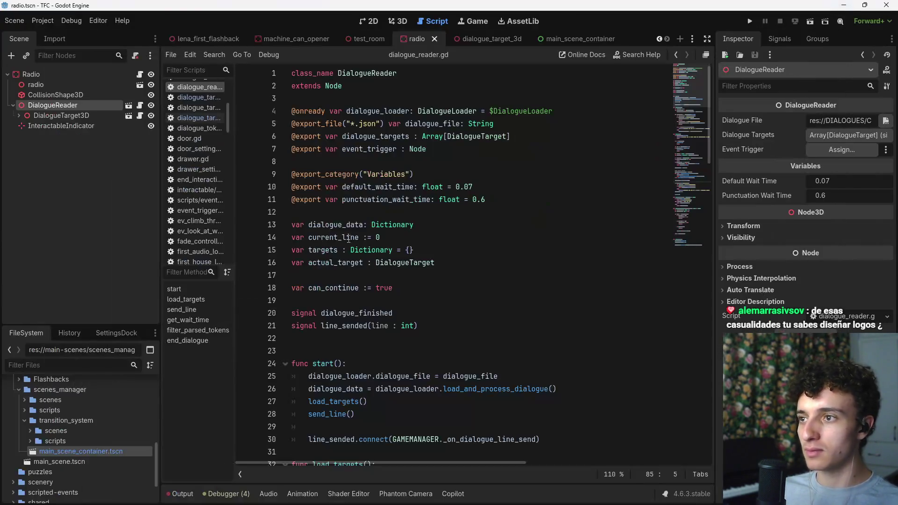
- Check DialogueTarget3D in the radio scene tree, save the scene, and switch to Excel
{"action": "left_click", "coordinate": [79, 125]}
{"action": "left_click", "coordinate": [65, 116]}
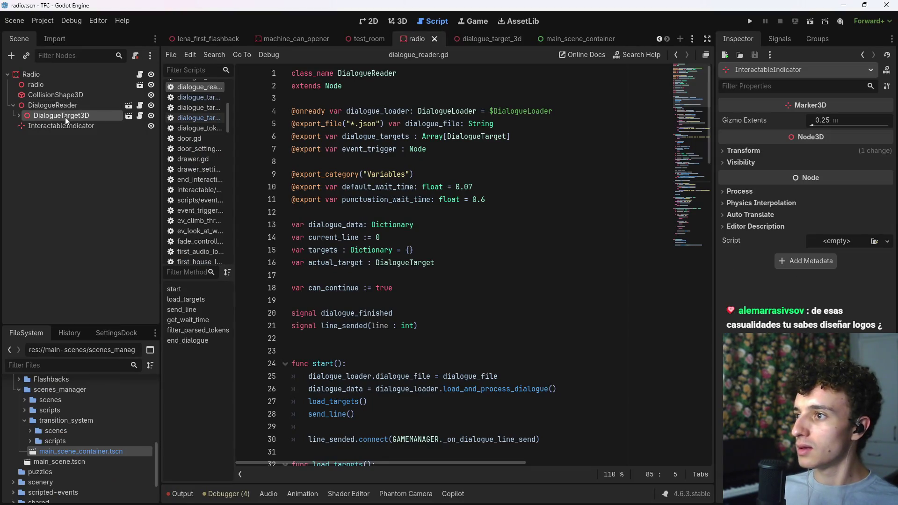
{"action": "left_click", "coordinate": [398, 22]}
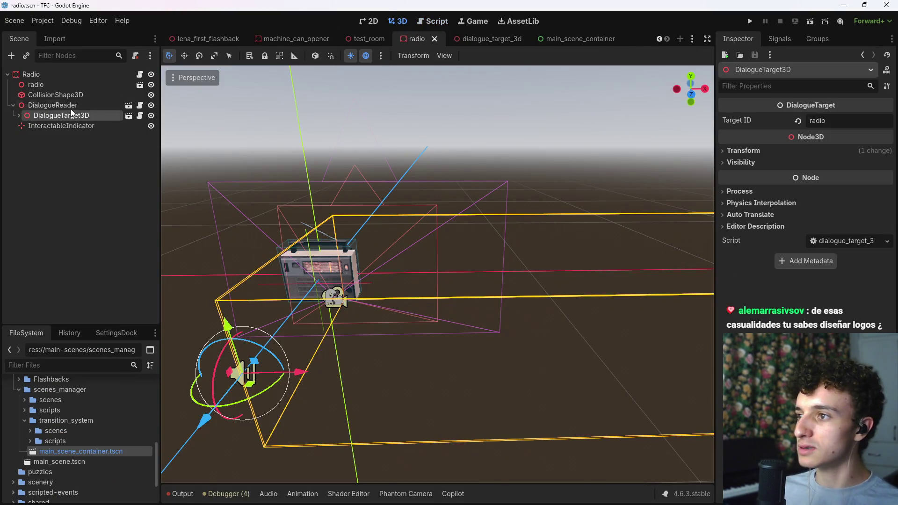
{"action": "left_click", "coordinate": [18, 116]}
{"action": "left_click", "coordinate": [18, 115]}
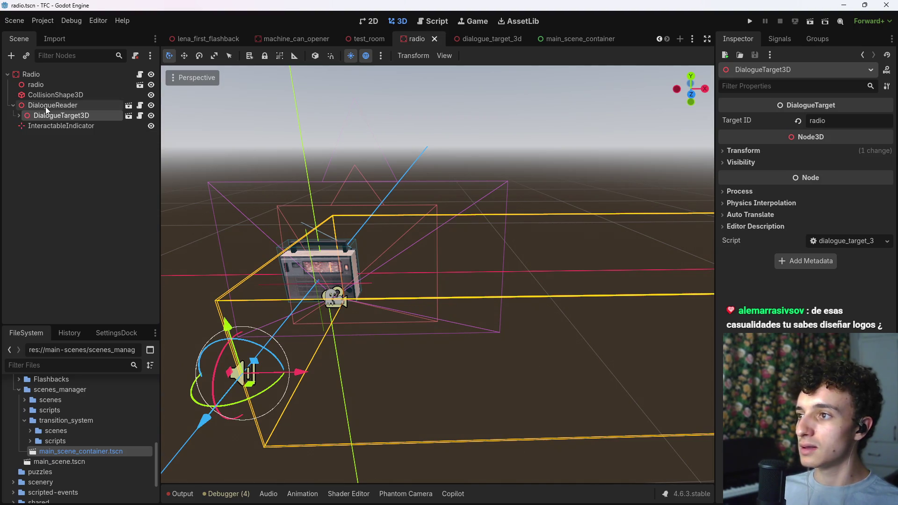
{"action": "left_click", "coordinate": [82, 189]}
{"action": "key", "text": "ctrl+s"}
{"action": "key", "text": "alt+Tab"}
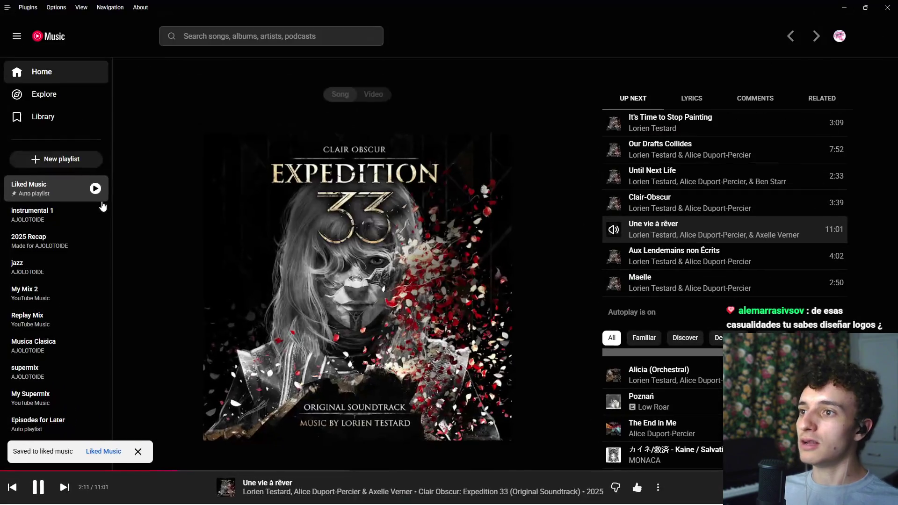
{"action": "key", "text": "alt+Tab"}
{"action": "key", "text": "alt+Tab"}
{"action": "key", "text": "Tab"}
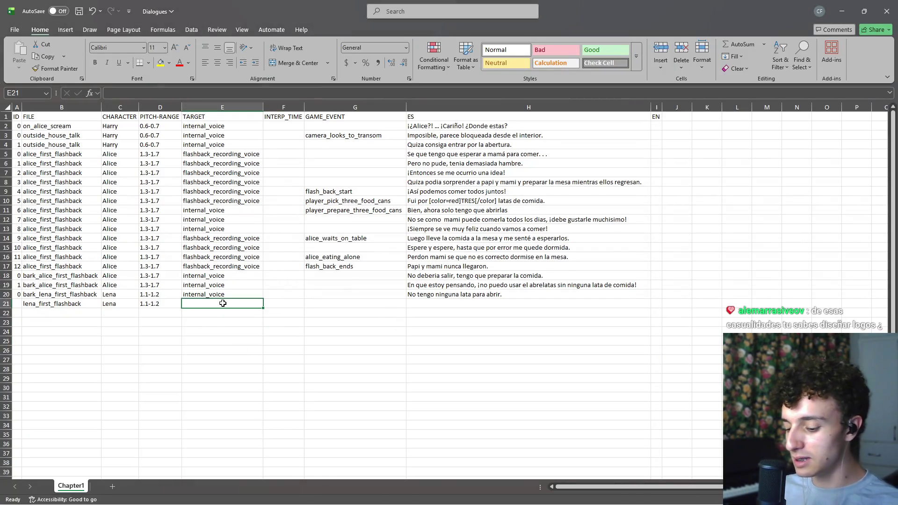
- Enter radio in row 21's TARGET cell E21, then return to the Godot editor
{"action": "type", "text": "radio"}
{"action": "key", "text": "Tab"}
{"action": "key", "text": "Tab"}
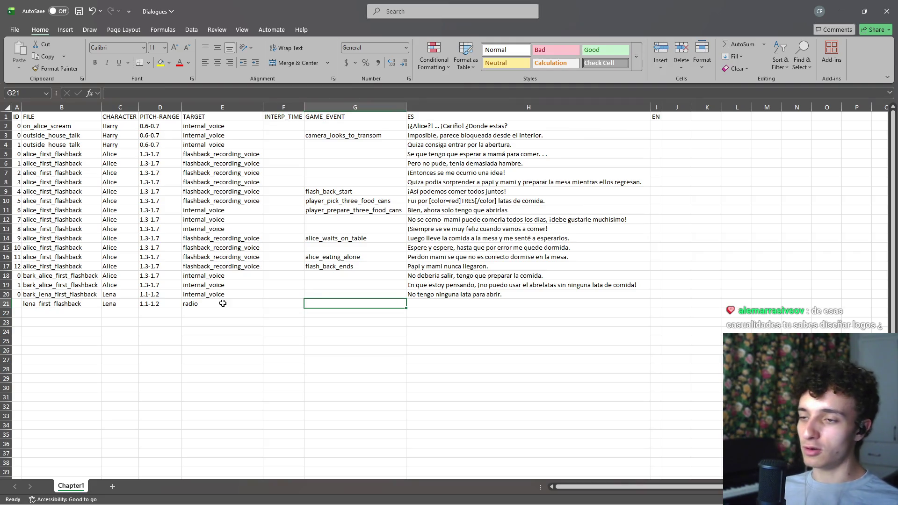
{"action": "key", "text": "alt+Tab"}
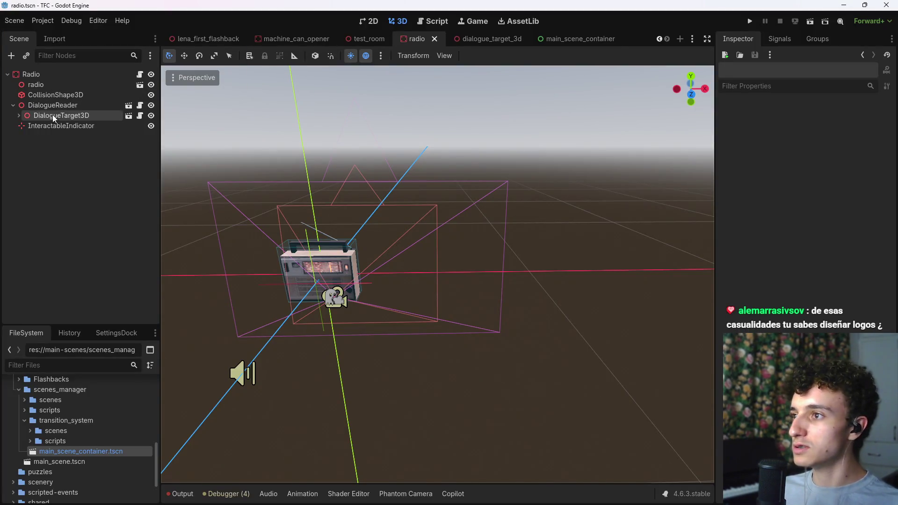
- Add PATHS.player.desactivate() at the start of select() in the DialogueTarget3D script
{"action": "left_click", "coordinate": [144, 116]}
{"action": "left_click", "coordinate": [558, 264]}
{"action": "key", "text": "Up"}
{"action": "key", "text": "Up"}
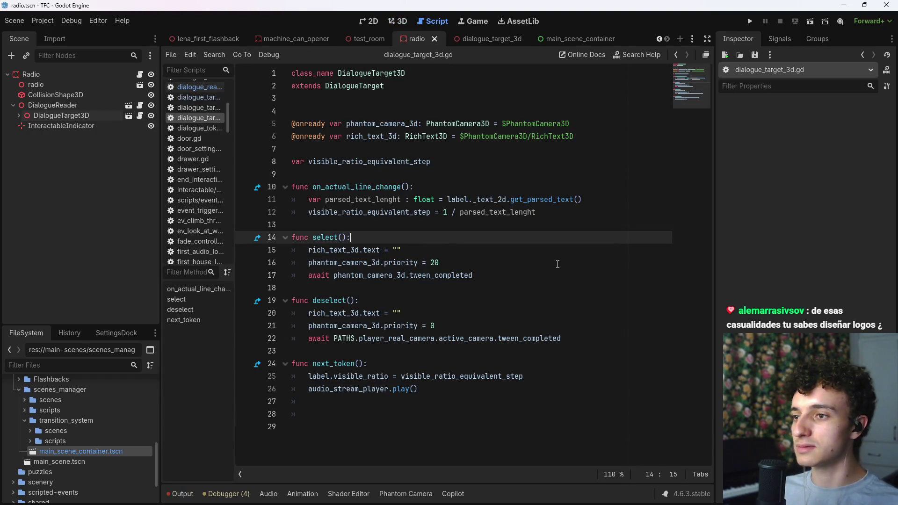
{"action": "key", "text": "Return"}
{"action": "type", "text": "PATHS.pla"}
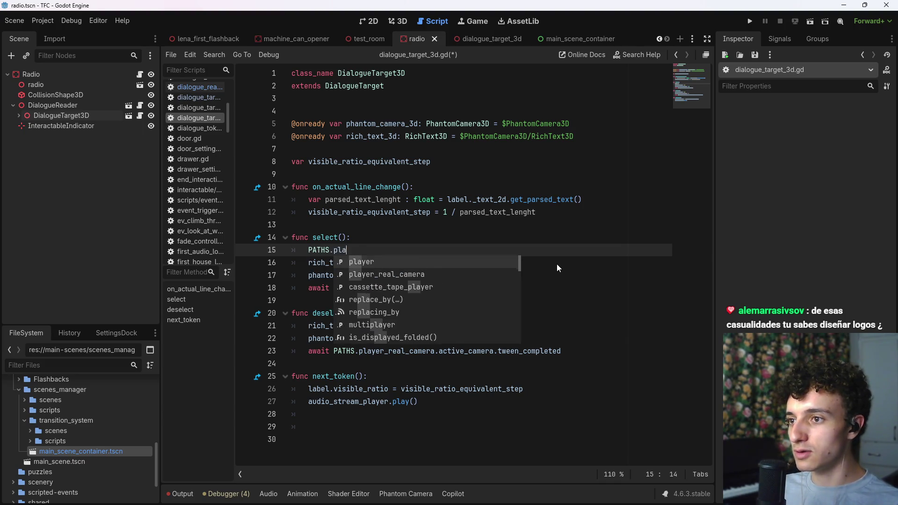
{"action": "type", "text": "yer."}
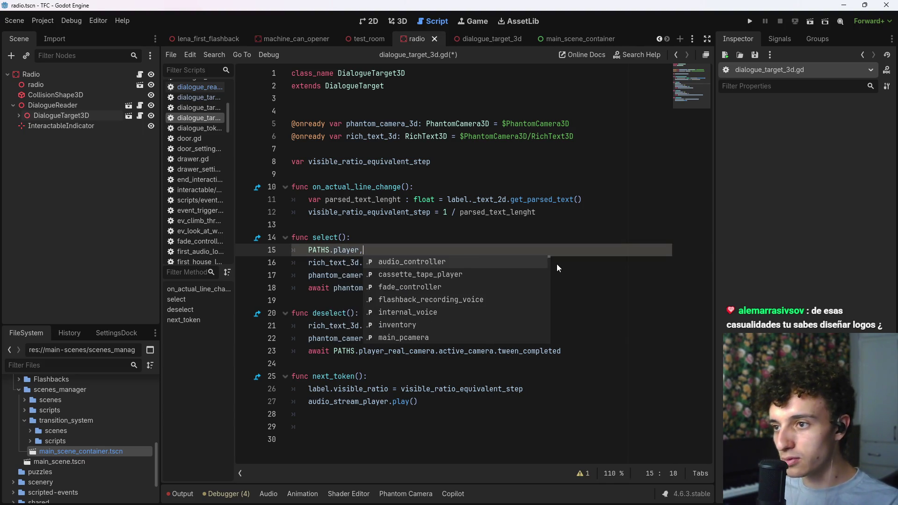
{"action": "key", "text": "Escape"}
{"action": "type", "text": ".desa"}
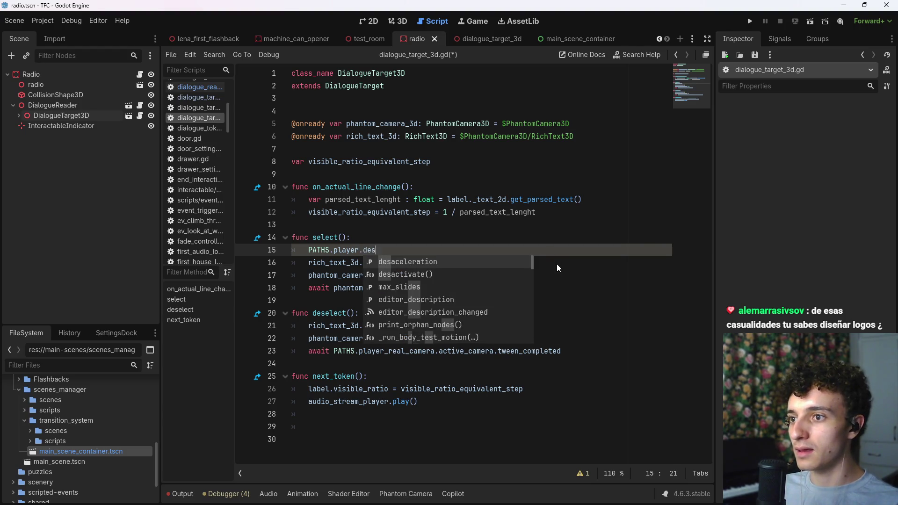
{"action": "key", "text": "Down"}
{"action": "key", "text": "Return"}
{"action": "key", "text": "ctrl+s"}
{"action": "key", "text": "ctrl+shift+Left"}
{"action": "key", "text": "ctrl+shift+Left"}
{"action": "key", "text": "ctrl+shift+Left"}
{"action": "key", "text": "ctrl+c"}
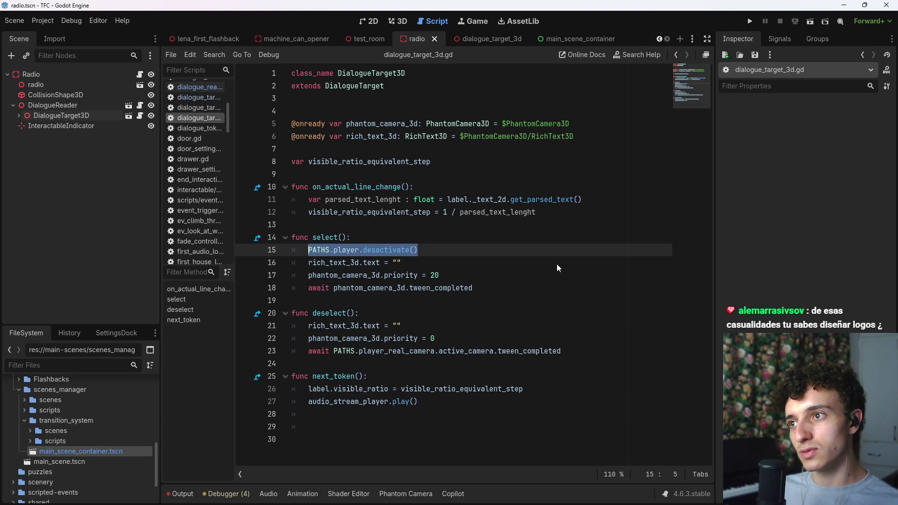
- Add PATHS.player.activate() at the start of deselect() and save
{"action": "left_click", "coordinate": [556, 263]}
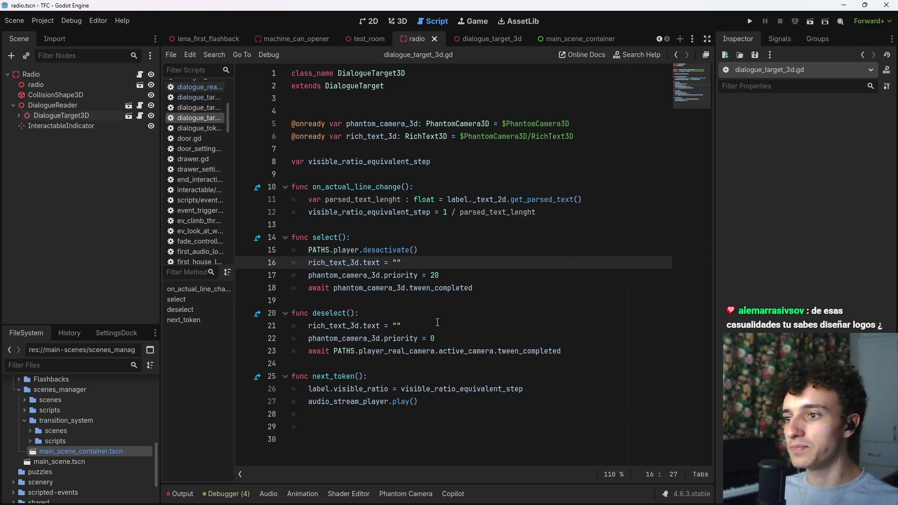
{"action": "left_click", "coordinate": [405, 304]}
{"action": "left_click", "coordinate": [415, 310]}
{"action": "key", "text": "Return"}
{"action": "key", "text": "ctrl+v"}
{"action": "key", "text": "Left"}
{"action": "key", "text": "Left"}
{"action": "key", "text": "shift+Left"}
{"action": "key", "text": "shift+Left"}
{"action": "key", "text": "shift+Left"}
{"action": "key", "text": "shift+Left"}
{"action": "key", "text": "shift+Left"}
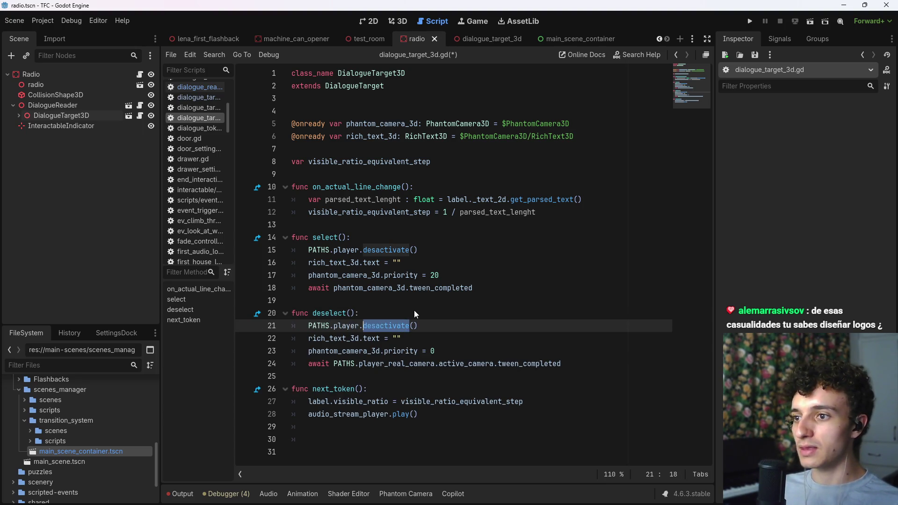
{"action": "type", "text": "ac"}
{"action": "key", "text": "Down"}
{"action": "key", "text": "Return"}
{"action": "key", "text": "ctrl+s"}
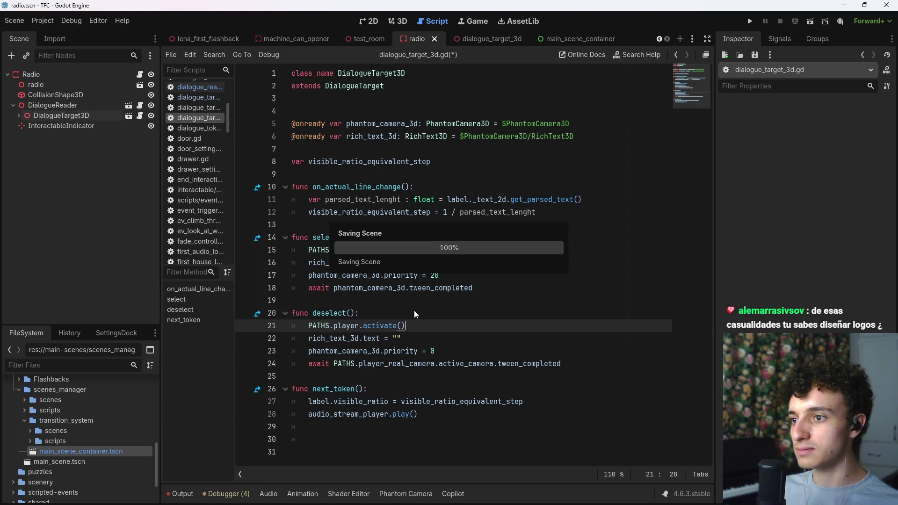
{"action": "left_click", "coordinate": [401, 388]}
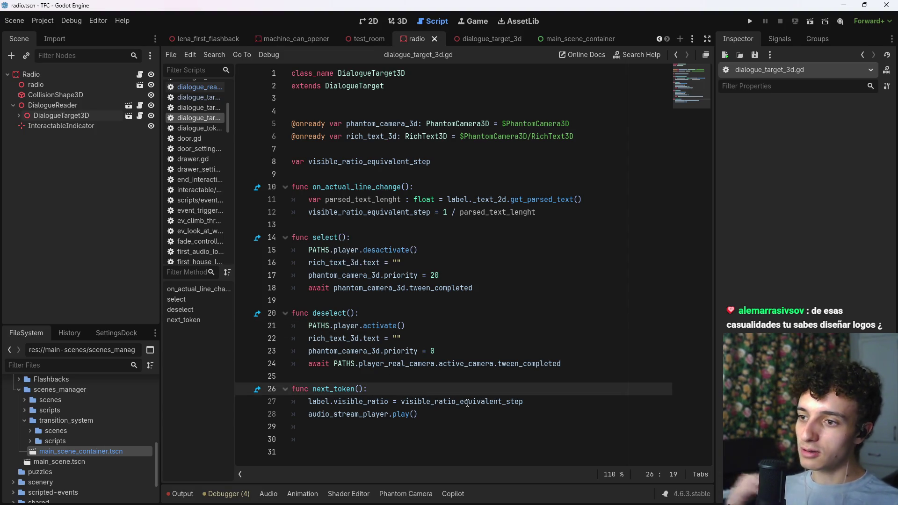
- In select(), add await PATHS.player_real_camera.change_state(...State.BLOQUED) after the deactivation call
{"action": "left_click", "coordinate": [461, 237]}
{"action": "left_click", "coordinate": [458, 250]}
{"action": "key", "text": "Return"}
{"action": "type", "text": "PATHS."}
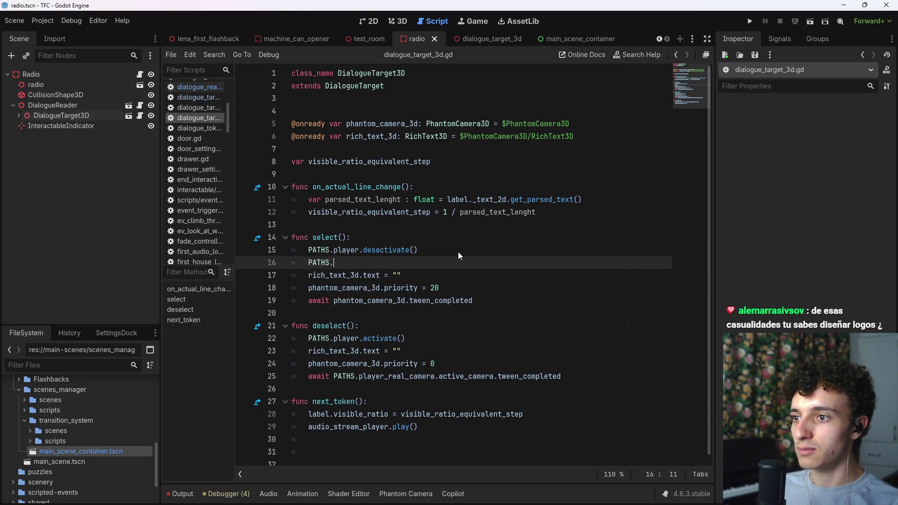
{"action": "type", "text": "player."}
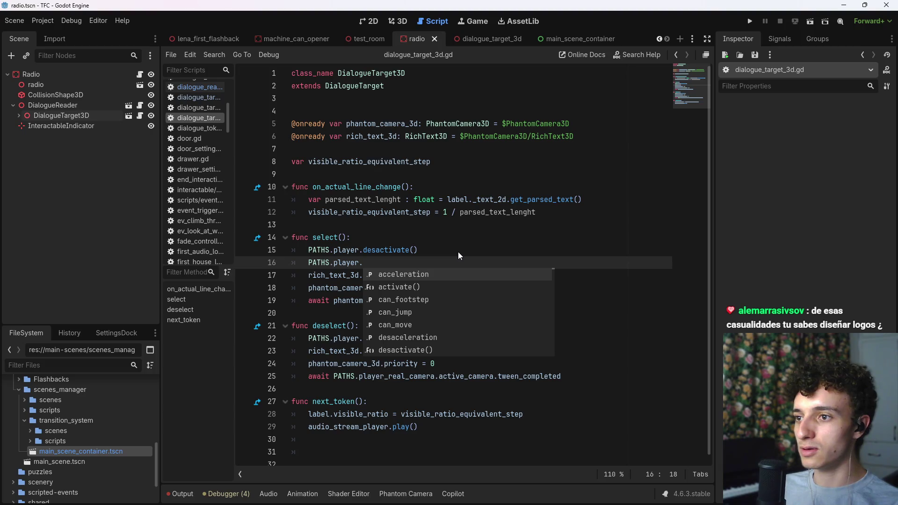
{"action": "key", "text": "BackSpace"}
{"action": "key", "text": "BackSpace"}
{"action": "key", "text": "BackSpace"}
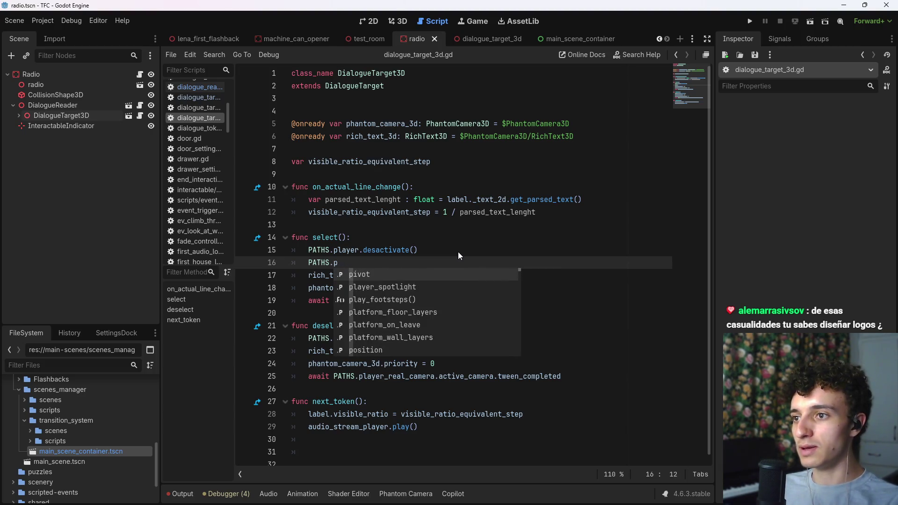
{"action": "type", "text": "ayer"}
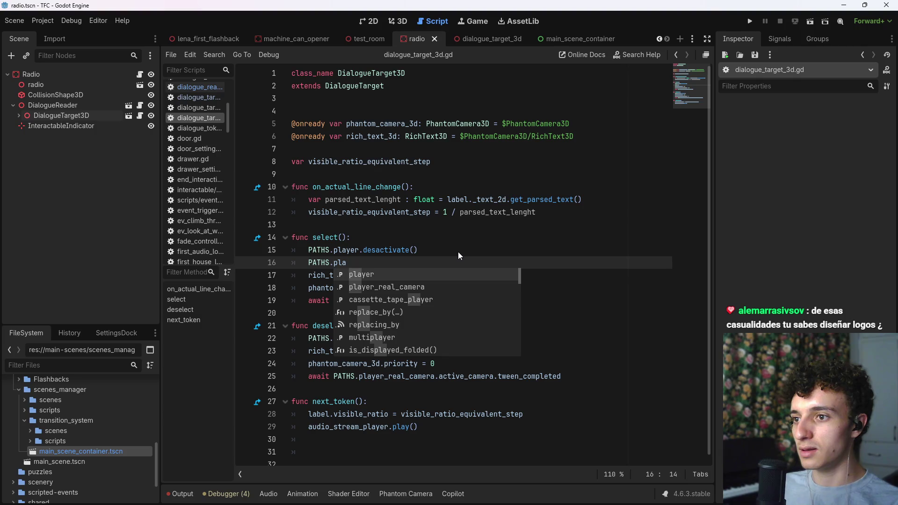
{"action": "key", "text": "Down"}
{"action": "key", "text": "Return"}
{"action": "type", "text": "."}
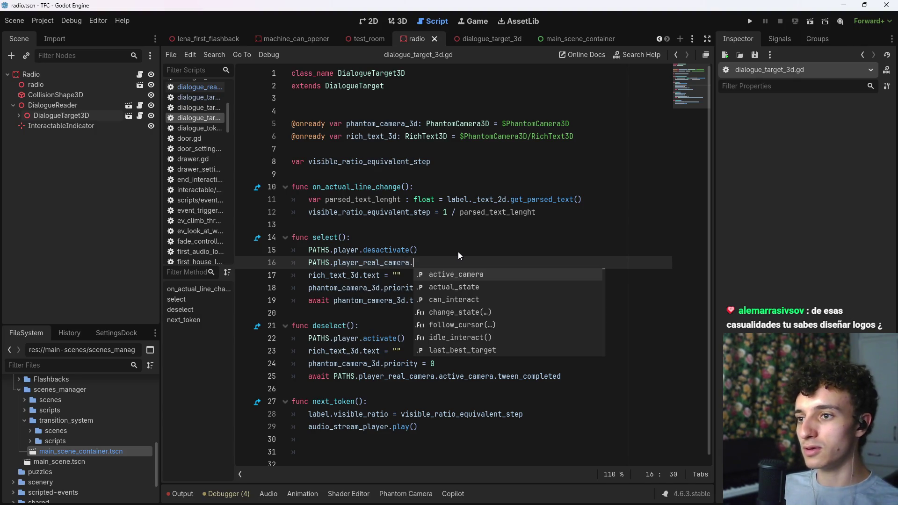
{"action": "type", "text": "ch"}
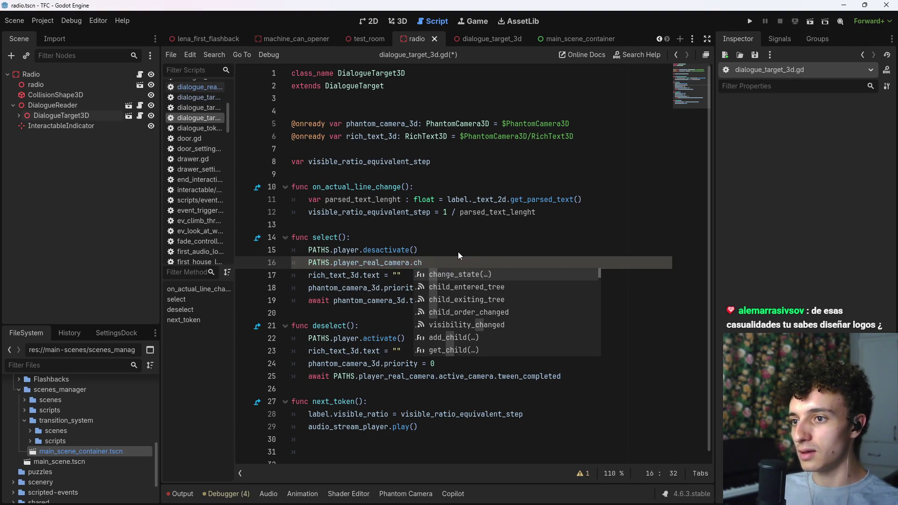
{"action": "key", "text": "Return"}
{"action": "type", "text": "PATHS.pll"}
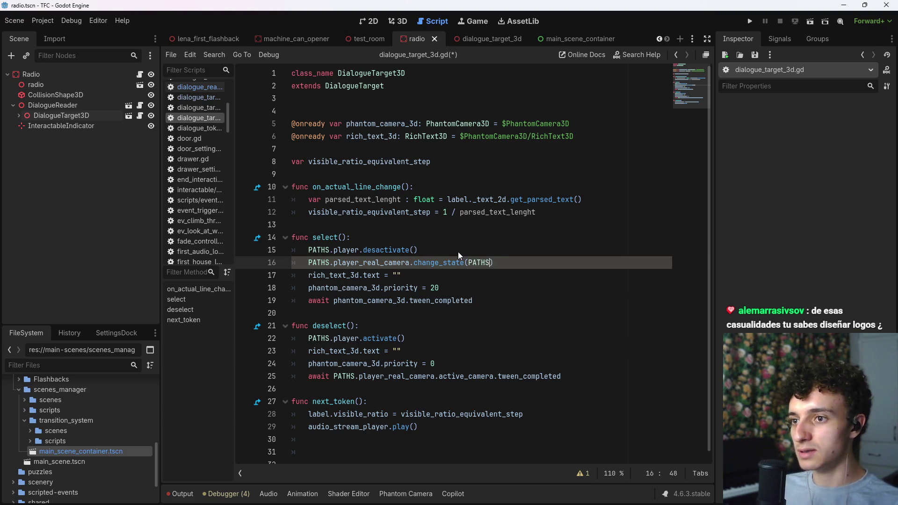
{"action": "key", "text": "Return"}
{"action": "type", "text": ".sta"}
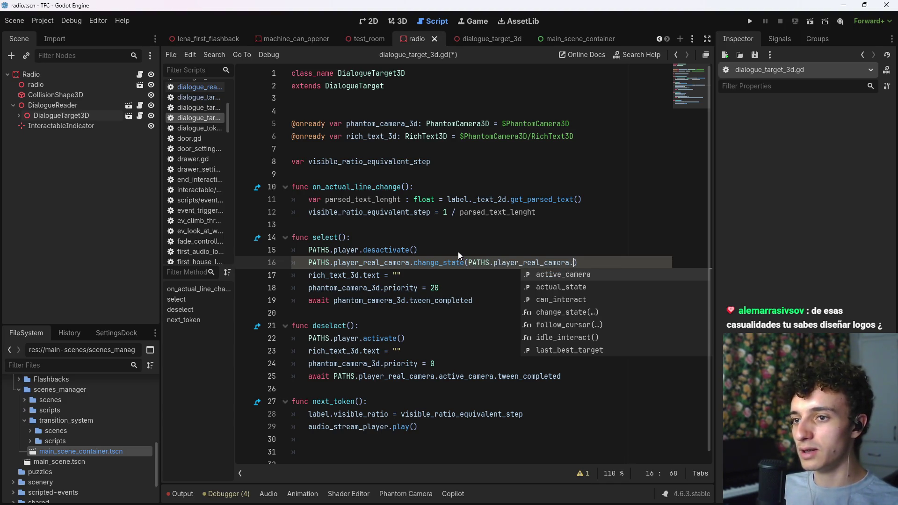
{"action": "key", "text": "Return"}
{"action": "type", "text": ".B"}
{"action": "key", "text": "Return"}
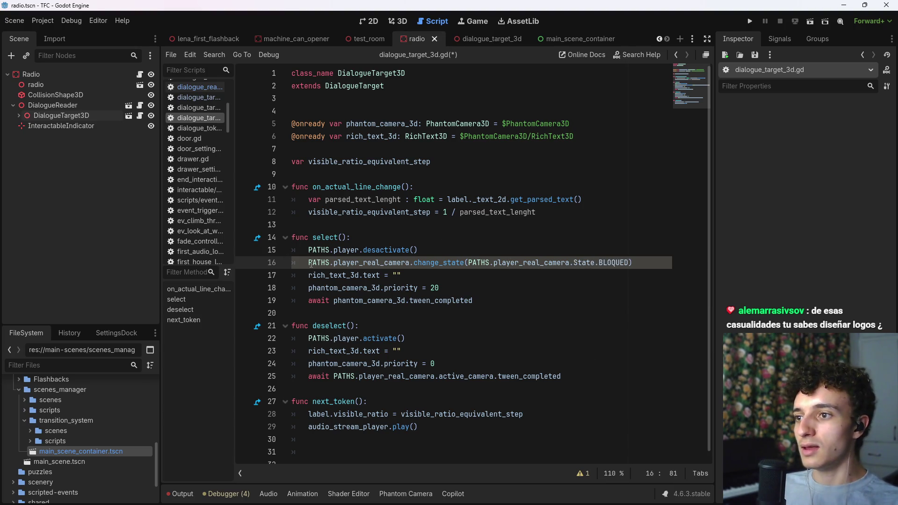
{"action": "left_click", "coordinate": [308, 262]}
{"action": "type", "text": "await"}
{"action": "key", "text": "ctrl+c"}
- Copy the camera line into deselect() with State.IDLE instead of BLOQUED, and save
{"action": "left_click", "coordinate": [438, 343]}
{"action": "key", "text": "ctrl+v"}
{"action": "key", "text": "ctrl+s"}
{"action": "key", "text": "shift+Left"}
{"action": "key", "text": "shift+Left"}
{"action": "key", "text": "shift+Left"}
{"action": "type", "text": "I"}
{"action": "key", "text": "Return"}
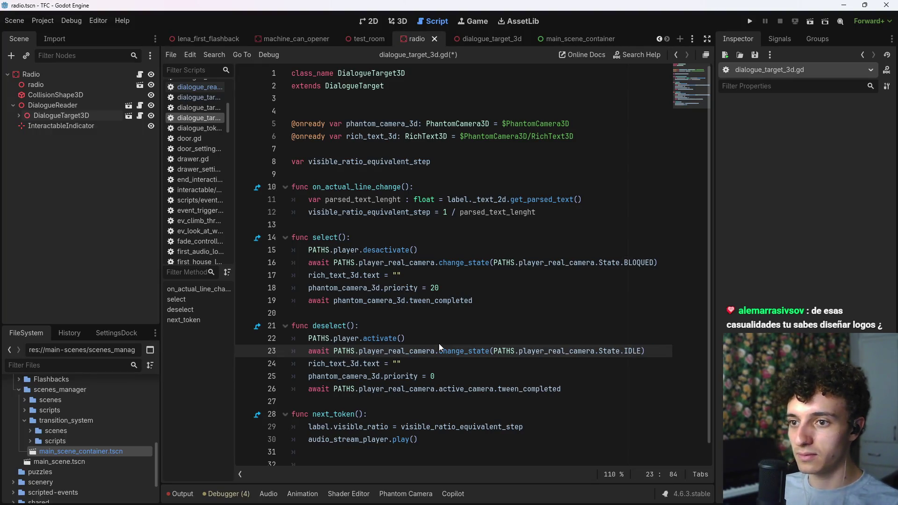
{"action": "key", "text": "ctrl+s"}
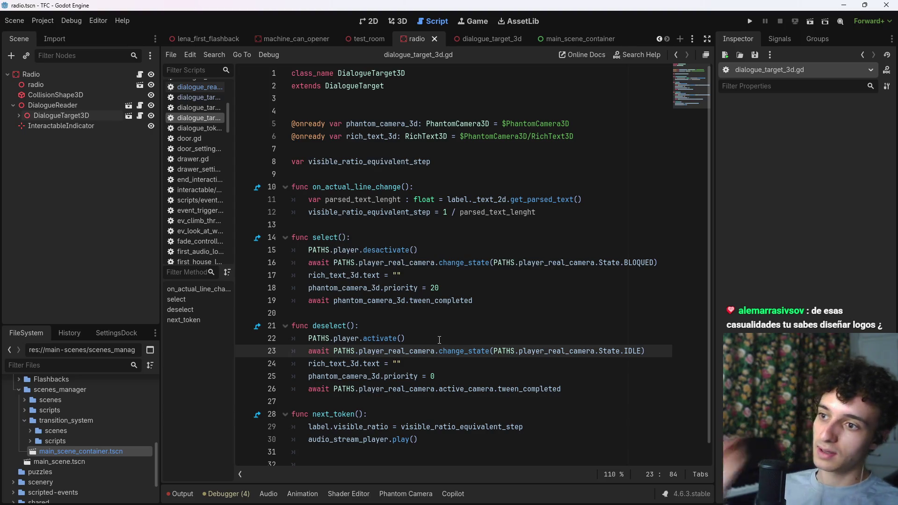
- Check DialogueTarget3D and InteractableIndicator in the 3D view, then select Excel cell H21
{"action": "left_click", "coordinate": [397, 21]}
{"action": "left_click", "coordinate": [74, 117]}
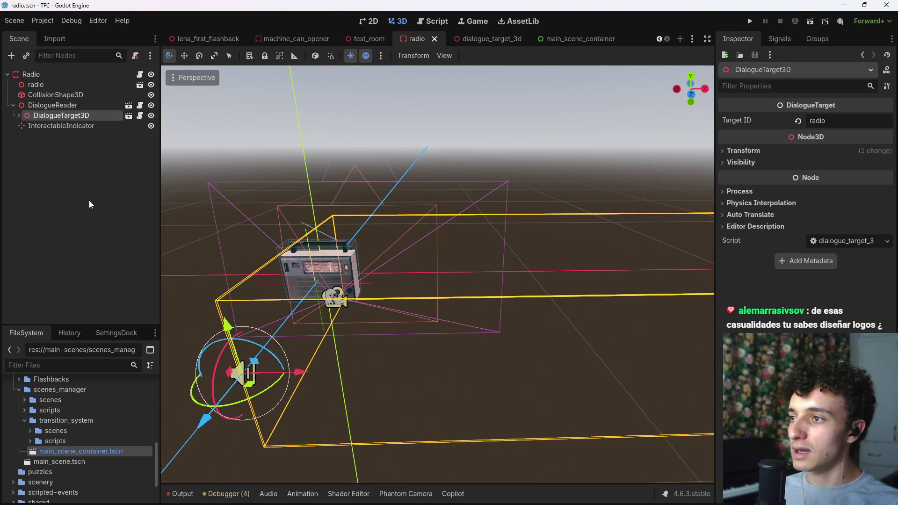
{"action": "left_click", "coordinate": [56, 126]}
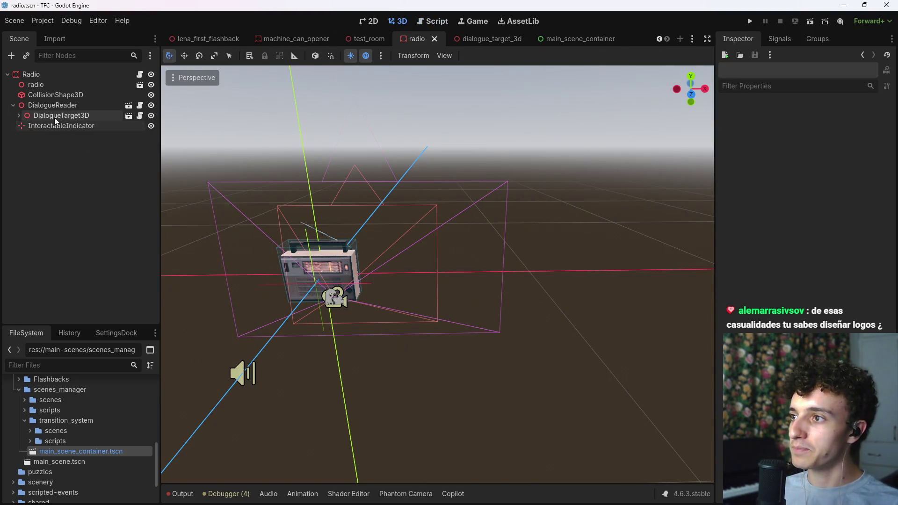
{"action": "key", "text": "alt+Tab"}
{"action": "left_click", "coordinate": [220, 305]}
{"action": "left_click", "coordinate": [330, 304]}
{"action": "left_click", "coordinate": [447, 304]}
{"action": "key", "text": "alt+Tab"}
{"action": "key", "text": "alt+Tab"}
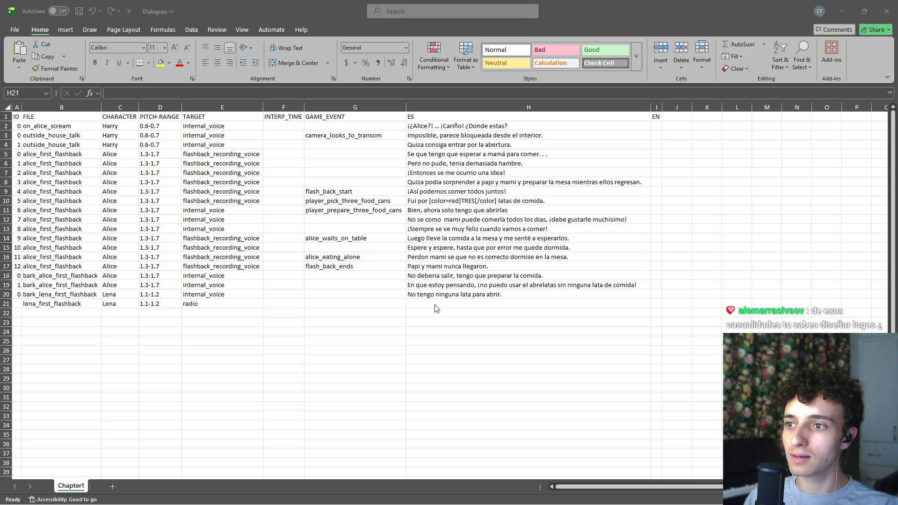
- Replace the [b]Texto[/b] placeholder in H21 with [b]ALERTA. ALERTA.[/b] and commit it
{"action": "type", "text": "[b]Texto[/b]"}
{"action": "left_click", "coordinate": [469, 301]}
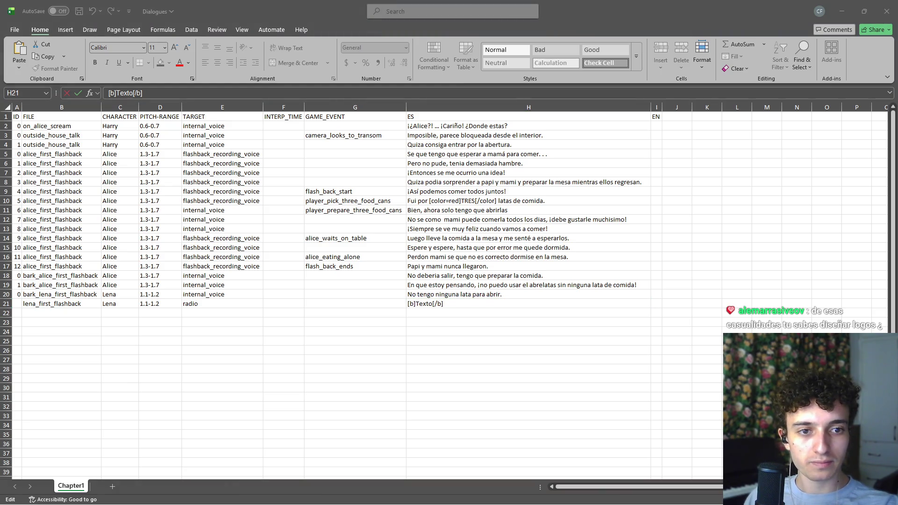
{"action": "left_click", "coordinate": [432, 304]}
{"action": "key", "text": "BackSpace"}
{"action": "key", "text": "BackSpace"}
{"action": "key", "text": "BackSpace"}
{"action": "key", "text": "BackSpace"}
{"action": "type", "text": "ALERTA. ALERTA."}
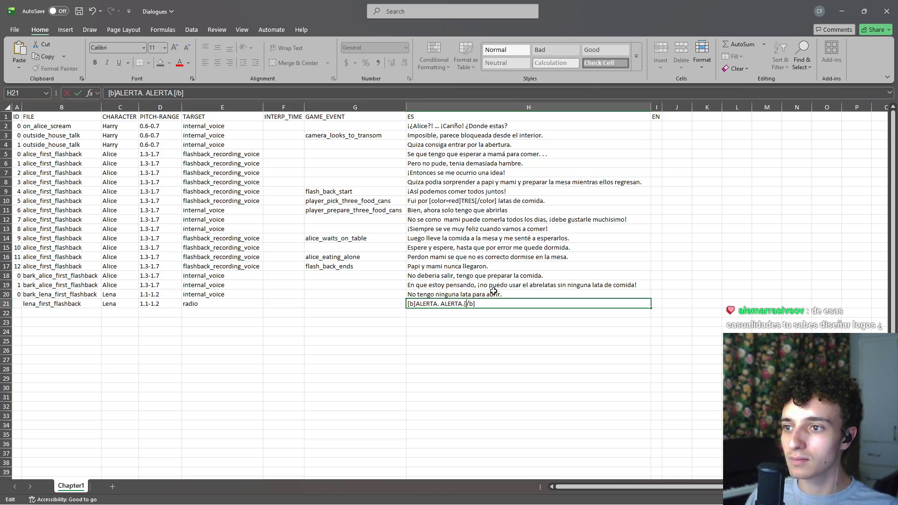
{"action": "key", "text": "Return"}
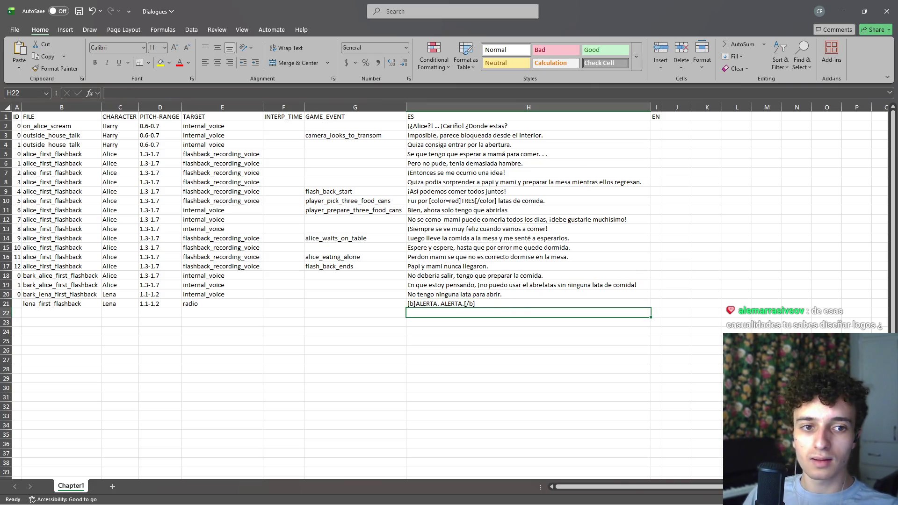
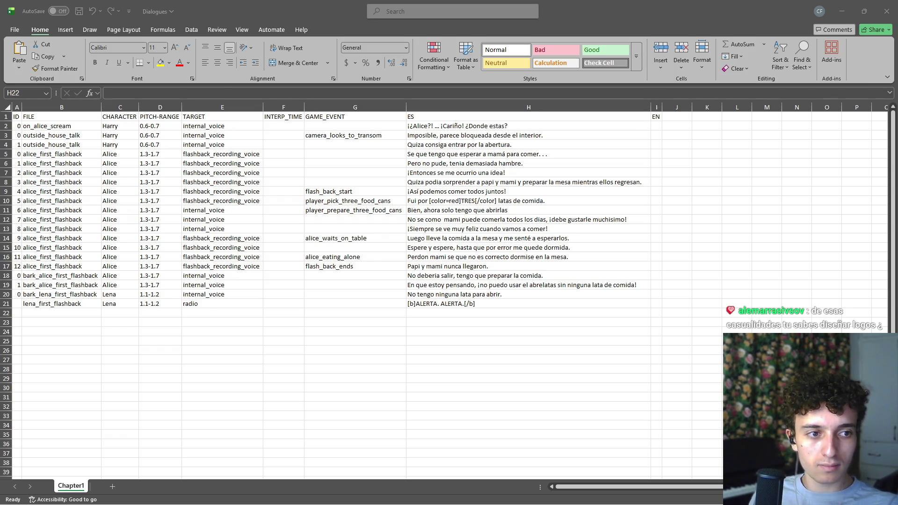
- Paste the radio alert sentence about sectors [Lugar 1]–[Lugar 3] and hostile activity into H22
{"action": "key", "text": "super+shift+s"}
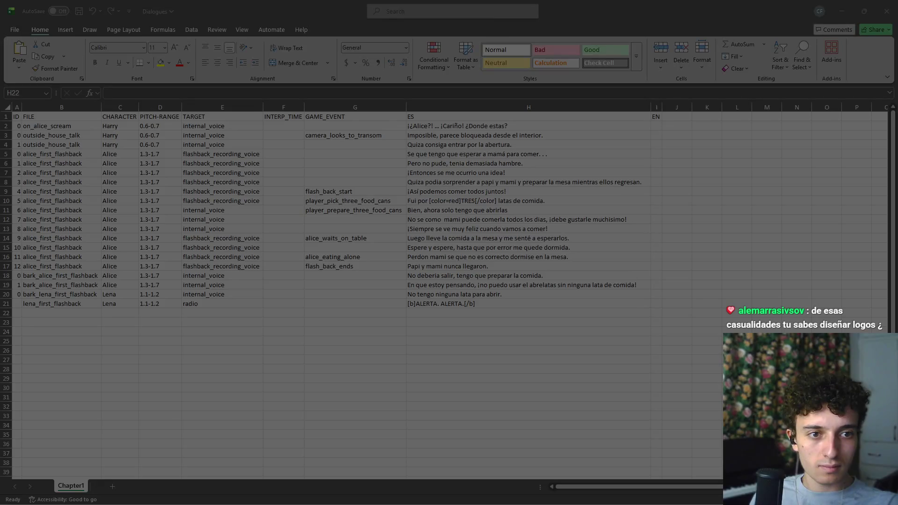
{"action": "key", "text": "Escape"}
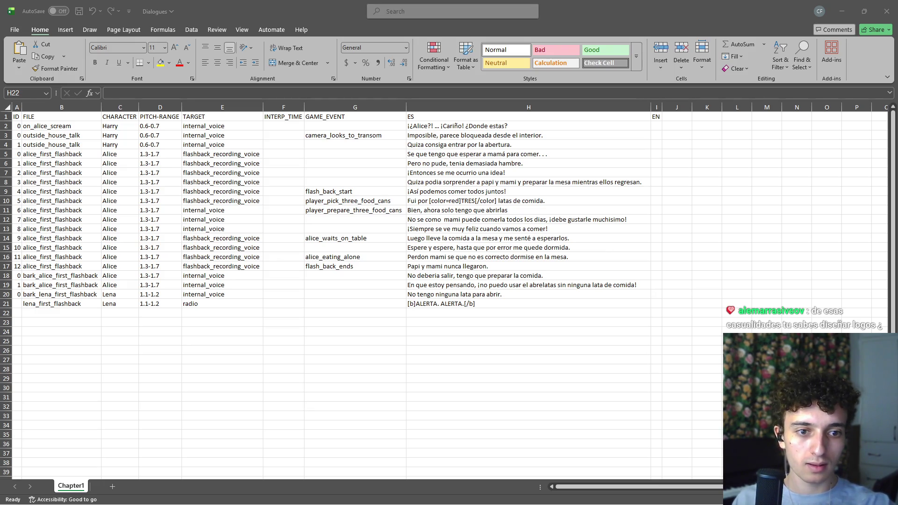
{"action": "type", "text": "Se informa a la población de los sectores de [Lugar 1], [Lugar 2] y [Lugar 3] sobre una incidencia atmosférica derivada de actividad hostil."}
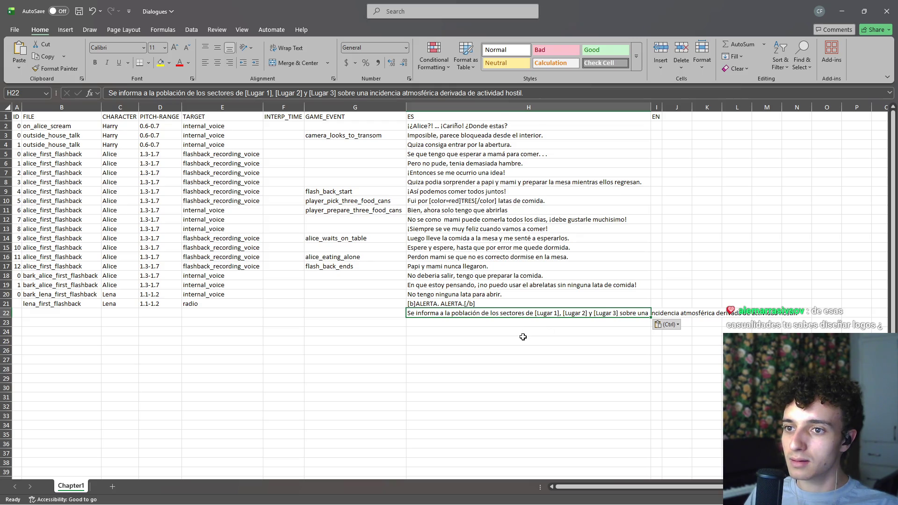
- Clear H22 and paste the full alert sentence into it again
{"action": "key", "text": "ctrl"}
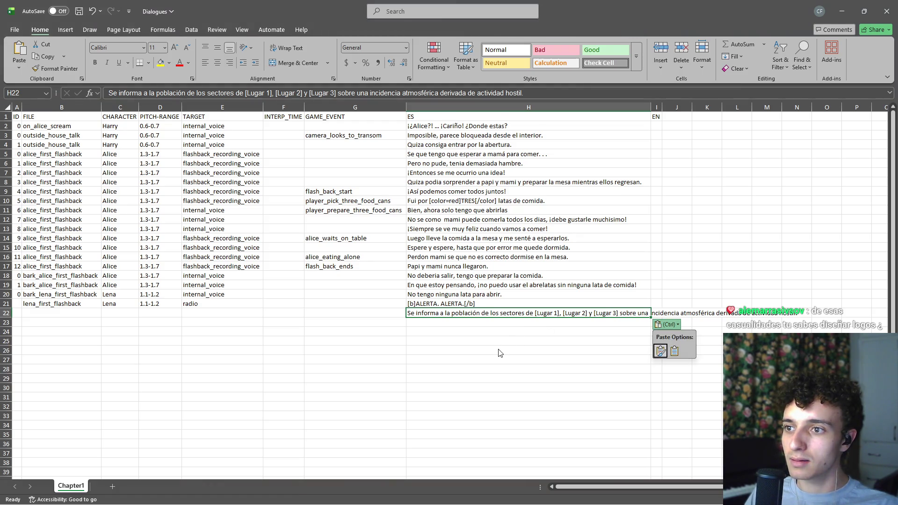
{"action": "key", "text": "Escape"}
{"action": "key", "text": "ctrl+v"}
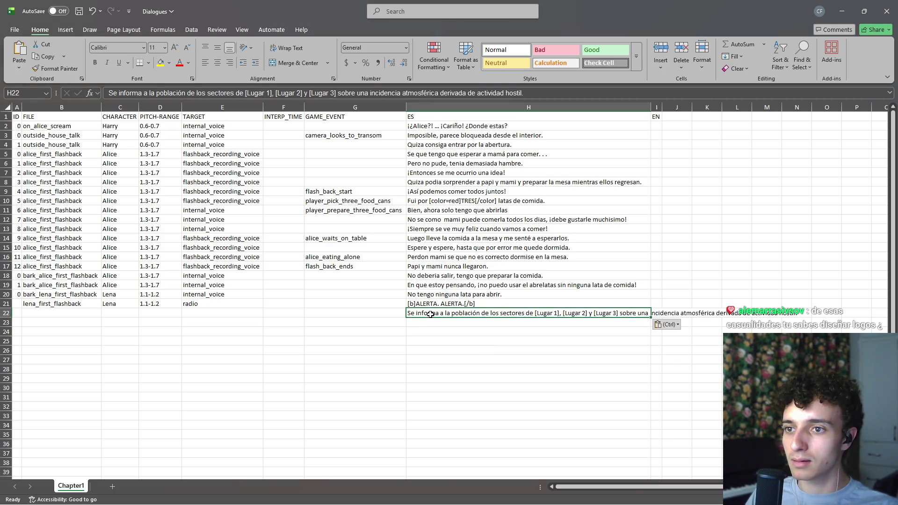
{"action": "key", "text": "Delete"}
{"action": "key", "text": "ctrl+v"}
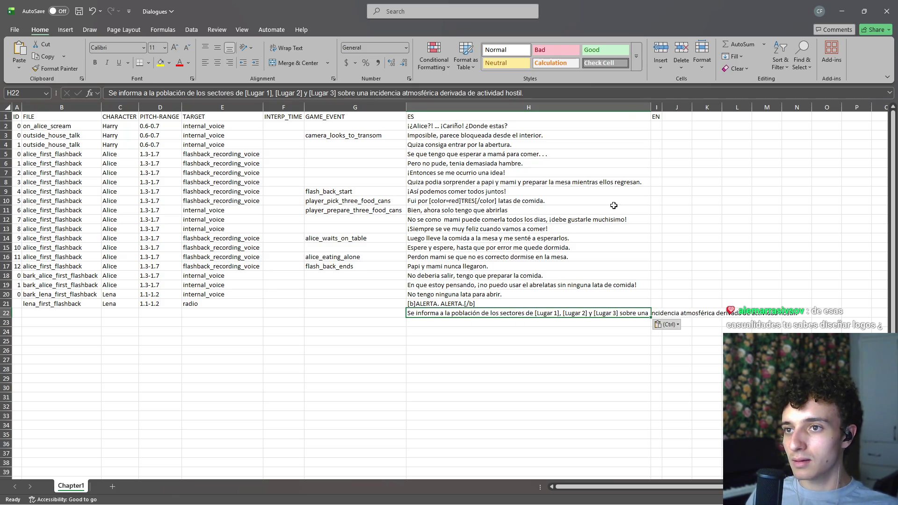
- Move the 'sobre una incidencia atmosférica derivada de actividad hostil.' tail from H22 into H23
{"action": "double_click", "coordinate": [619, 313]}
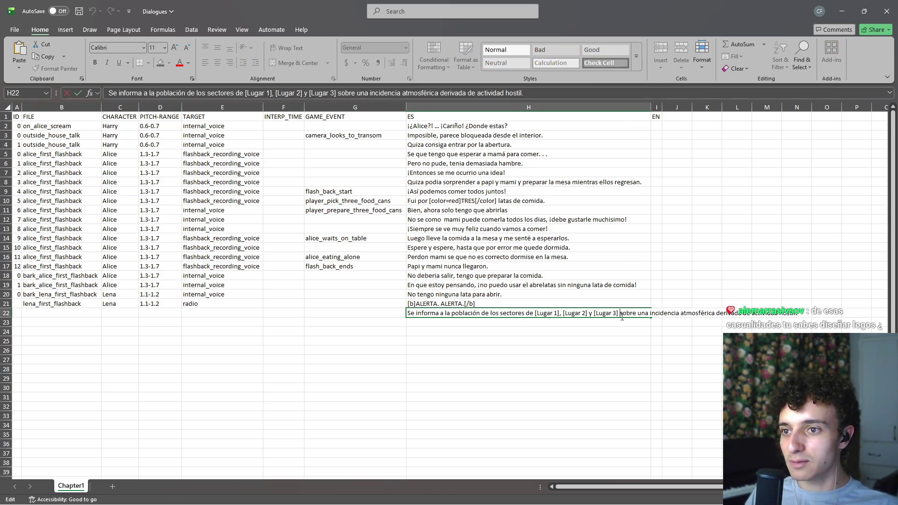
{"action": "left_click_drag", "start_coordinate": [619, 313], "coordinate": [787, 311]}
{"action": "key", "text": "ctrl+c"}
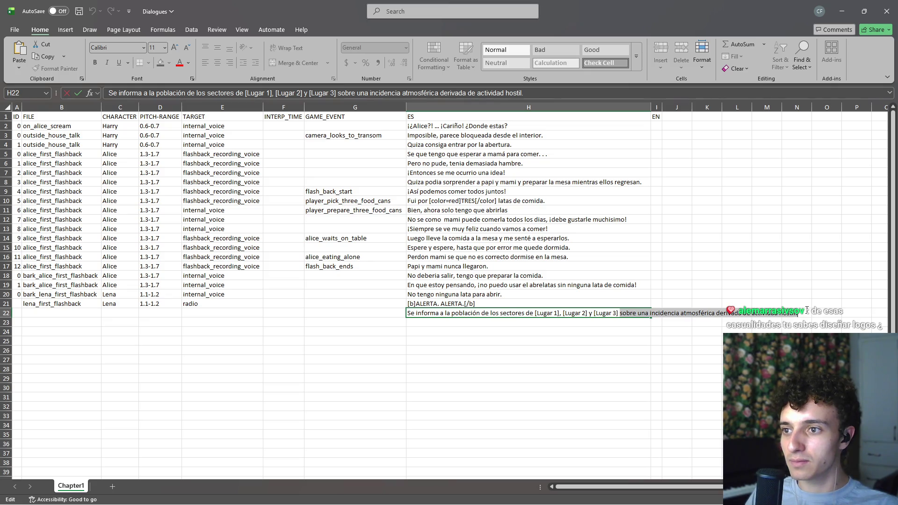
{"action": "key", "text": "BackSpace"}
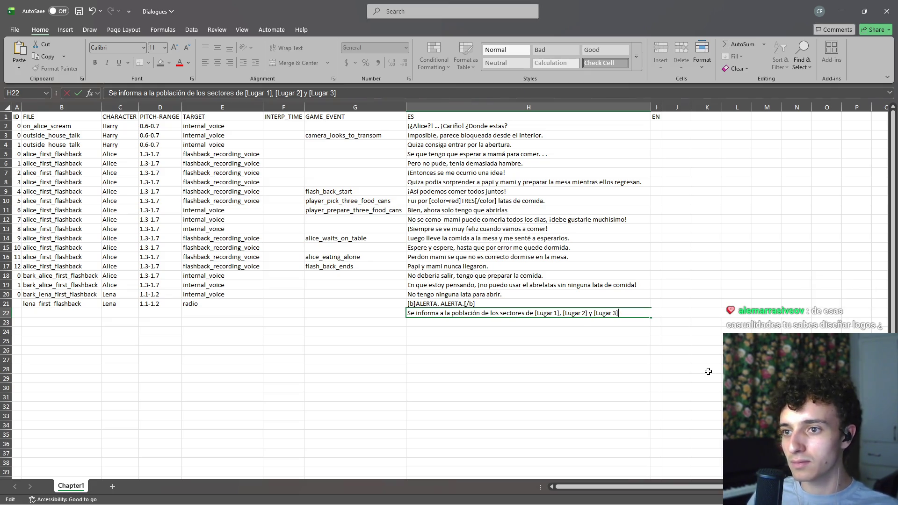
{"action": "key", "text": "Return"}
{"action": "key", "text": "ctrl+v"}
{"action": "key", "text": "Return"}
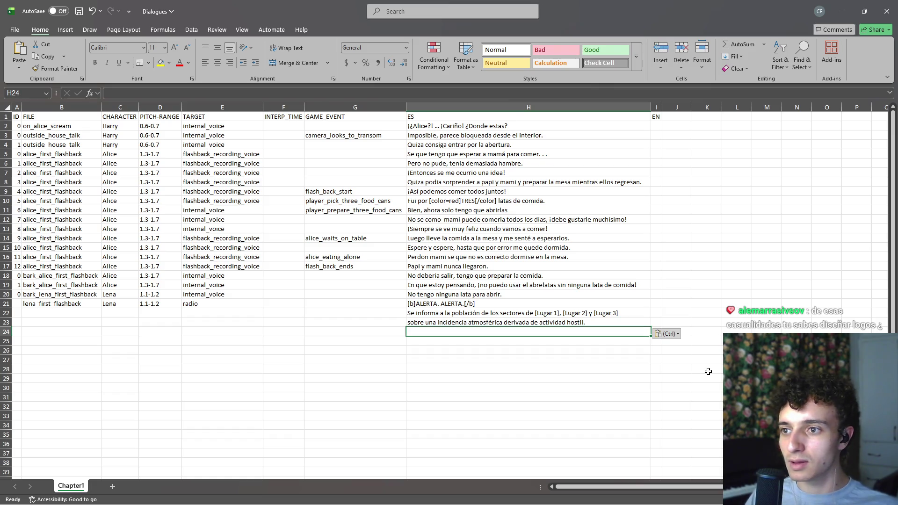
{"action": "key", "text": "alt+Tab"}
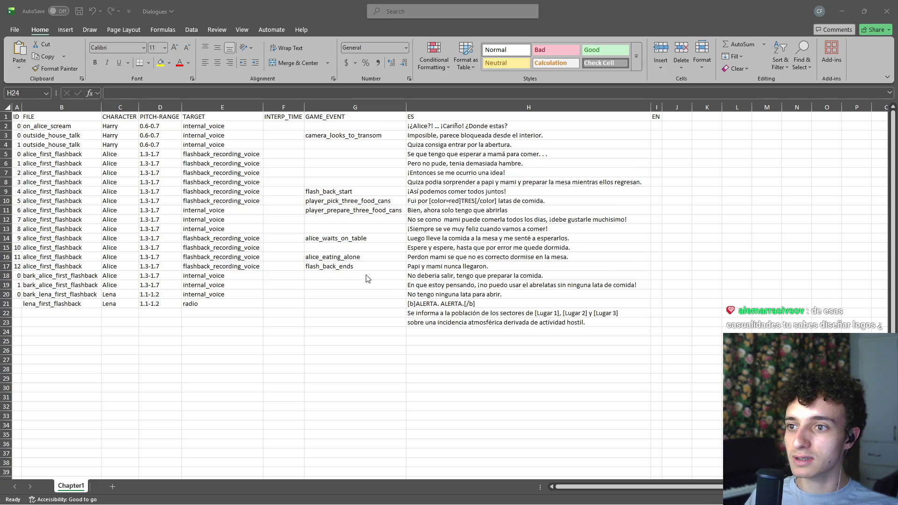
{"action": "left_click", "coordinate": [533, 322]}
- Cut the place list out of H22 so it ends at 'sectores de', and paste it into H23
{"action": "double_click", "coordinate": [532, 313]}
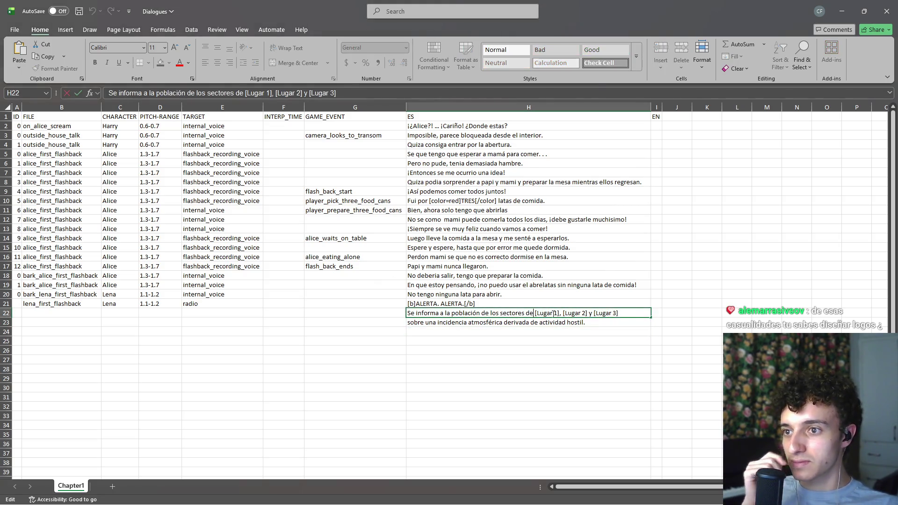
{"action": "left_click", "coordinate": [634, 314]}
{"action": "key", "text": "ctrl+shift+Left"}
{"action": "key", "text": "ctrl+shift+Left"}
{"action": "key", "text": "ctrl+shift+Left"}
{"action": "key", "text": "ctrl+shift+Left"}
{"action": "key", "text": "ctrl+shift+Left"}
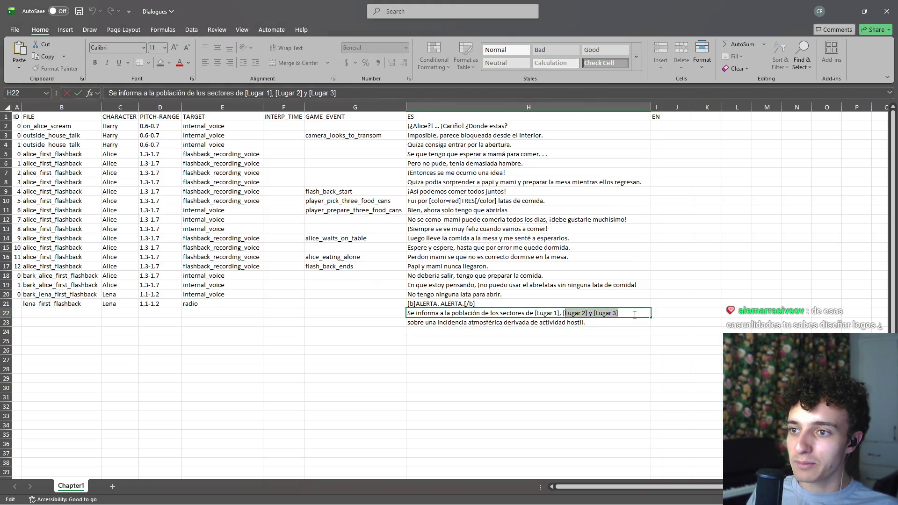
{"action": "key", "text": "BackSpace"}
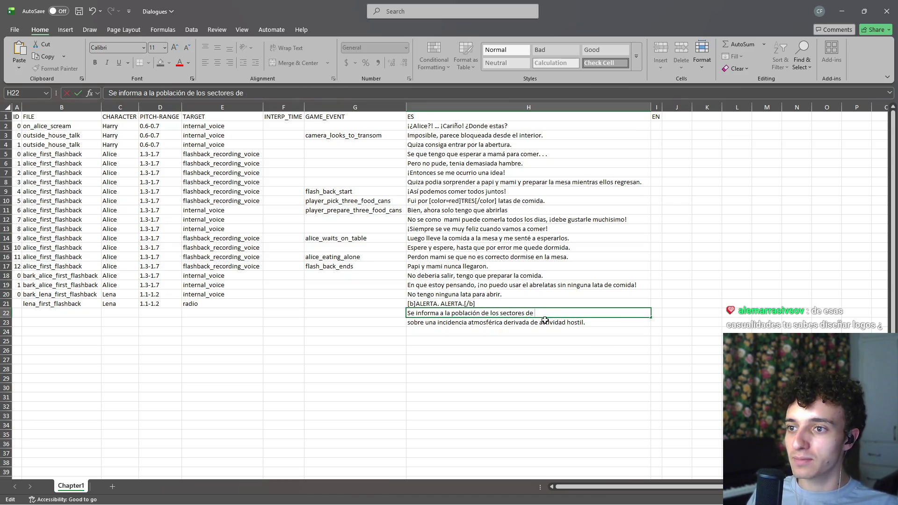
{"action": "key", "text": "Return"}
{"action": "type", "text": "[Lugar 1], [Lugar 2] y [Lugar 3]"}
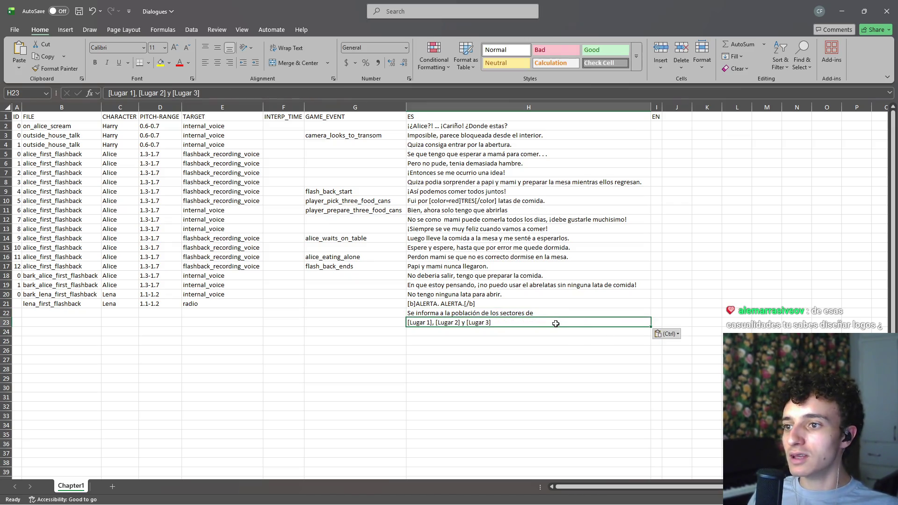
- Trim H23 so it keeps only [Lugar 1]
{"action": "double_click", "coordinate": [519, 323]}
{"action": "key", "text": "shift+Left"}
{"action": "key", "text": "shift+Left"}
{"action": "key", "text": "shift+Left"}
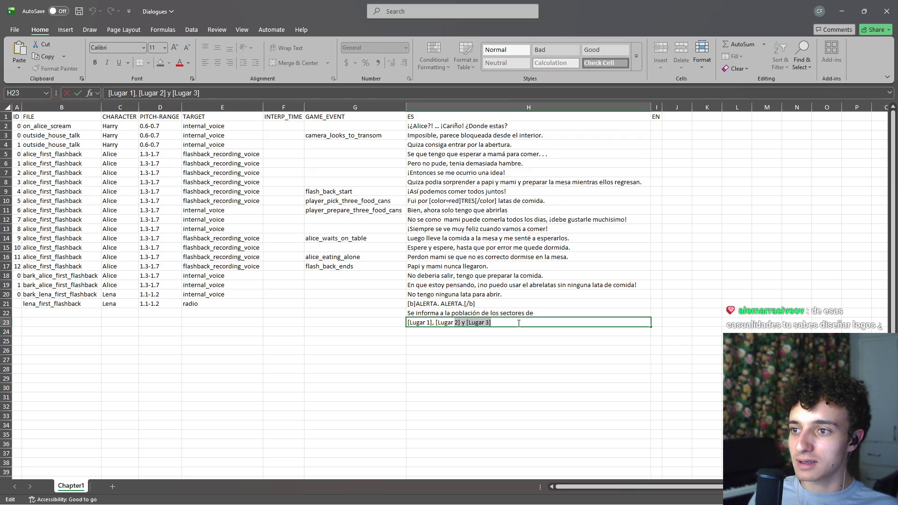
{"action": "key", "text": "shift+Right"}
{"action": "key", "text": "BackSpace"}
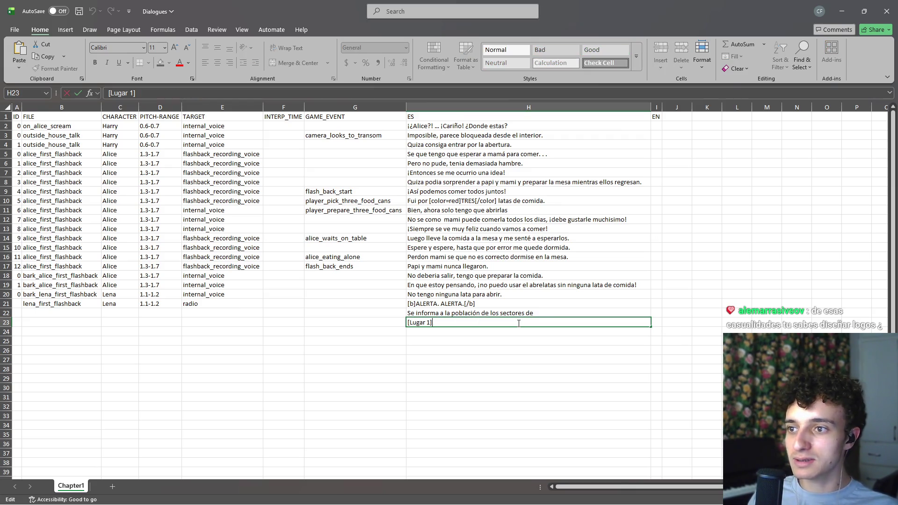
{"action": "key", "text": "alt+Tab"}
{"action": "key", "text": "alt+Tab"}
{"action": "key", "text": "alt+Tab"}
{"action": "key", "text": "alt+Tab"}
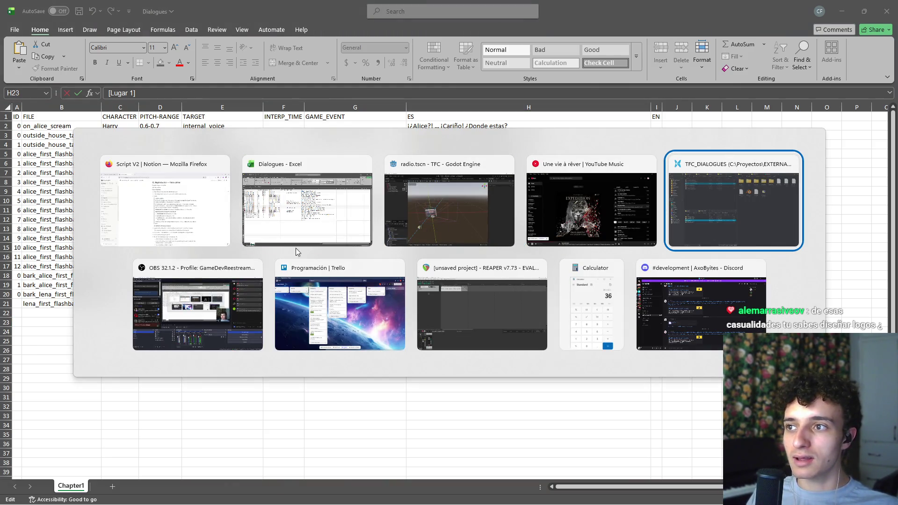
{"action": "key", "text": "Escape"}
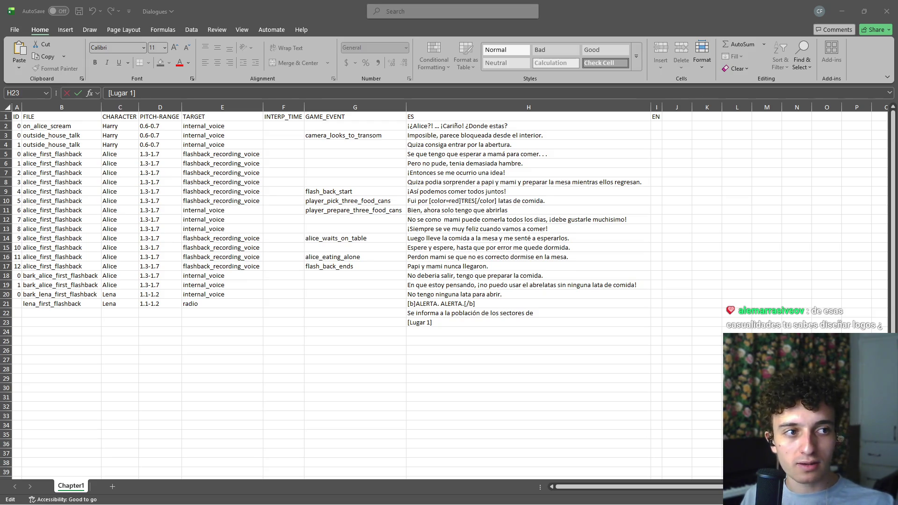
{"action": "left_click", "coordinate": [467, 324]}
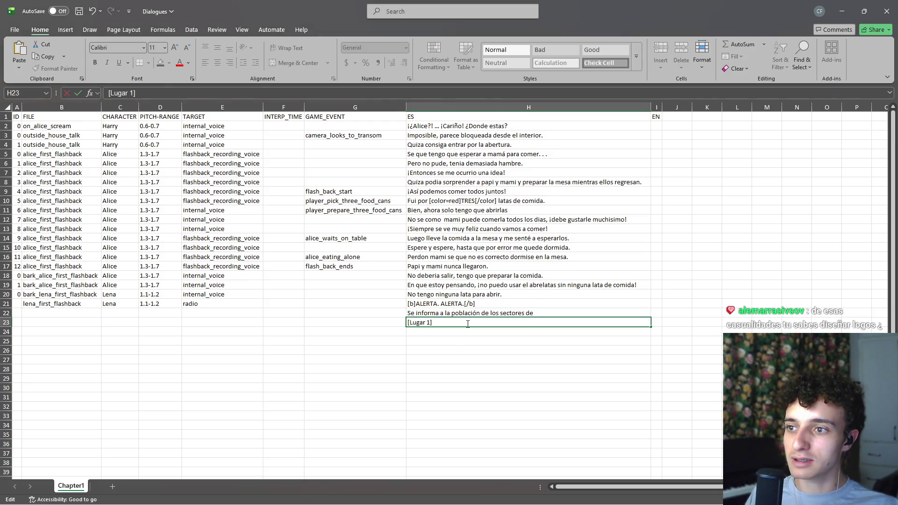
{"action": "left_click", "coordinate": [450, 334]}
- Fill H24 and H25 with [Lugar 2] and [Lugar 3]
{"action": "type", "text": "[Lugar 1]"}
{"action": "left_click", "coordinate": [435, 343]}
{"action": "type", "text": "[Lugar 1]"}
{"action": "left_click", "coordinate": [460, 331]}
{"action": "double_click", "coordinate": [460, 330]}
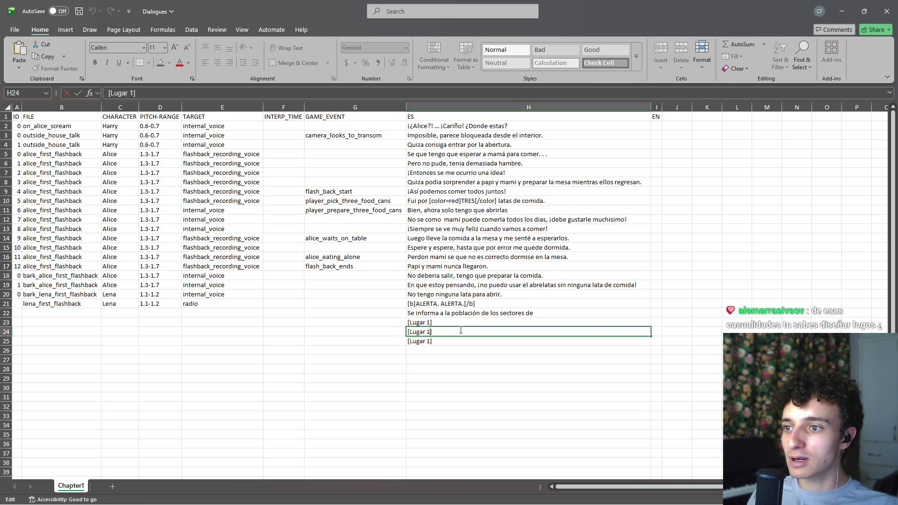
{"action": "type", "text": "2"}
{"action": "key", "text": "Return"}
{"action": "double_click", "coordinate": [457, 340]}
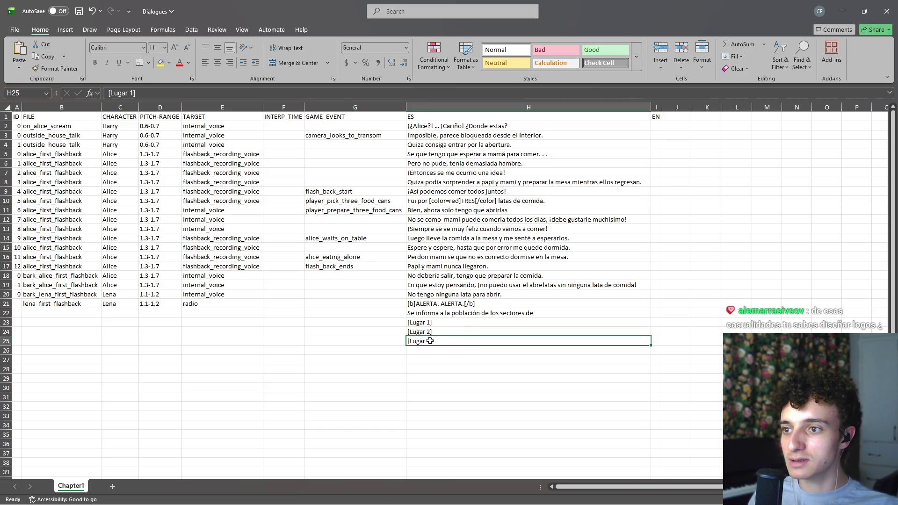
{"action": "key", "text": "BackSpace"}
{"action": "type", "text": "3"}
{"action": "key", "text": "Return"}
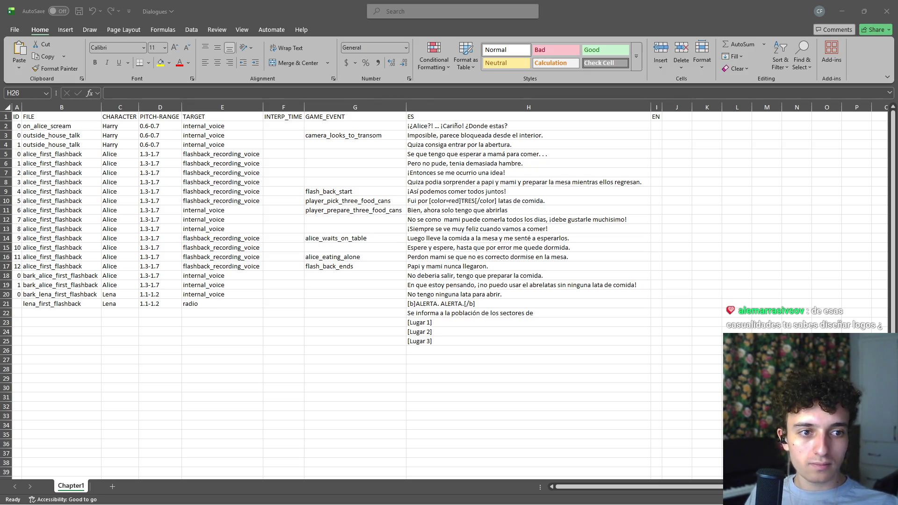
{"action": "left_click", "coordinate": [441, 351]}
- Paste the 'Sobre una…' sentence, 'MANTENGAN LA CALMA' and the evacuation line into H26–H28
{"action": "key", "text": "ctrl+v"}
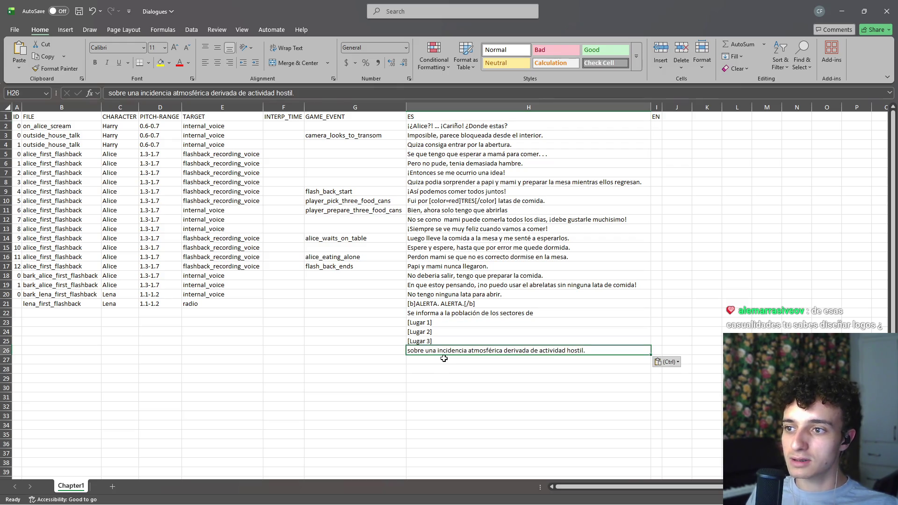
{"action": "double_click", "coordinate": [409, 350]}
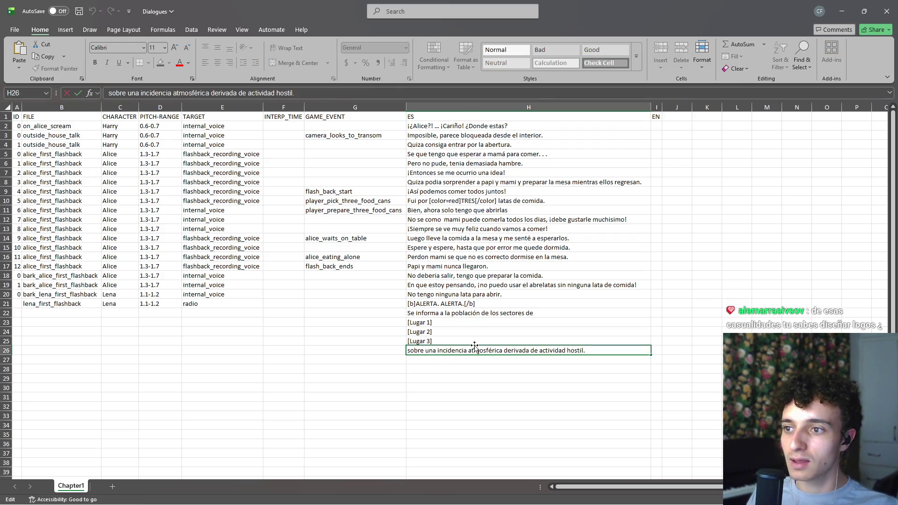
{"action": "key", "text": "Return"}
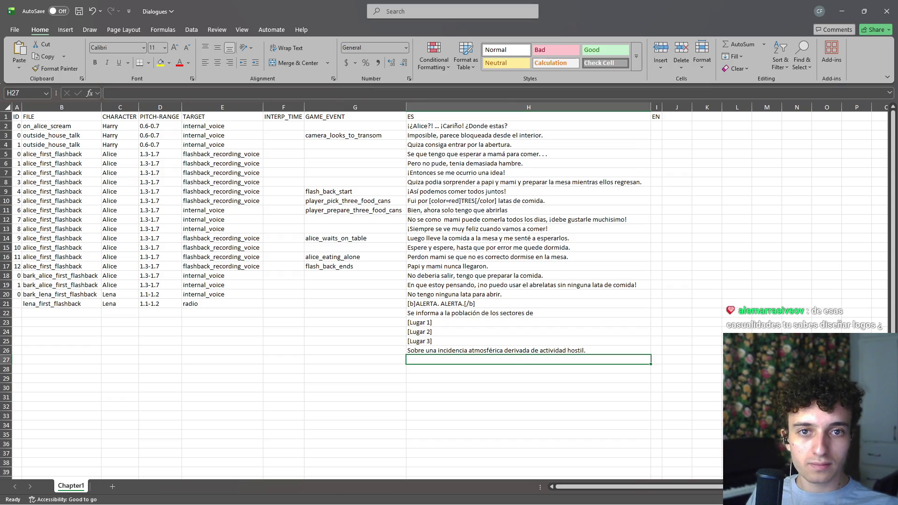
{"action": "key", "text": "alt+Tab"}
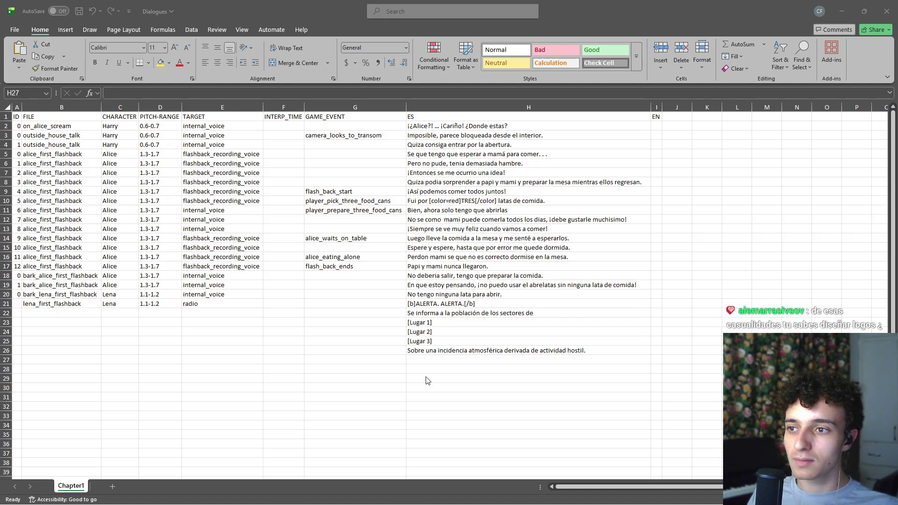
{"action": "left_click", "coordinate": [427, 360]}
{"action": "type", "text": "b]MANTENGAN LA CALMA.[/b]"}
{"action": "key", "text": "Return"}
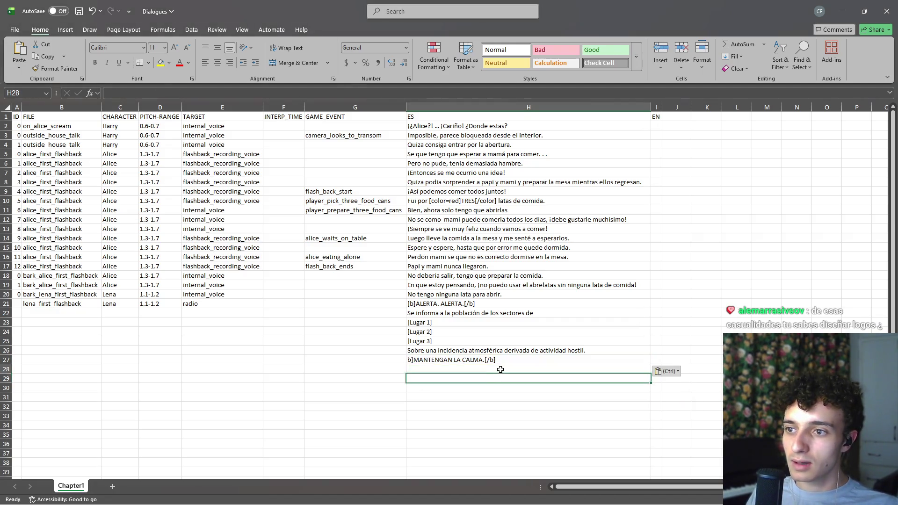
{"action": "key", "text": "alt+Tab"}
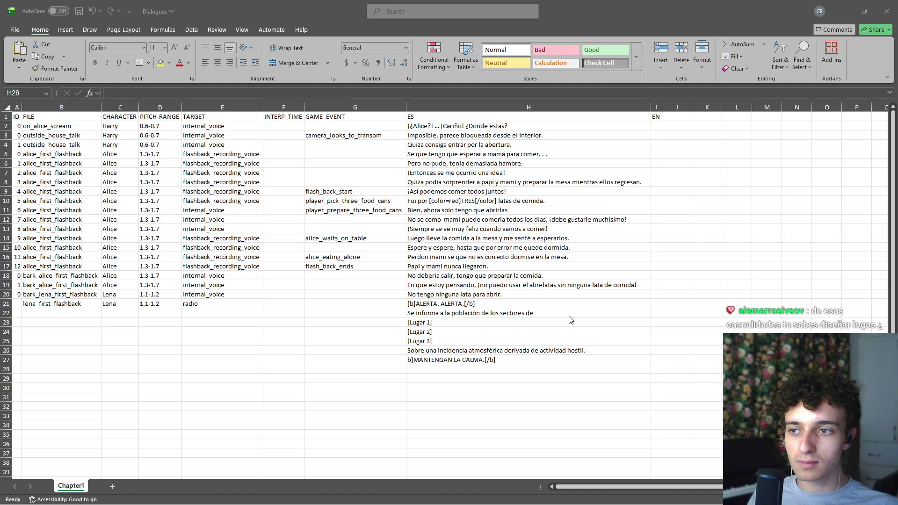
{"action": "left_click", "coordinate": [439, 370]}
{"action": "type", "text": "La evacuación [b]no es necesaria[/b] en este momento."}
{"action": "key", "text": "Return"}
- Enter '. . .' in H29 and the '[b]PROTOCOLOS DE SEGURIDAD INMEDIATA:[/b]' heading in H30
{"action": "key", "text": "alt+Tab"}
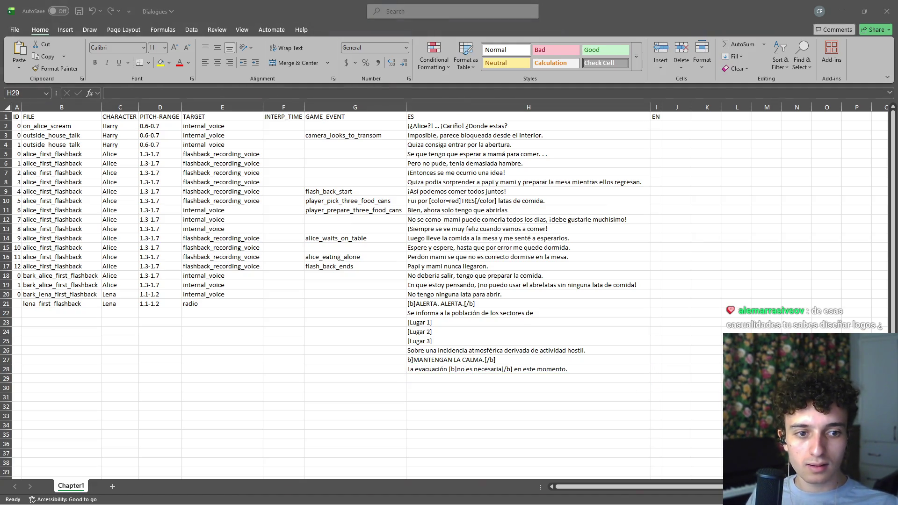
{"action": "left_click", "coordinate": [475, 379]}
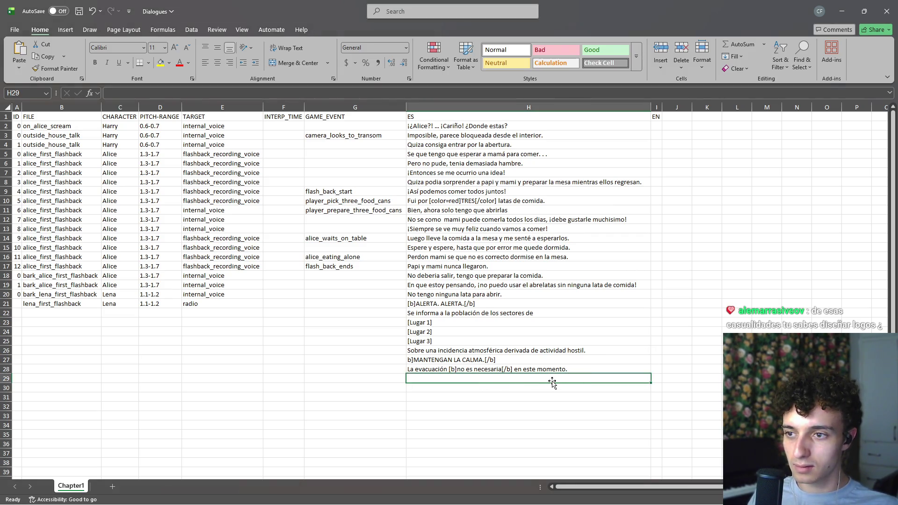
{"action": "type", "text": "."}
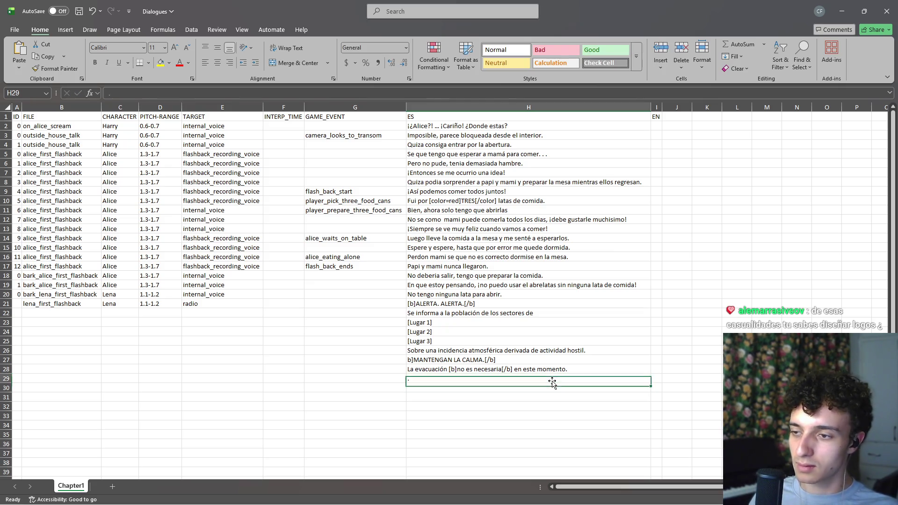
{"action": "left_click", "coordinate": [149, 95]}
{"action": "type", "text": ". ."}
{"action": "key", "text": "Return"}
{"action": "type", "text": "[b]PROTOCOLOS DE SEGURIDAD INMEDIATA:[/b]"}
{"action": "key", "text": "Return"}
{"action": "key", "text": "alt+Tab"}
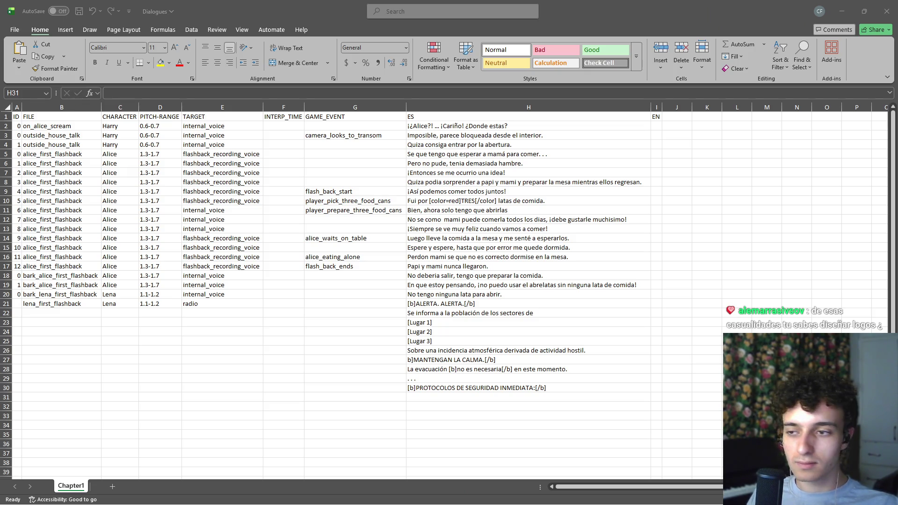
- Paste the PERMANEZCAN, SELLEN and TAPEEN instructions into H31–H33
{"action": "left_click", "coordinate": [504, 397]}
{"action": "type", "text": "[b]PERMANEZCAN[/b] dentro de sus viviendas."}
{"action": "key", "text": "Return"}
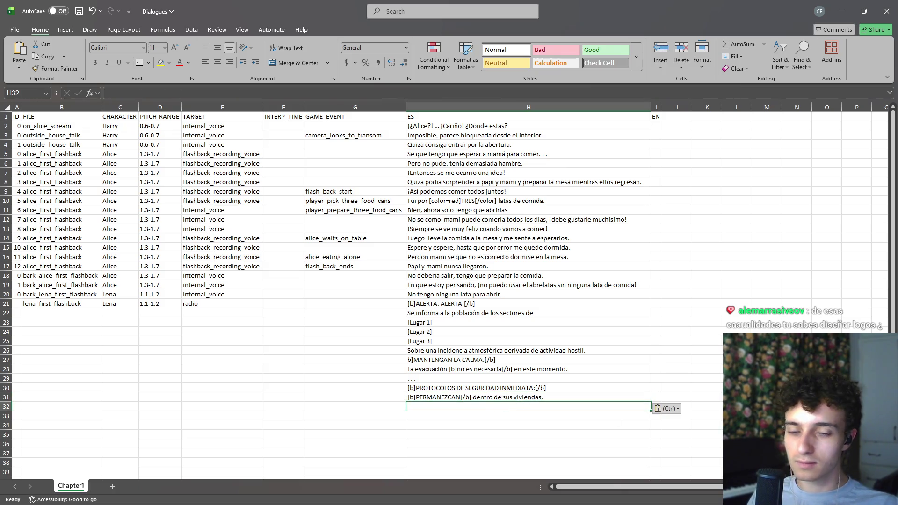
{"action": "key", "text": "alt+Tab"}
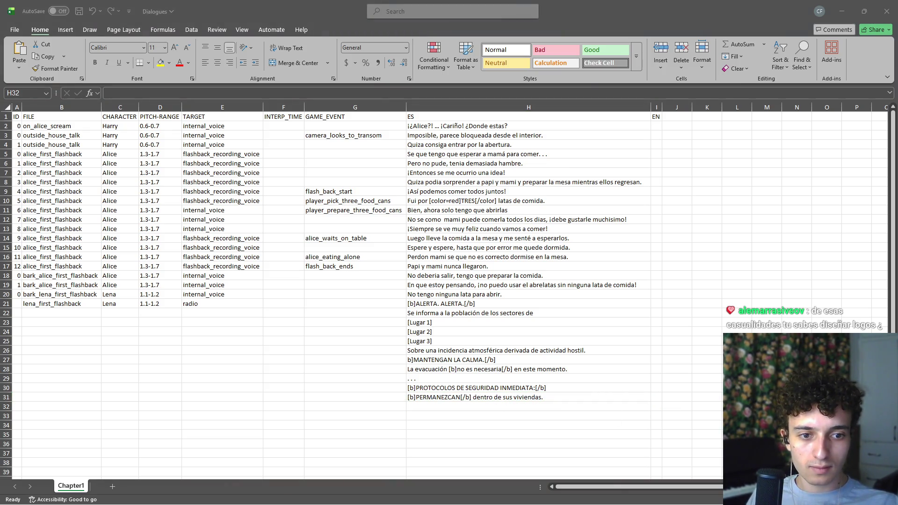
{"action": "left_click", "coordinate": [498, 407]}
{"action": "type", "text": "[b]SELLEN[/b] todos los puntos de acceso."}
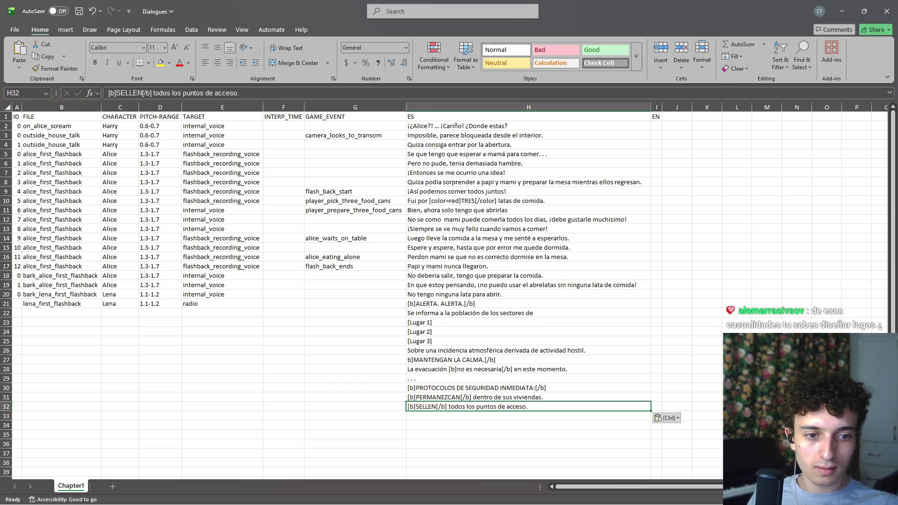
{"action": "key", "text": "alt+Tab"}
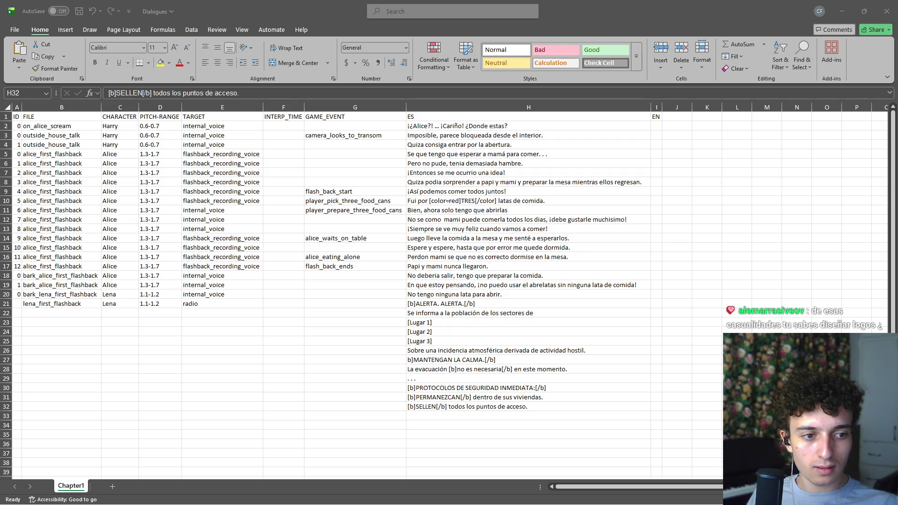
{"action": "left_click", "coordinate": [467, 415]}
{"action": "type", "text": "[b]TAPEEN[/b] puertas y ventanas con tablones y materiales aislantes"}
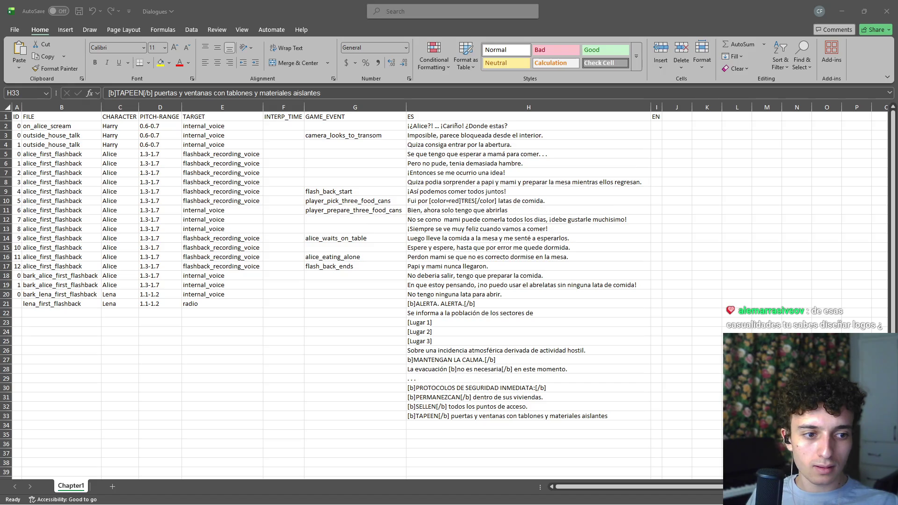
- Add the gas-filtration sentence in H34 and correct it to 'impedirá'
{"action": "left_click", "coordinate": [444, 426]}
{"action": "type", "text": "E"}
{"action": "key", "text": "ctrl+v"}
{"action": "key", "text": "Return"}
{"action": "left_click", "coordinate": [445, 429]}
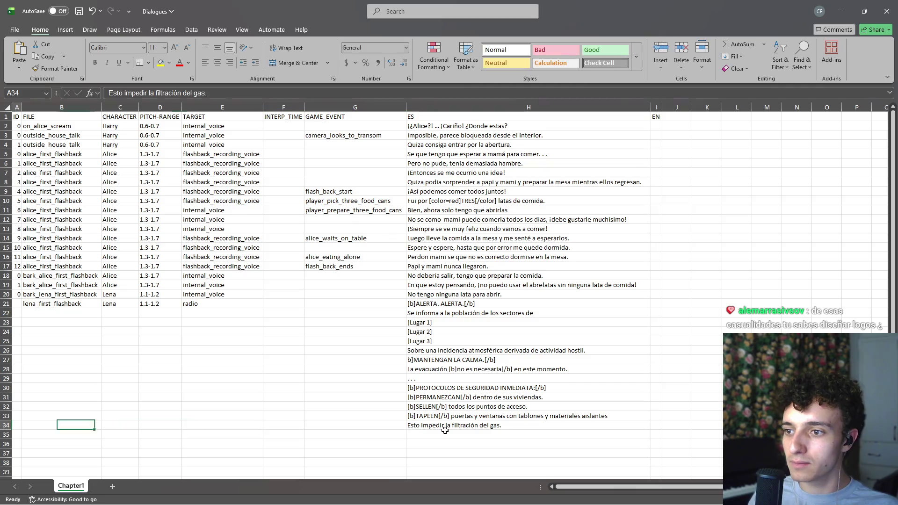
{"action": "left_click", "coordinate": [146, 92]}
{"action": "type", "text": "á"}
{"action": "key", "text": "Return"}
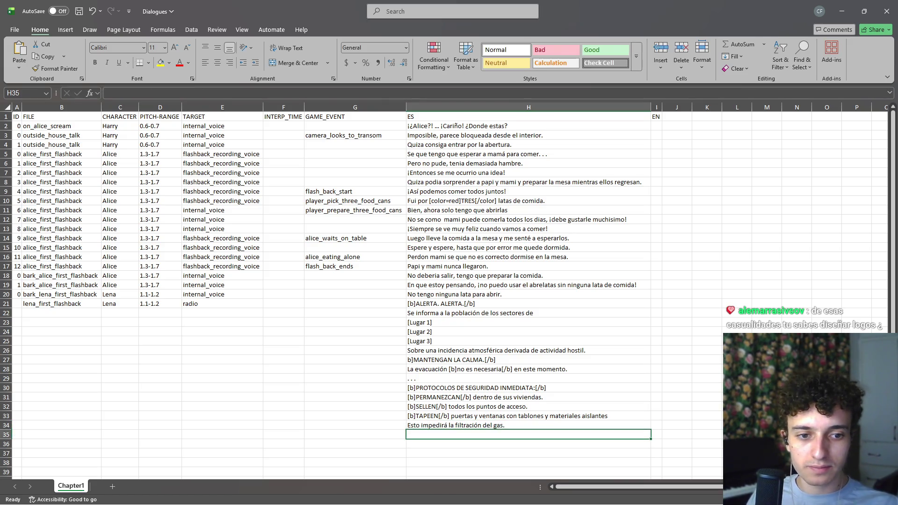
- Paste the exposure warning, the Repetimos line and 'No cedan al pánico.' into H35–H37
{"action": "key", "text": "alt+Tab"}
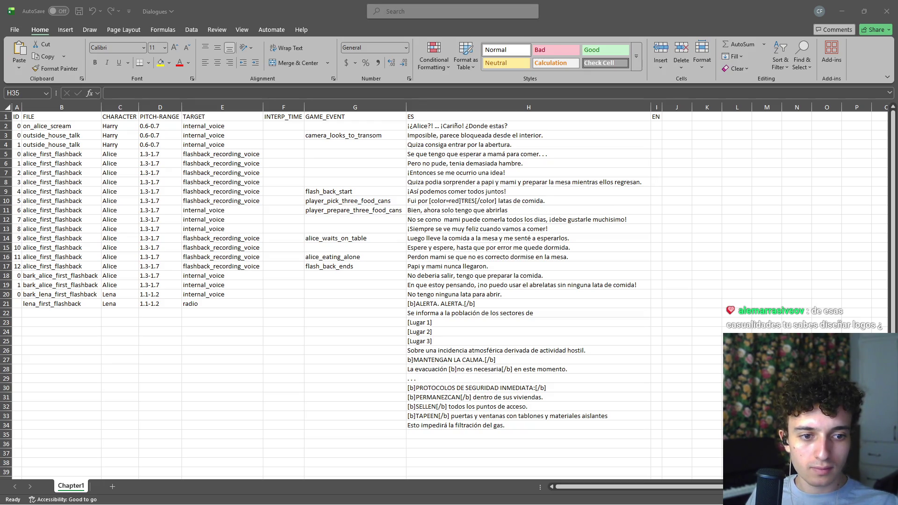
{"action": "key", "text": "alt+Tab"}
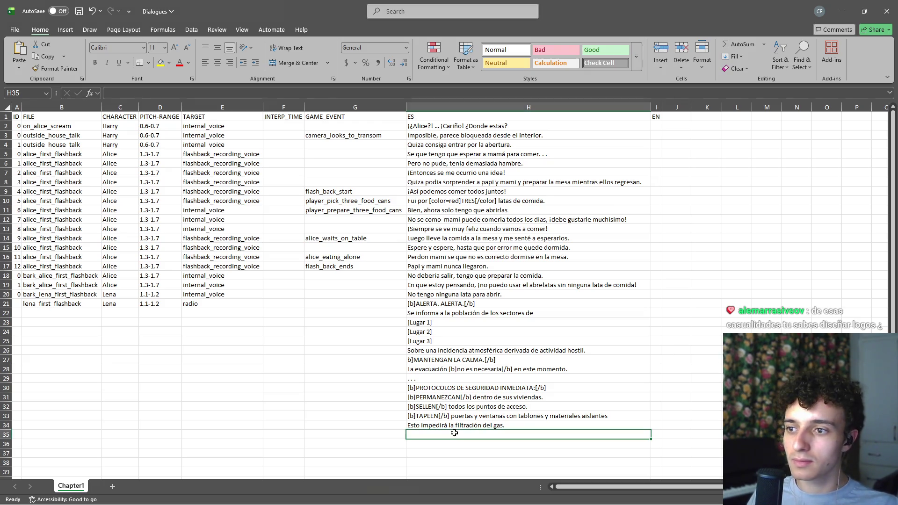
{"action": "type", "text": "Evite la exposición directa."}
{"action": "key", "text": "Return"}
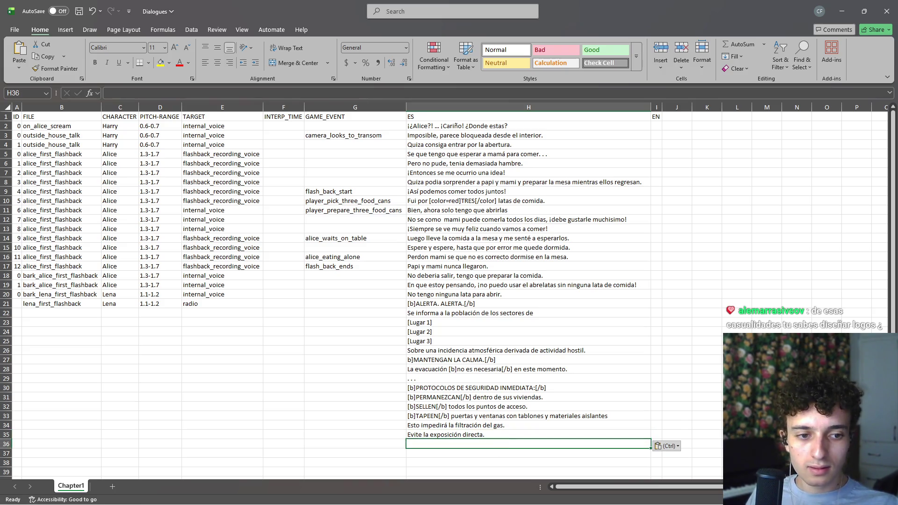
{"action": "key", "text": "alt+Tab"}
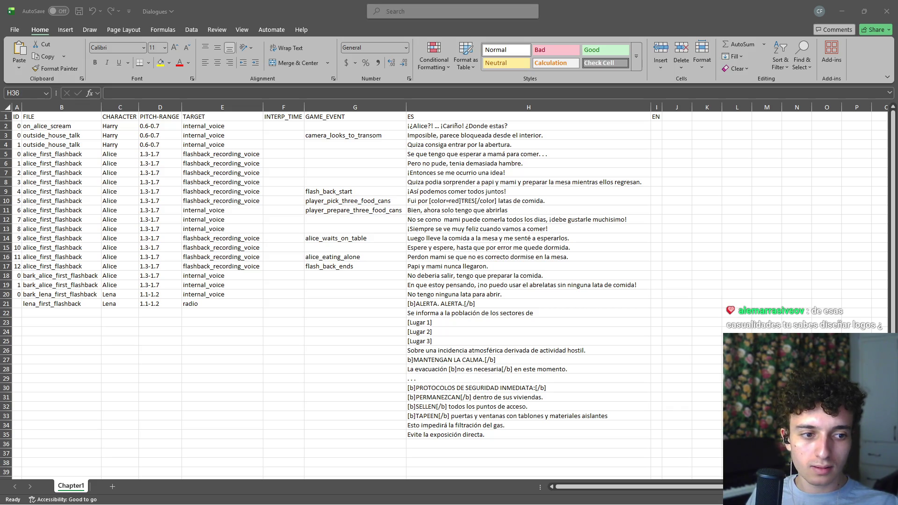
{"action": "key", "text": "alt+Tab"}
{"action": "type", "text": "Repetimos: la situación está bajo observación."}
{"action": "key", "text": "alt+Tab"}
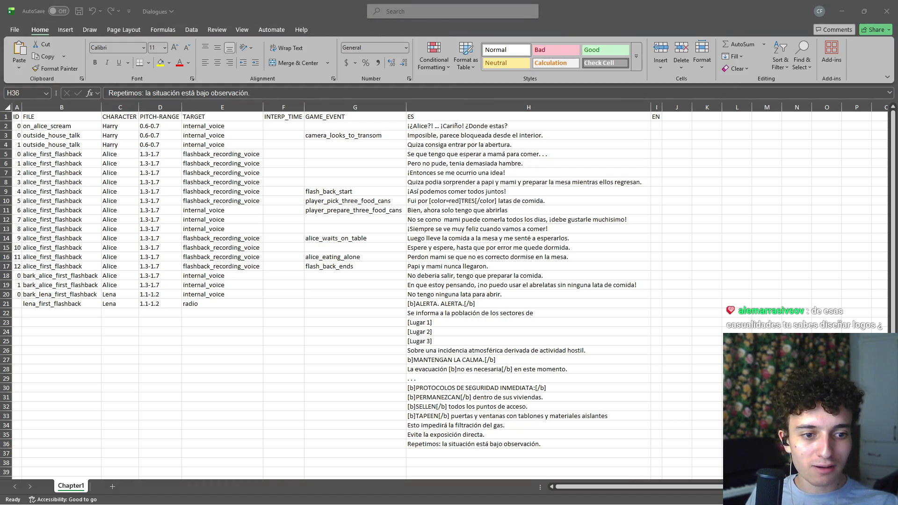
{"action": "left_click", "coordinate": [446, 452]}
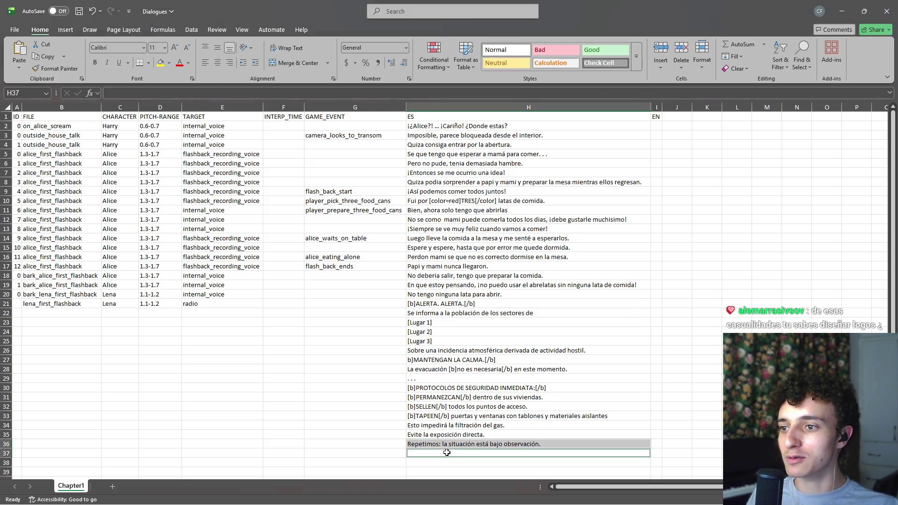
{"action": "type", "text": "No cedan al pánico."}
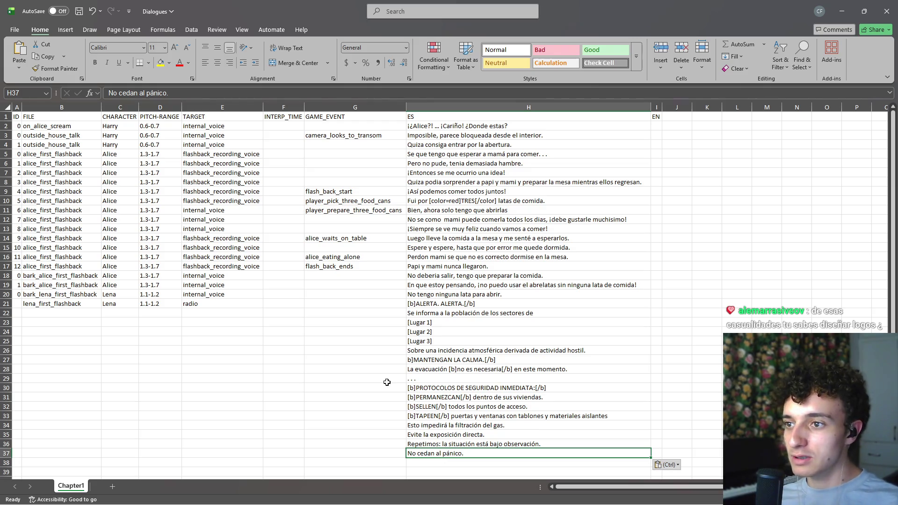
{"action": "left_click", "coordinate": [250, 341]}
{"action": "key", "text": "Up"}
{"action": "key", "text": "Up"}
{"action": "key", "text": "Up"}
- Copy the [color=red] tag from H10 and insert it at the start of H21
{"action": "left_click", "coordinate": [444, 306]}
{"action": "double_click", "coordinate": [493, 302]}
{"action": "key", "text": "alt+Tab"}
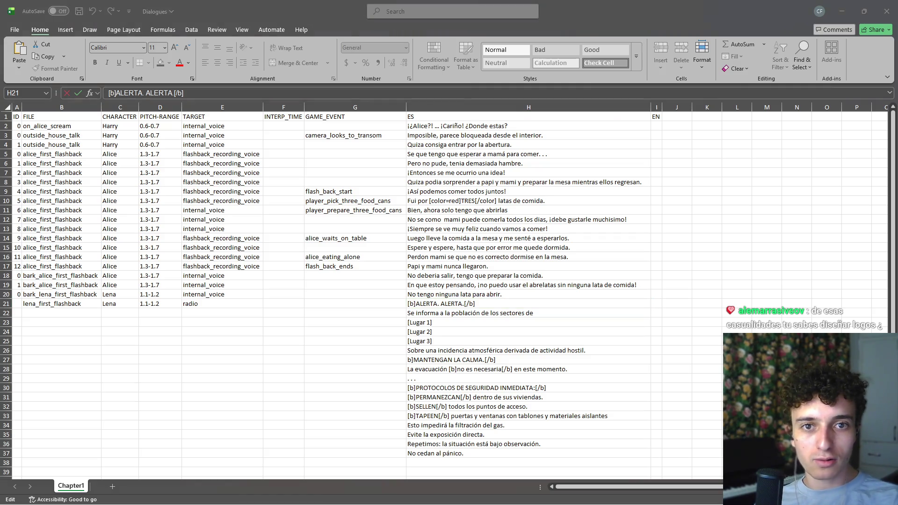
{"action": "double_click", "coordinate": [430, 201]}
{"action": "left_click_drag", "start_coordinate": [430, 201], "coordinate": [461, 201]}
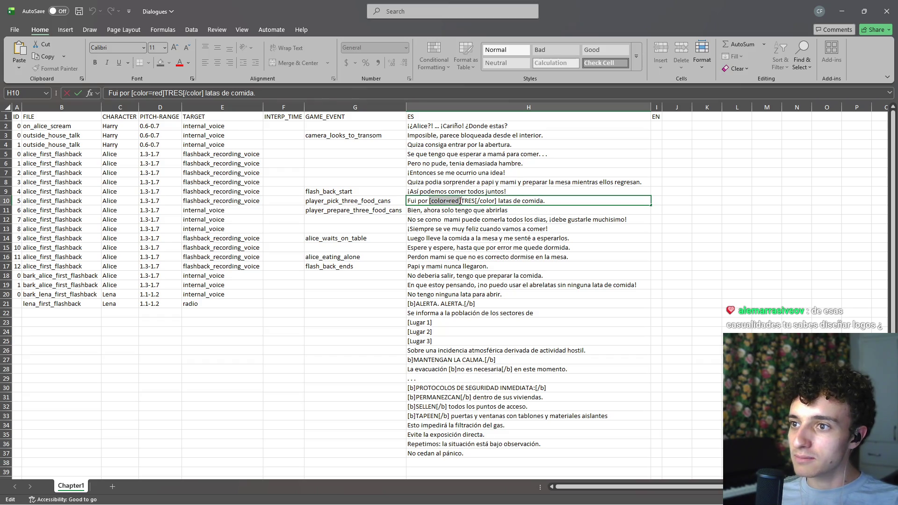
{"action": "key", "text": "shift+Left"}
{"action": "key", "text": "shift+Left"}
{"action": "key", "text": "shift+Left"}
{"action": "key", "text": "ctrl+c"}
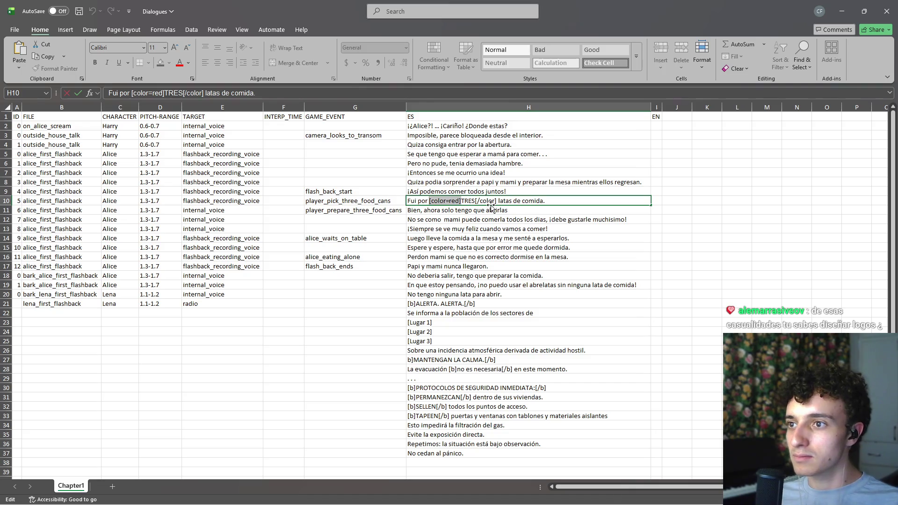
{"action": "left_click", "coordinate": [415, 323]}
{"action": "left_click", "coordinate": [418, 368]}
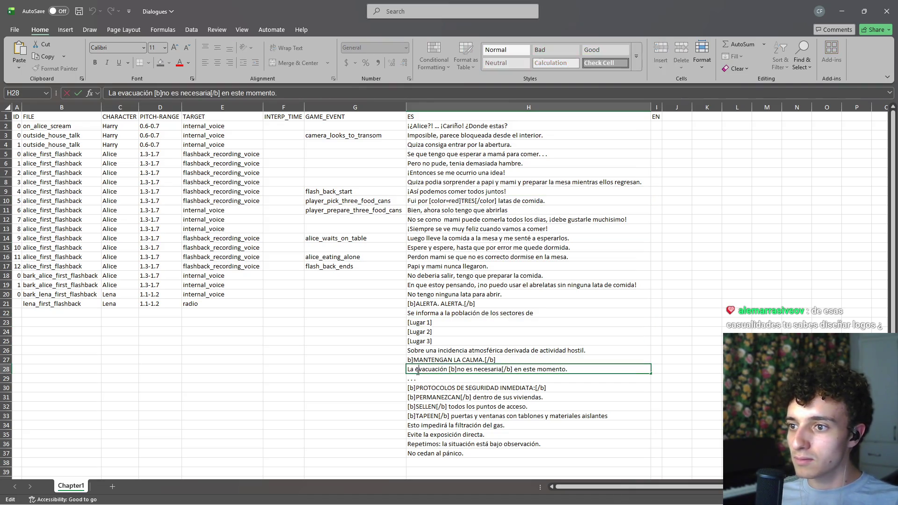
{"action": "double_click", "coordinate": [417, 303]}
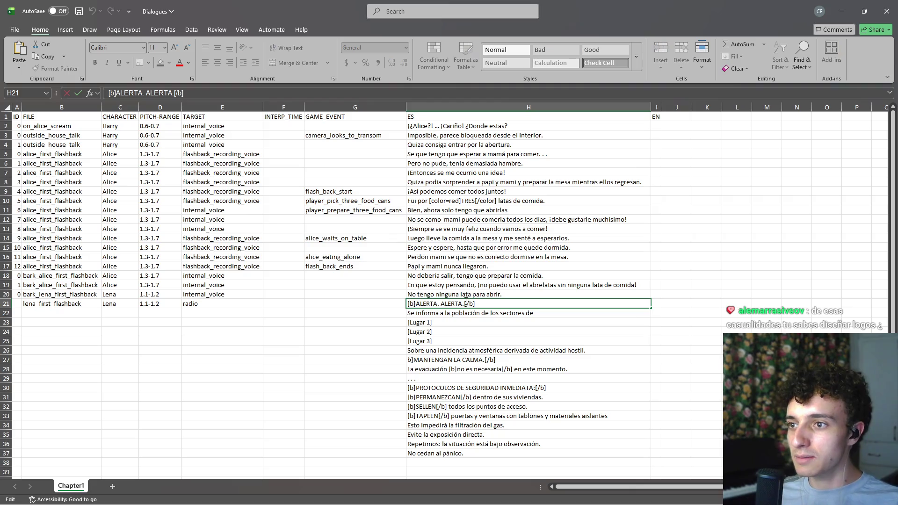
{"action": "key", "text": "ctrl+v"}
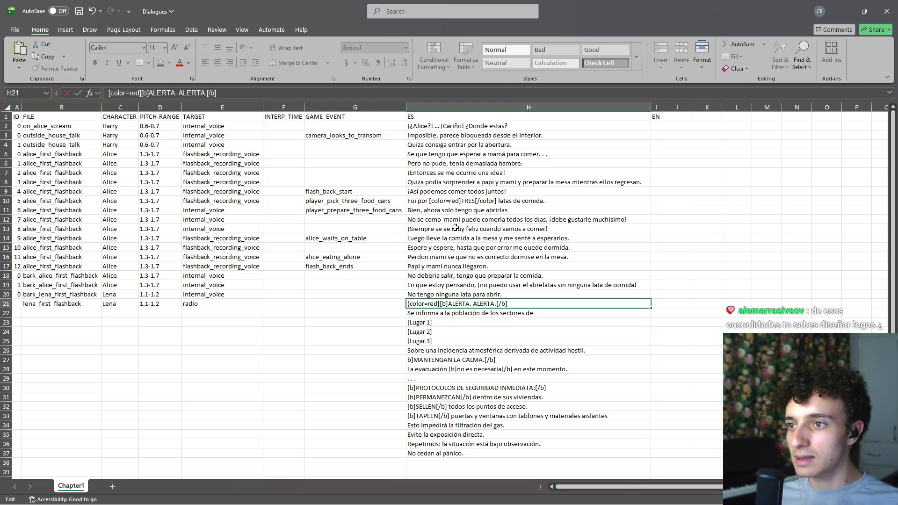
- Append the [/color] closing tag from H10 to the end of H21's ALERTA line
{"action": "double_click", "coordinate": [497, 201]}
{"action": "left_click_drag", "start_coordinate": [497, 200], "coordinate": [475, 201]}
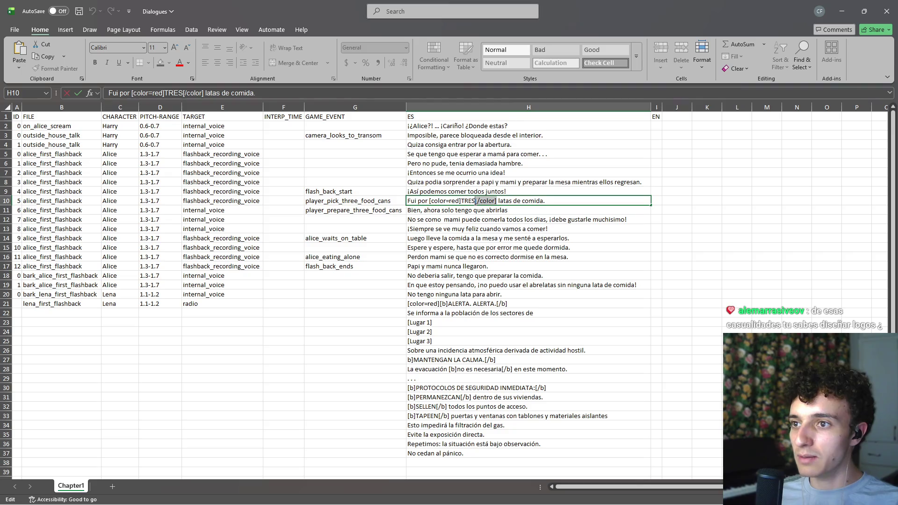
{"action": "key", "text": "ctrl+c"}
{"action": "double_click", "coordinate": [491, 302]}
{"action": "key", "text": "End"}
{"action": "key", "text": "ctrl+v"}
{"action": "key", "text": "Return"}
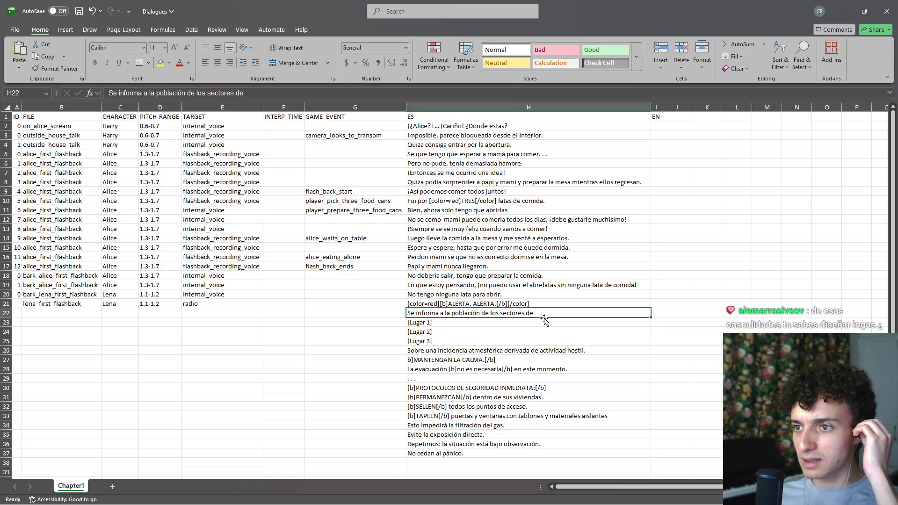
{"action": "double_click", "coordinate": [435, 305]}
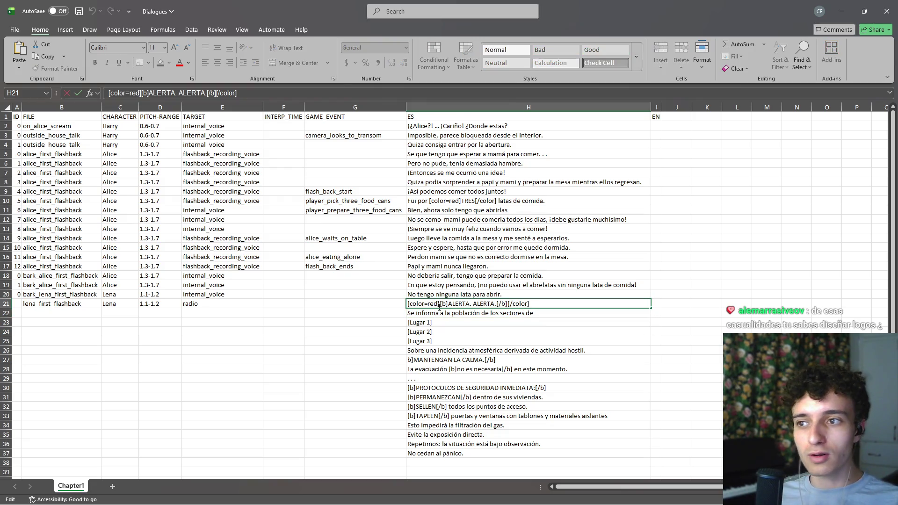
{"action": "double_click", "coordinate": [437, 320]}
{"action": "left_click", "coordinate": [359, 321]}
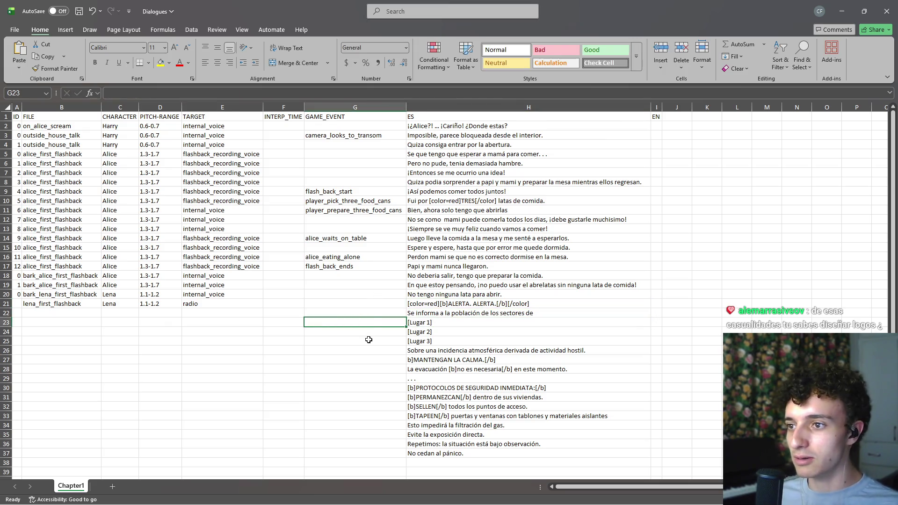
- Set row 21's pitch range to 1.0-1.1
{"action": "left_click", "coordinate": [235, 304]}
{"action": "left_click_drag", "start_coordinate": [33, 304], "coordinate": [159, 303]}
{"action": "left_click", "coordinate": [161, 301]}
{"action": "double_click", "coordinate": [162, 302]}
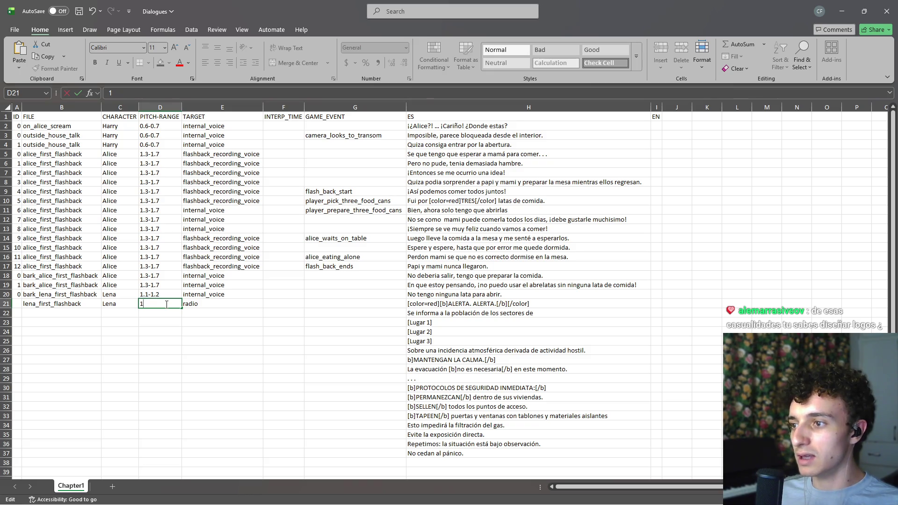
{"action": "type", "text": ".1-1.1"}
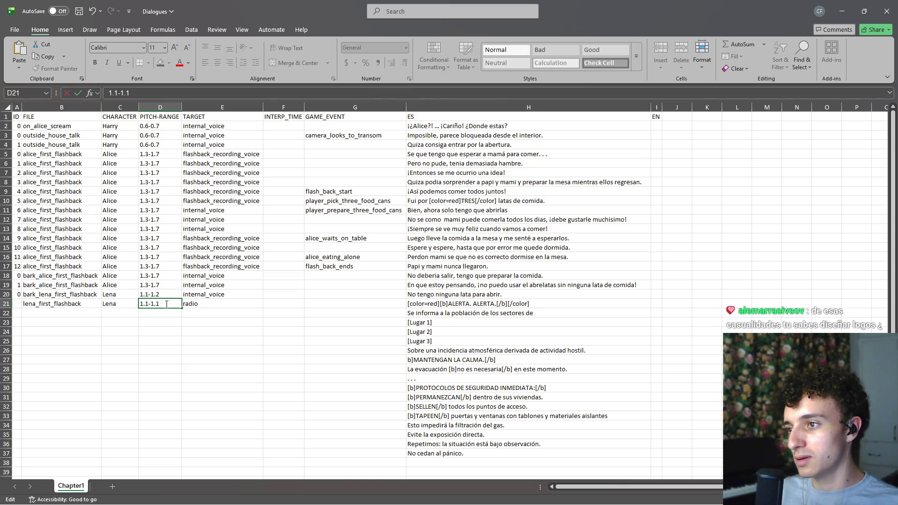
{"action": "key", "text": "BackSpace"}
{"action": "key", "text": "BackSpace"}
{"action": "key", "text": "BackSpace"}
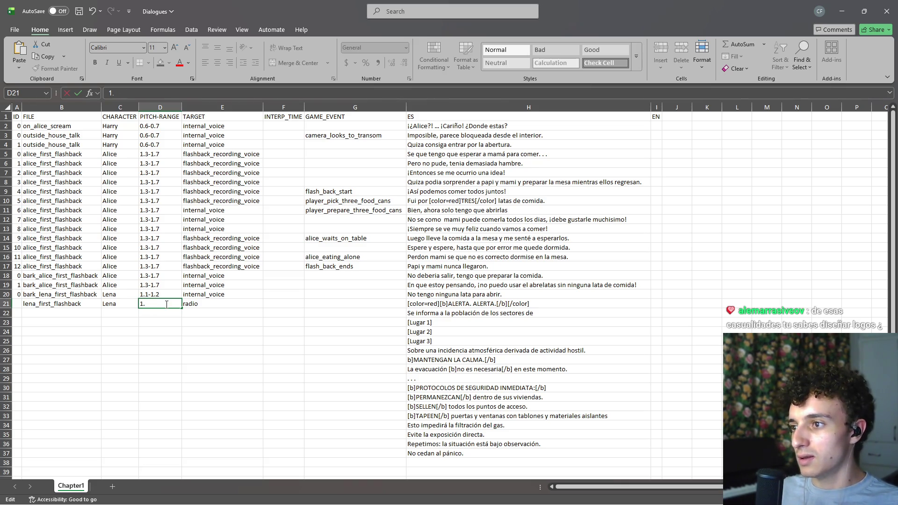
{"action": "type", "text": "0-1.1"}
{"action": "key", "text": "Return"}
{"action": "key", "text": "Up"}
{"action": "key", "text": "Up"}
- Enter Radio as the character in C21 and copy B21:E21
{"action": "left_click", "coordinate": [68, 304]}
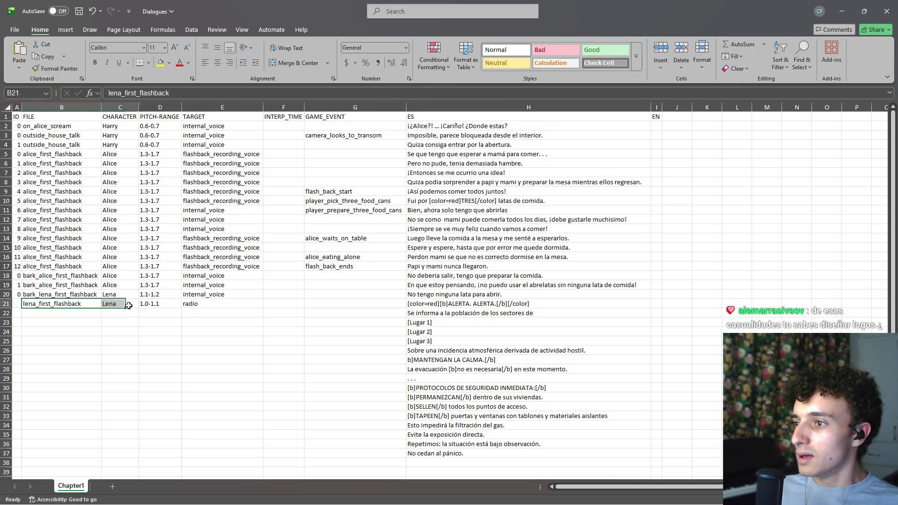
{"action": "key", "text": "ctrl+shift+Right"}
{"action": "key", "text": "ctrl+c"}
{"action": "key", "text": "Escape"}
{"action": "left_click", "coordinate": [123, 306]}
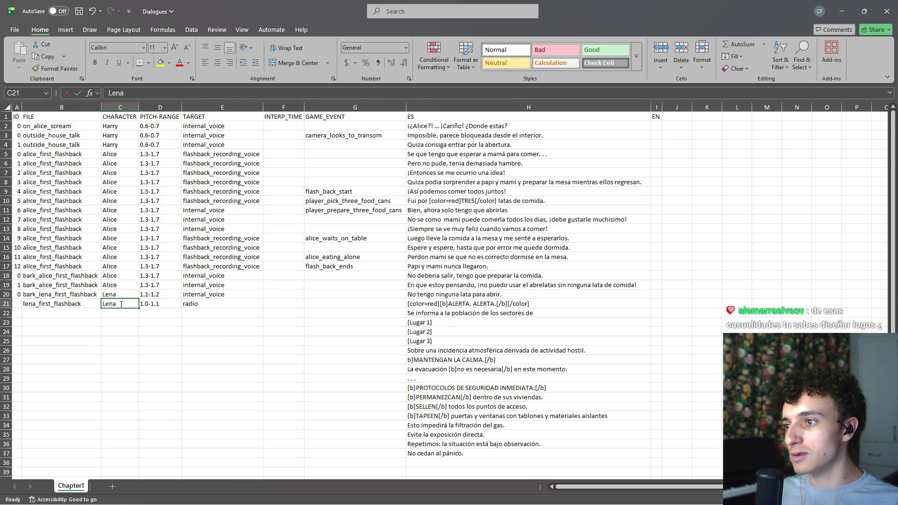
{"action": "type", "text": "Radio"}
{"action": "key", "text": "Return"}
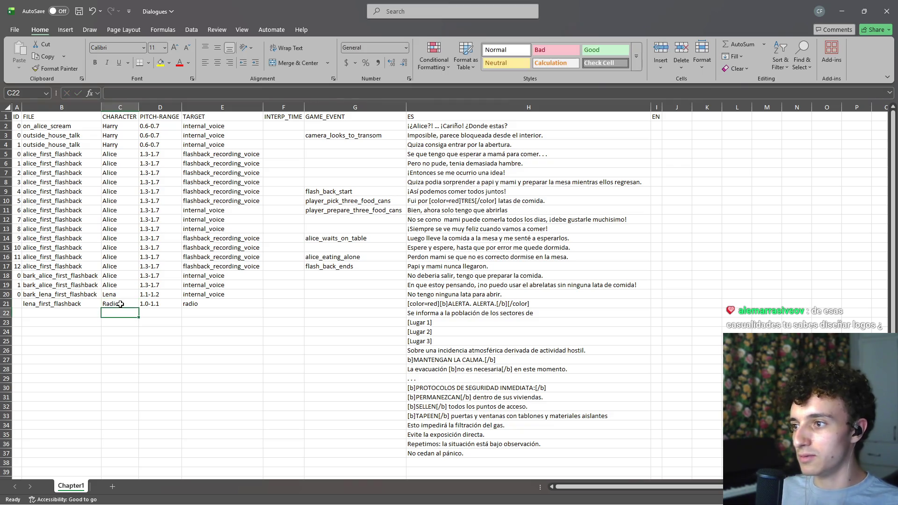
{"action": "left_click", "coordinate": [68, 303]}
{"action": "key", "text": "ctrl+shift+Right"}
{"action": "key", "text": "ctrl+c"}
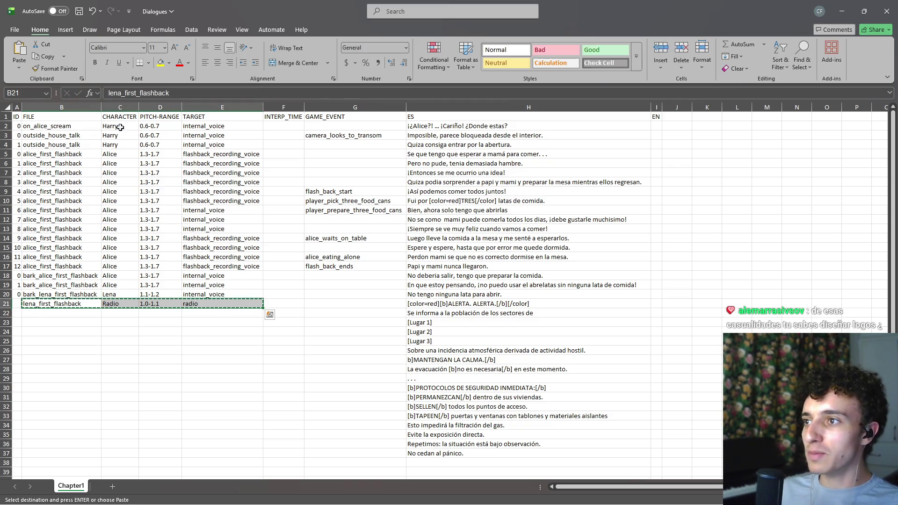
- Paste lena_first_flashback, Radio, 1.0-1.1 and radio into each row from 22 to 37
{"action": "key", "text": "ctrl+v"}
{"action": "key", "text": "Down"}
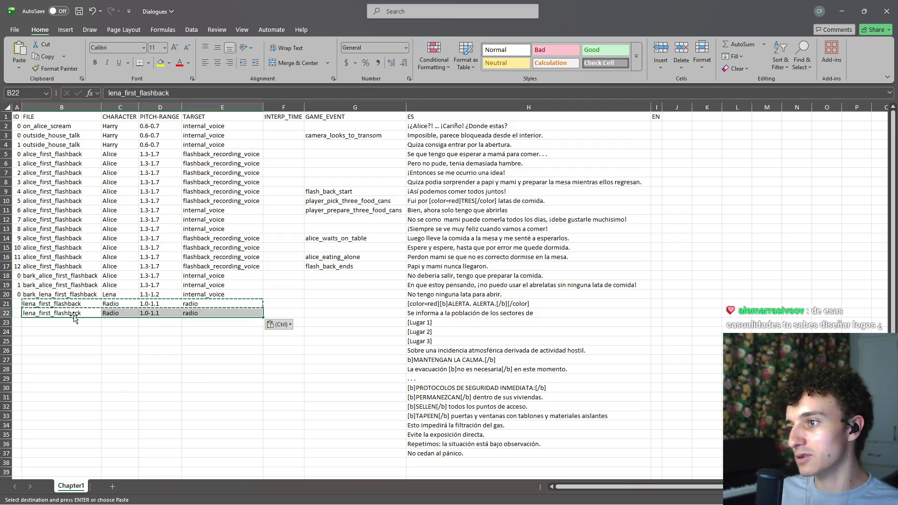
{"action": "key", "text": "ctrl+v"}
{"action": "key", "text": "Down"}
{"action": "key", "text": "ctrl+v"}
{"action": "key", "text": "Down"}
{"action": "key", "text": "ctrl+v"}
{"action": "key", "text": "Down"}
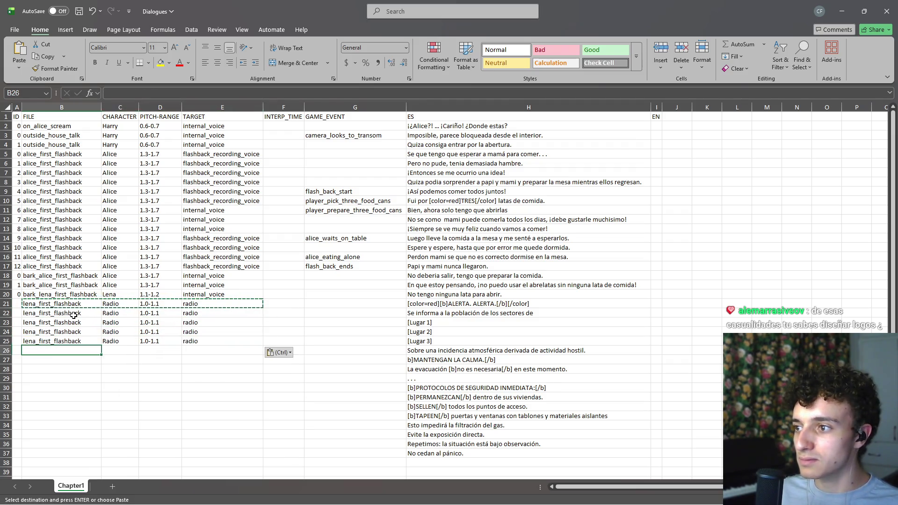
{"action": "key", "text": "ctrl+v"}
{"action": "key", "text": "Down"}
{"action": "key", "text": "ctrl+v"}
{"action": "key", "text": "Down"}
{"action": "key", "text": "ctrl+v"}
{"action": "key", "text": "Down"}
{"action": "key", "text": "ctrl+v"}
{"action": "key", "text": "Down"}
{"action": "key", "text": "ctrl+v"}
{"action": "key", "text": "Down"}
{"action": "key", "text": "ctrl+v"}
{"action": "key", "text": "Down"}
{"action": "key", "text": "ctrl+v"}
{"action": "key", "text": "Down"}
{"action": "key", "text": "ctrl+v"}
{"action": "key", "text": "Down"}
{"action": "key", "text": "ctrl+v"}
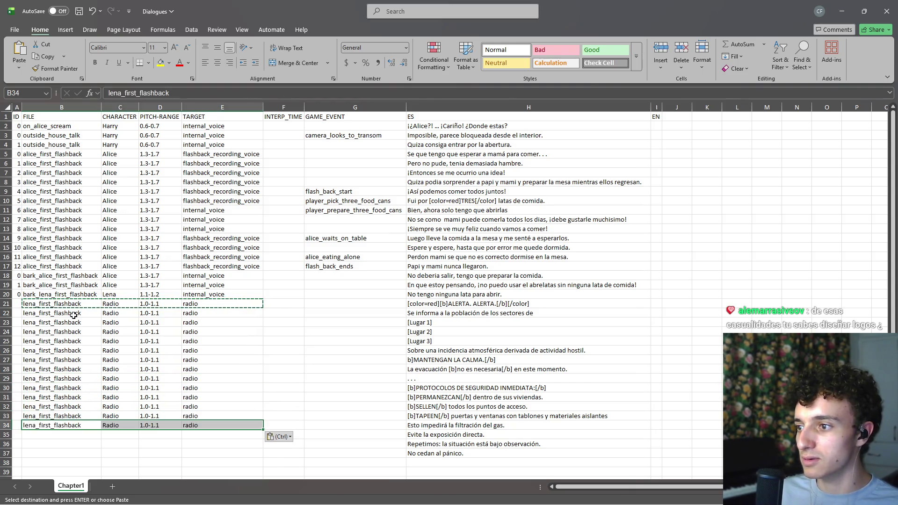
{"action": "key", "text": "Down"}
{"action": "key", "text": "ctrl+v"}
{"action": "key", "text": "Down"}
{"action": "key", "text": "ctrl+v"}
{"action": "key", "text": "Down"}
{"action": "key", "text": "Return"}
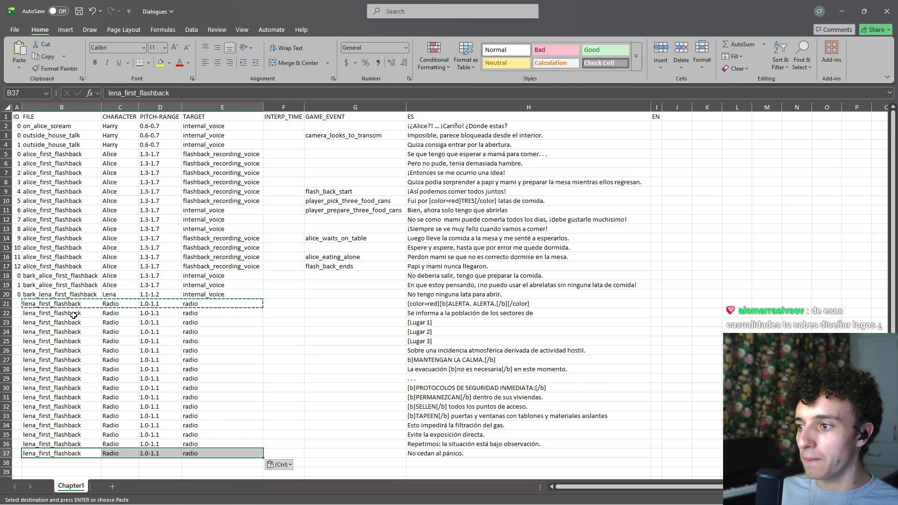
- Clear the selection, check the filled rows, and save the Dialogues workbook
{"action": "left_click", "coordinate": [348, 358]}
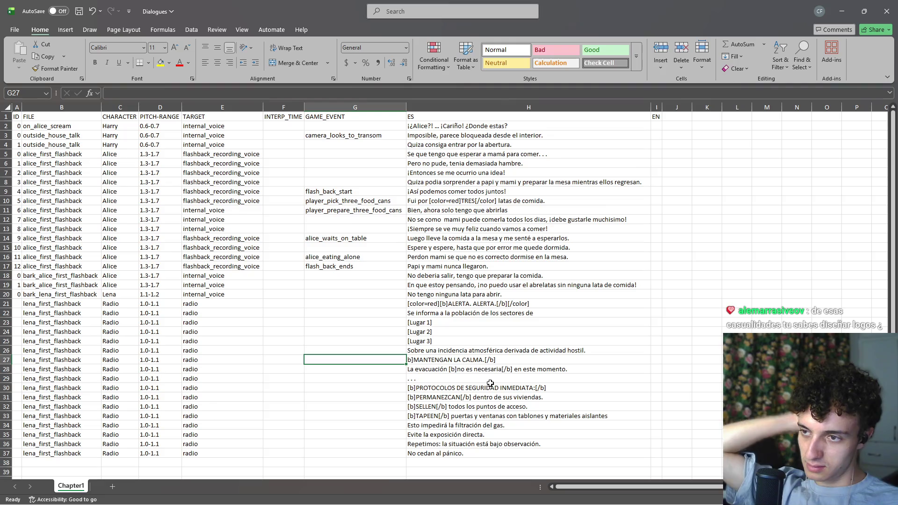
{"action": "scroll", "coordinate": [345, 372], "scroll_direction": "down", "scroll_amount": 2}
{"action": "scroll", "coordinate": [346, 373], "scroll_direction": "up", "scroll_amount": 2}
{"action": "scroll", "coordinate": [344, 275], "scroll_direction": "down", "scroll_amount": 2}
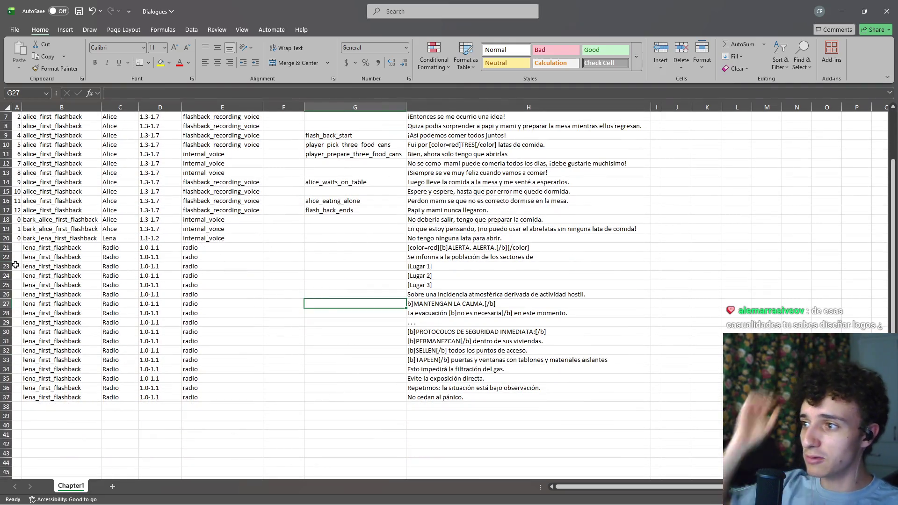
{"action": "left_click", "coordinate": [79, 16]}
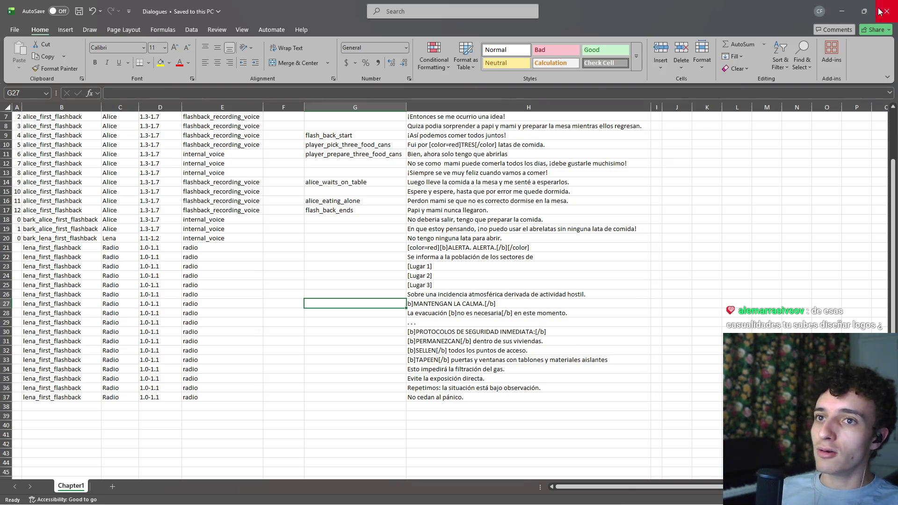
- Rerun dialoguejsonifier.py from a terminal opened in the TFC_DIALOGUES folder
{"action": "key", "text": "alt+Tab"}
{"action": "left_click", "coordinate": [454, 490]}
{"action": "left_click", "coordinate": [327, 394]}
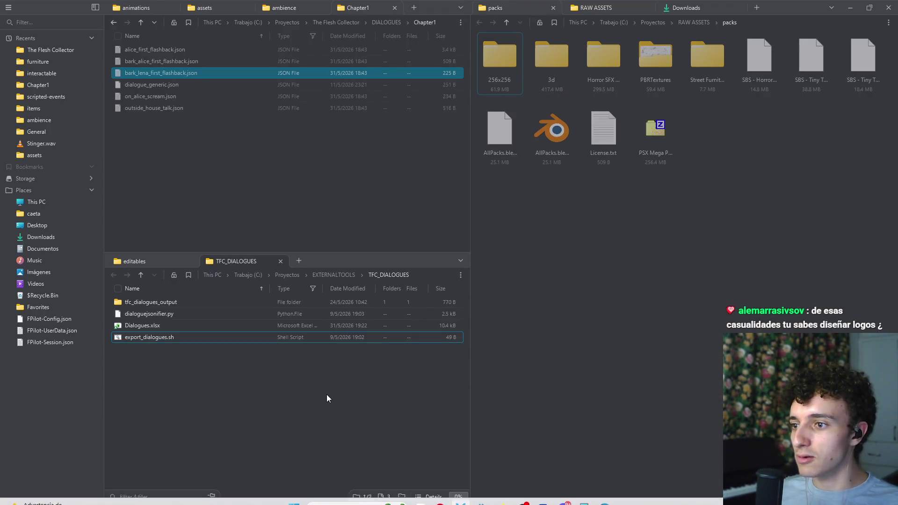
{"action": "right_click", "coordinate": [326, 395]}
{"action": "left_click", "coordinate": [359, 417]}
{"action": "key", "text": "Up"}
{"action": "key", "text": "Return"}
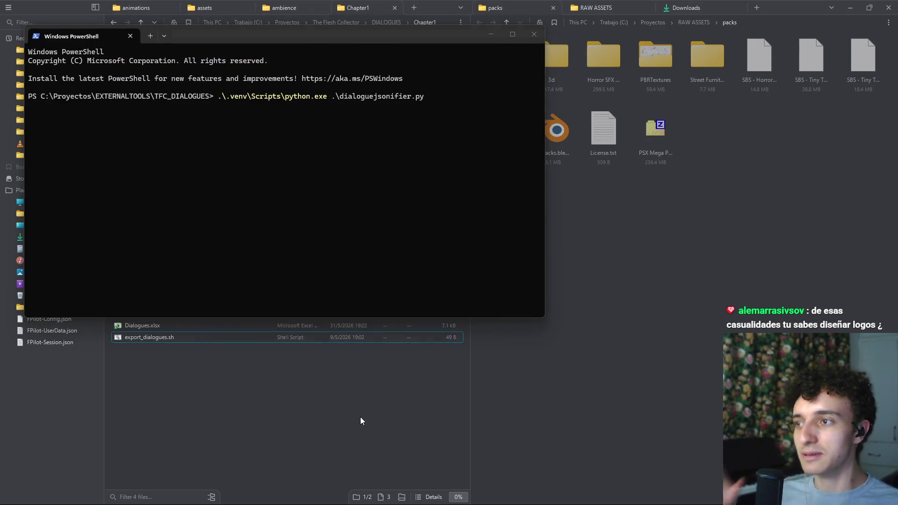
{"action": "left_click", "coordinate": [511, 290]}
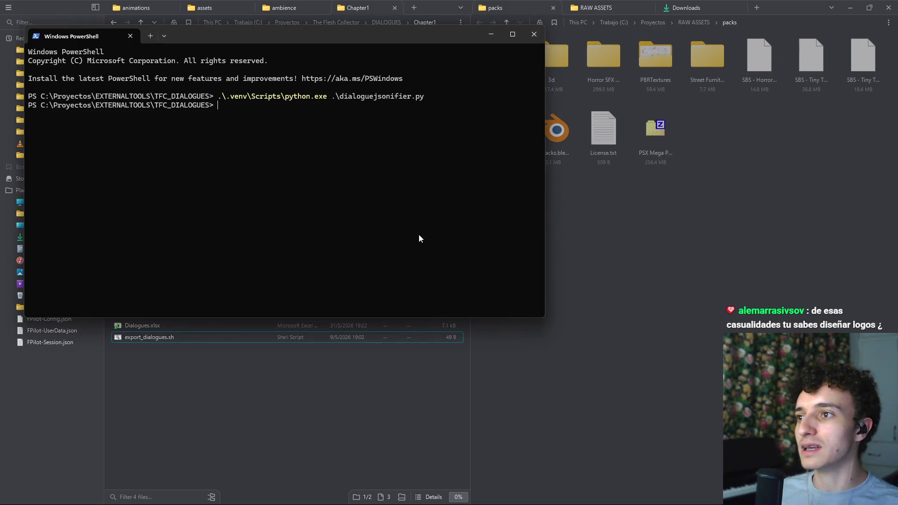
- Check Chapter1 for the new lena_first_flashback.json, then reopen Dialogues.xlsx
{"action": "left_click", "coordinate": [251, 366]}
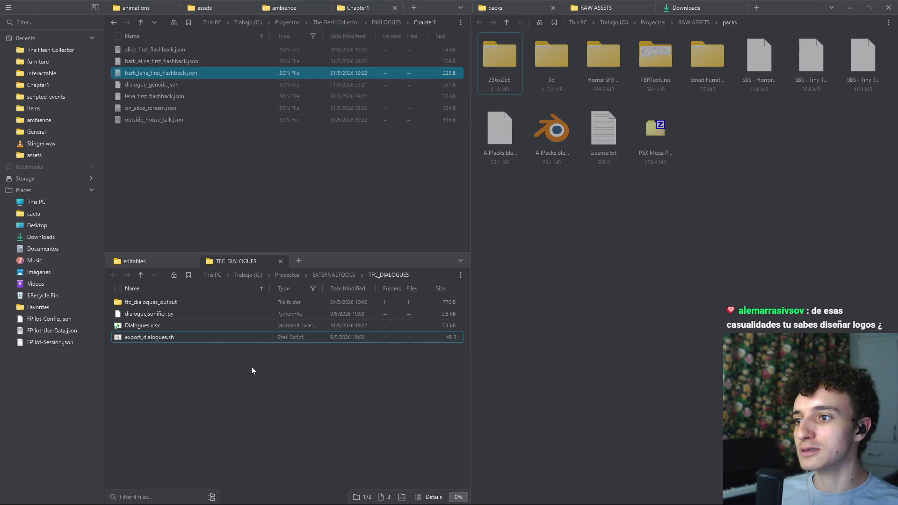
{"action": "left_click", "coordinate": [195, 206]}
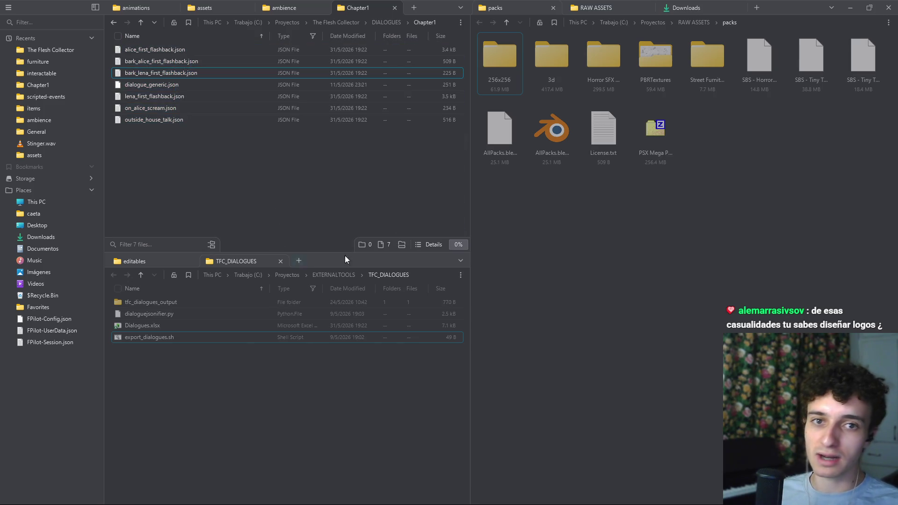
{"action": "mouse_move", "coordinate": [574, 493]}
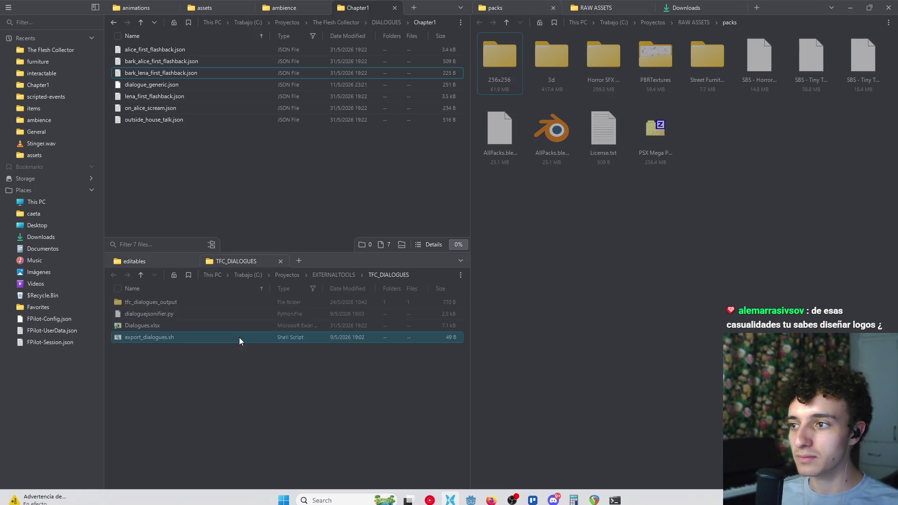
{"action": "double_click", "coordinate": [184, 325]}
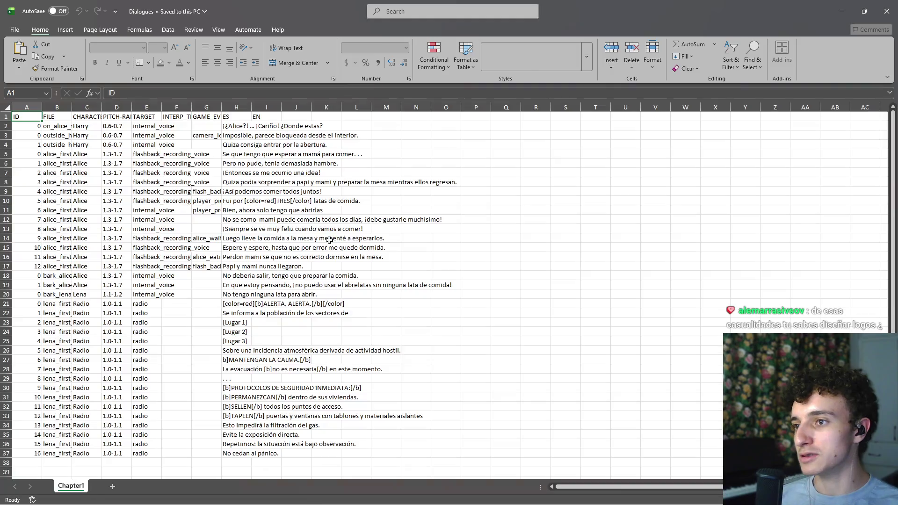
{"action": "scroll", "coordinate": [34, 281], "scroll_direction": "down", "scroll_amount": 1}
{"action": "left_click_drag", "start_coordinate": [35, 266], "coordinate": [36, 425]}
{"action": "left_click", "coordinate": [240, 450]}
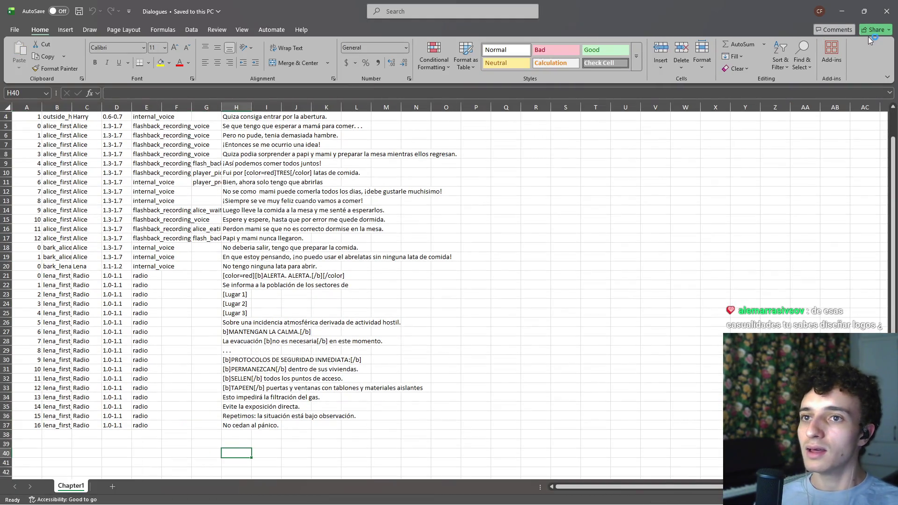
{"action": "left_click", "coordinate": [863, 10]}
{"action": "left_click", "coordinate": [761, 108]}
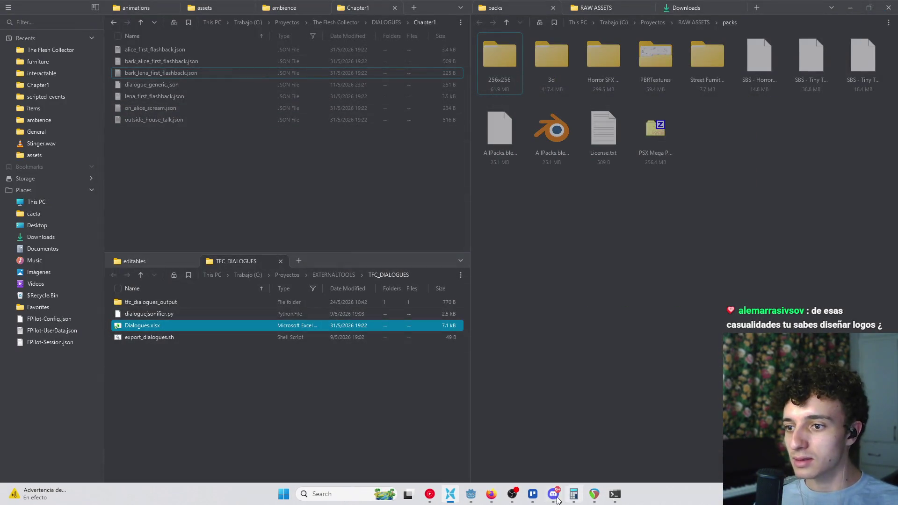
{"action": "left_click", "coordinate": [470, 494]}
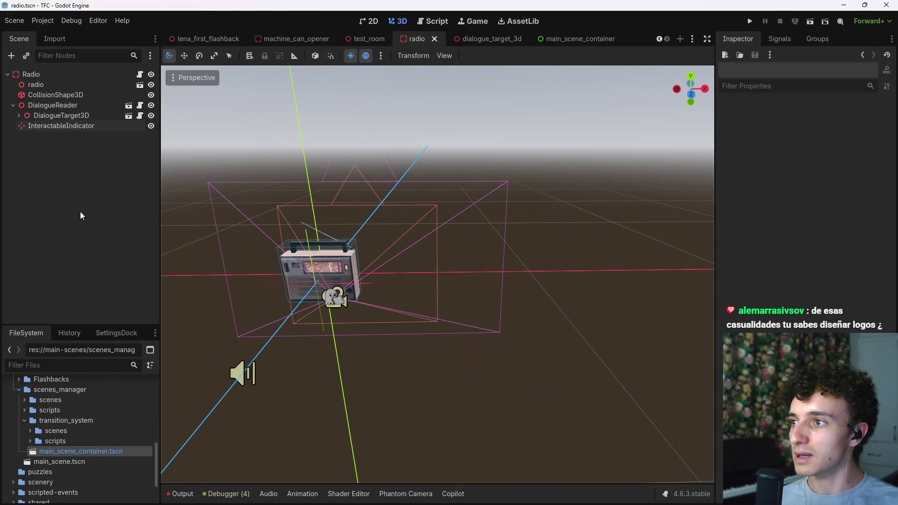
- Add DialogueTarget3D to the DialogueReader's Dialogue Targets list
{"action": "left_click", "coordinate": [52, 105]}
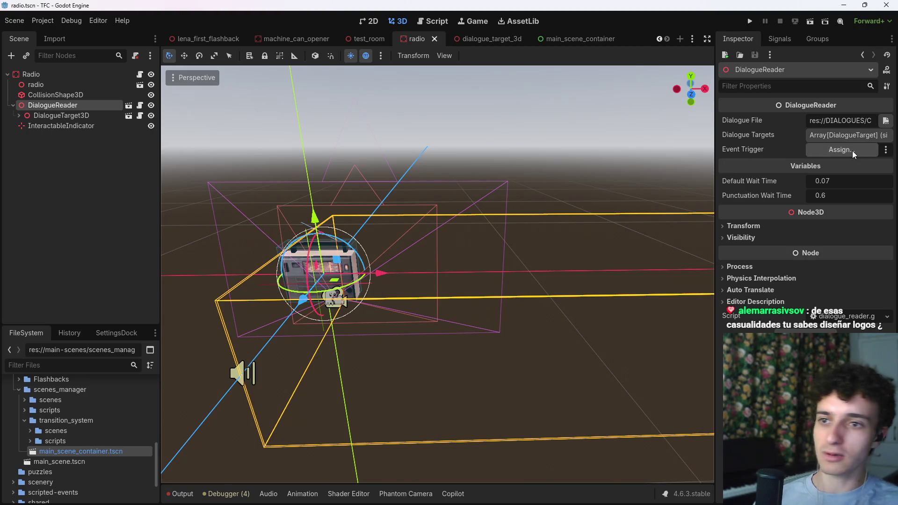
{"action": "left_click", "coordinate": [825, 135]}
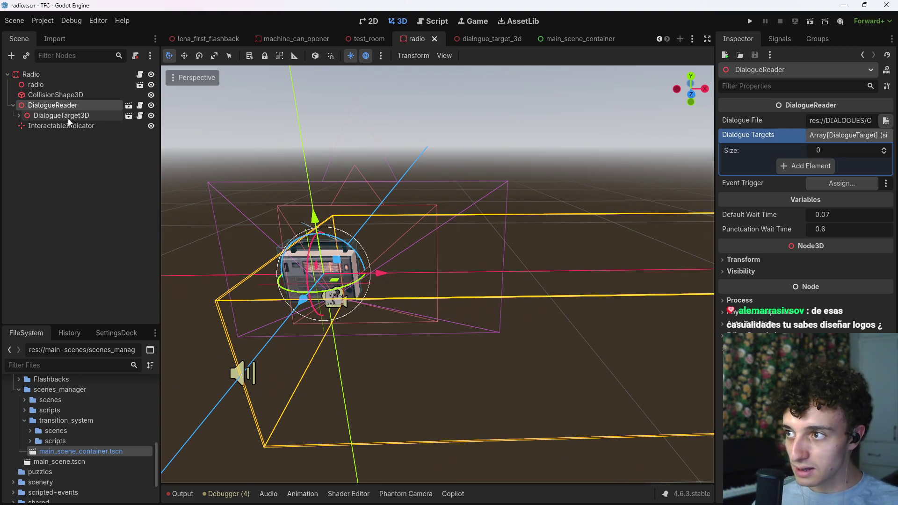
{"action": "mouse_move", "coordinate": [71, 117]}
{"action": "left_mouse_down"}
{"action": "mouse_move", "coordinate": [802, 158]}
{"action": "mouse_move", "coordinate": [806, 169]}
{"action": "left_mouse_up"}
- Bring up the Dialogue File picker, then reopen Dialogues.xlsx from the file manager
{"action": "left_click", "coordinate": [885, 121]}
{"action": "left_click", "coordinate": [574, 240]}
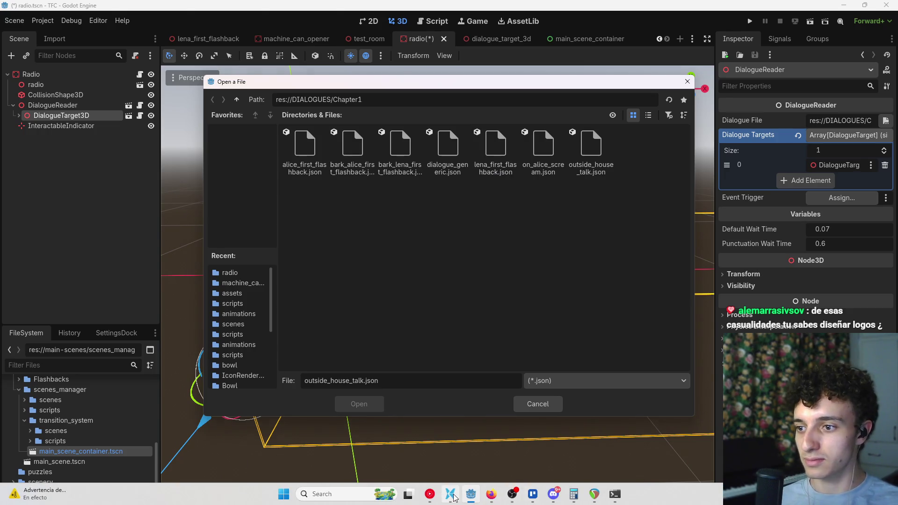
{"action": "left_click", "coordinate": [449, 494]}
{"action": "double_click", "coordinate": [168, 326]}
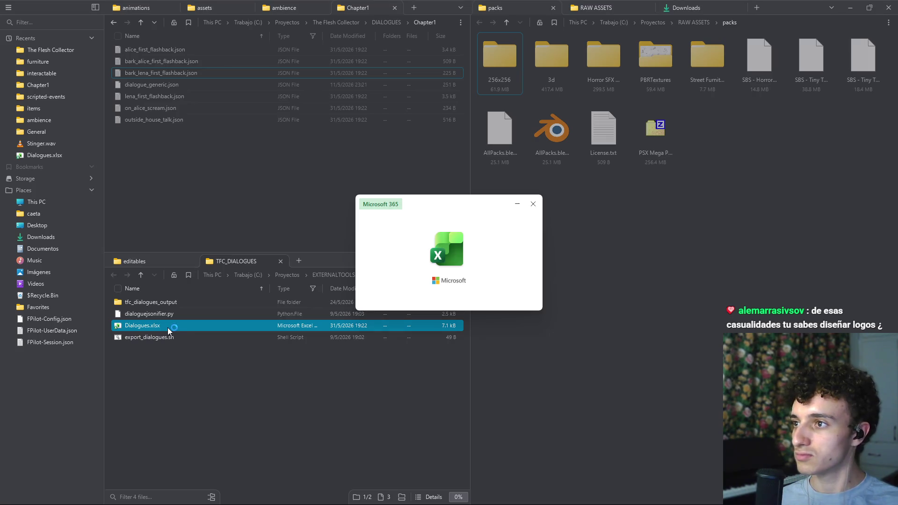
- Widen column B and rename cell B21 to radio_lena_first_flashback
{"action": "scroll", "coordinate": [192, 370], "scroll_direction": "down", "scroll_amount": 7}
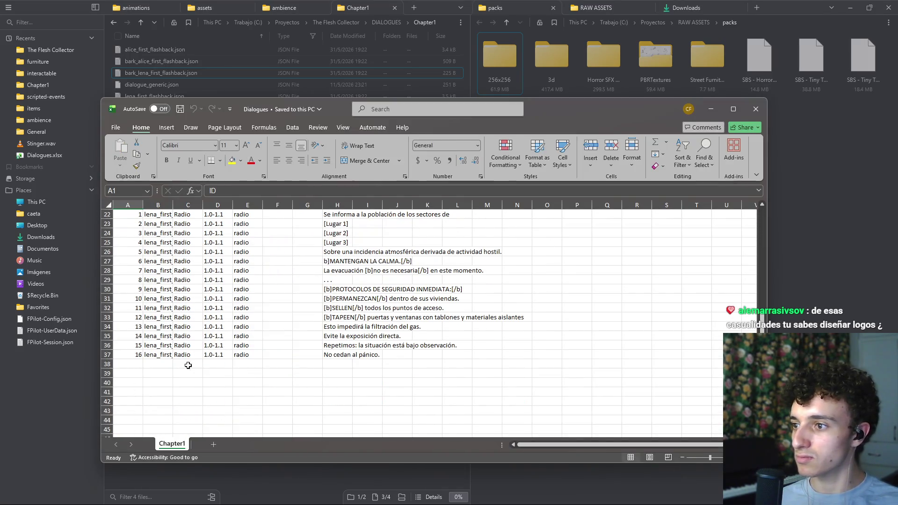
{"action": "scroll", "coordinate": [175, 213], "scroll_direction": "up", "scroll_amount": 7}
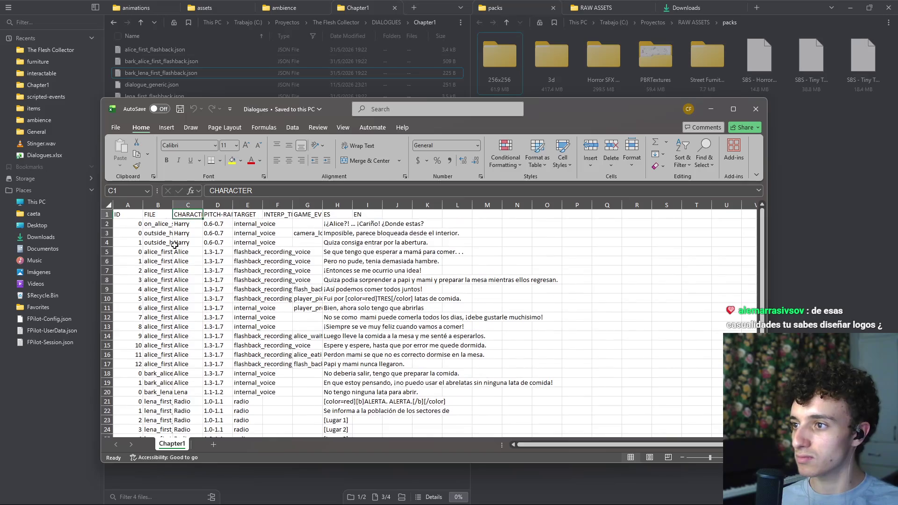
{"action": "scroll", "coordinate": [175, 281], "scroll_direction": "down", "scroll_amount": 6}
{"action": "left_click", "coordinate": [158, 382]}
{"action": "double_click", "coordinate": [173, 205]}
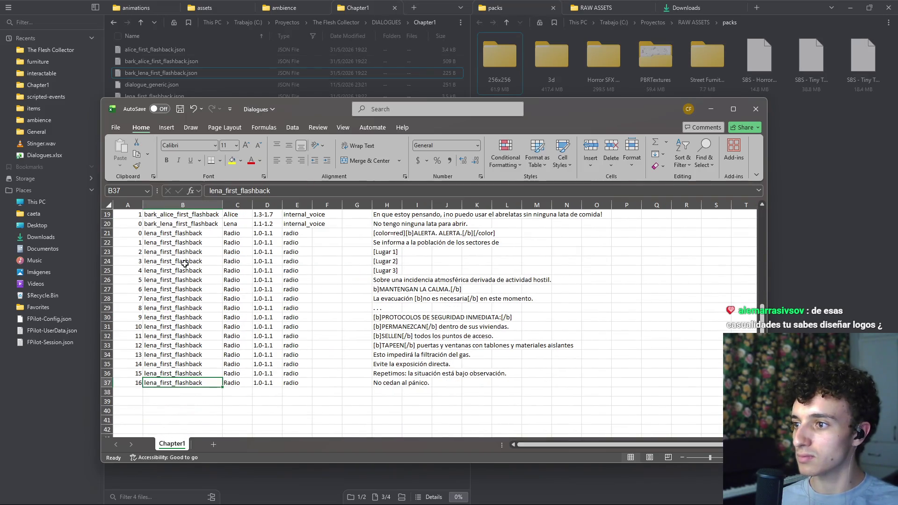
{"action": "scroll", "coordinate": [195, 274], "scroll_direction": "up", "scroll_amount": 1}
{"action": "double_click", "coordinate": [204, 261]}
{"action": "type", "text": "_"}
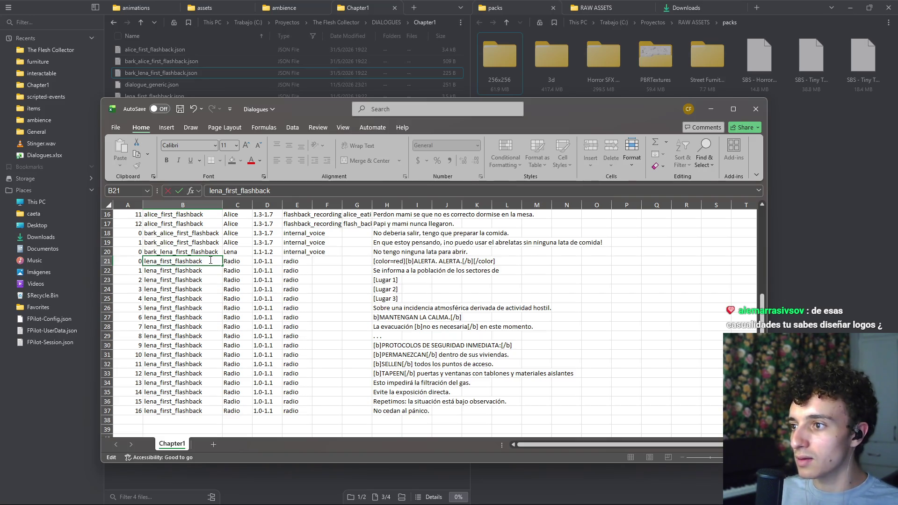
{"action": "type", "text": "radi"}
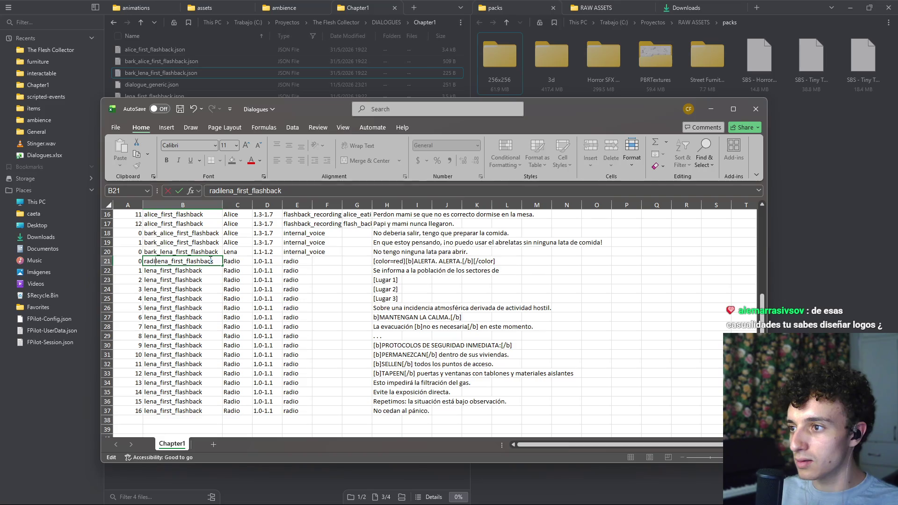
{"action": "type", "text": "o_"}
{"action": "key", "text": "Return"}
- Fill radio_lena_first_flashback down through row 37, then save and close the workbook
{"action": "left_click", "coordinate": [208, 261]}
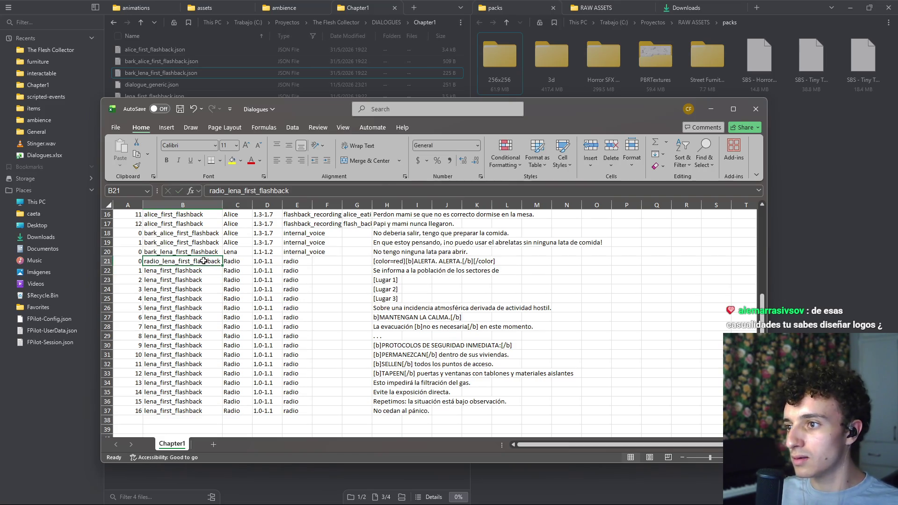
{"action": "left_click_drag", "start_coordinate": [223, 266], "coordinate": [224, 414]}
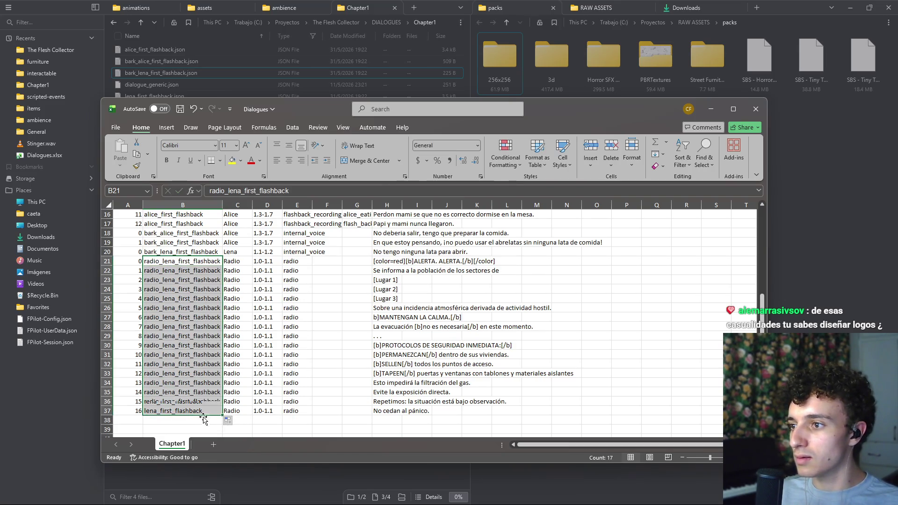
{"action": "left_click", "coordinate": [179, 109]}
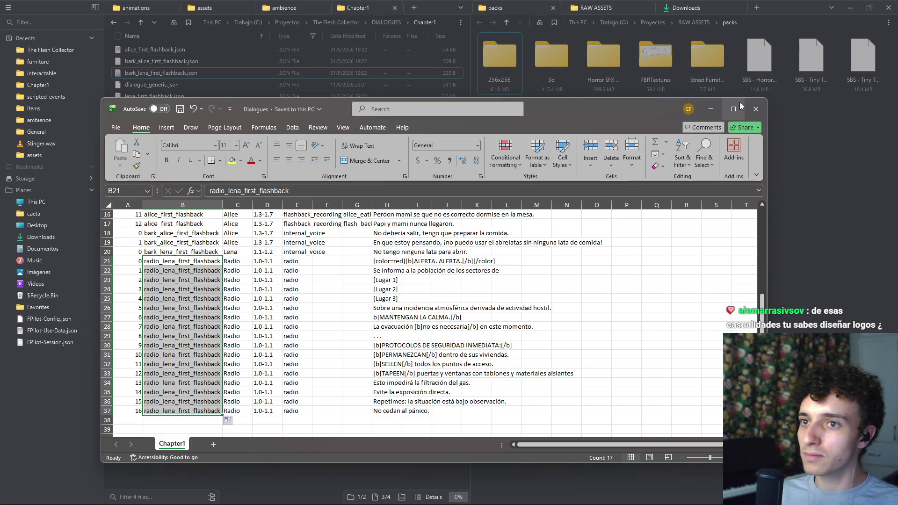
{"action": "left_click", "coordinate": [747, 110]}
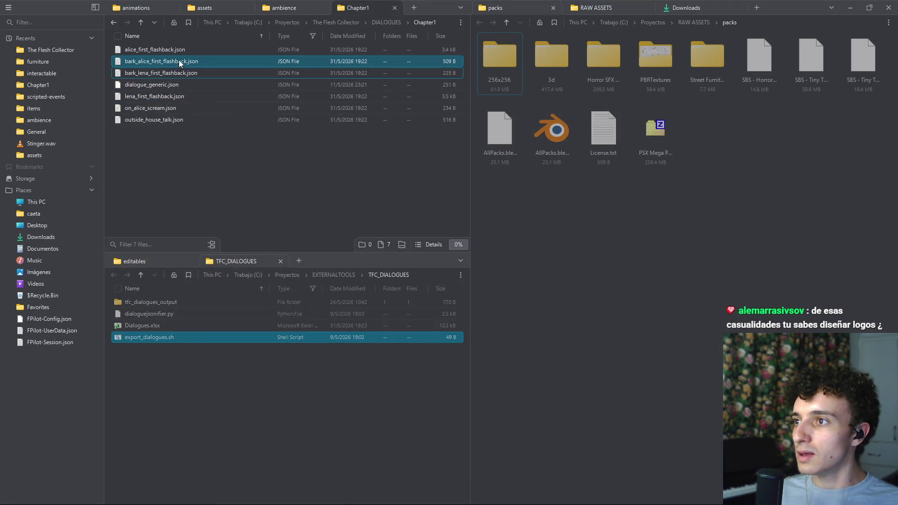
- Delete the old lena_first_flashback.json from the Chapter1 folder
{"action": "left_click", "coordinate": [179, 50]}
{"action": "left_click", "coordinate": [160, 96]}
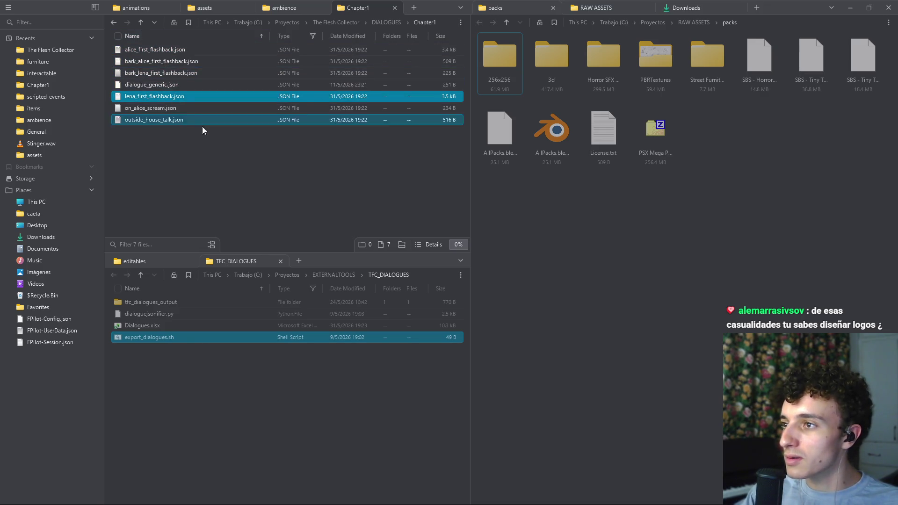
{"action": "key", "text": "Delete"}
- Rerun dialoguejsonifier.py from a terminal in TFC_DIALOGUES and close the terminal
{"action": "left_click", "coordinate": [219, 391]}
{"action": "right_click", "coordinate": [219, 397]}
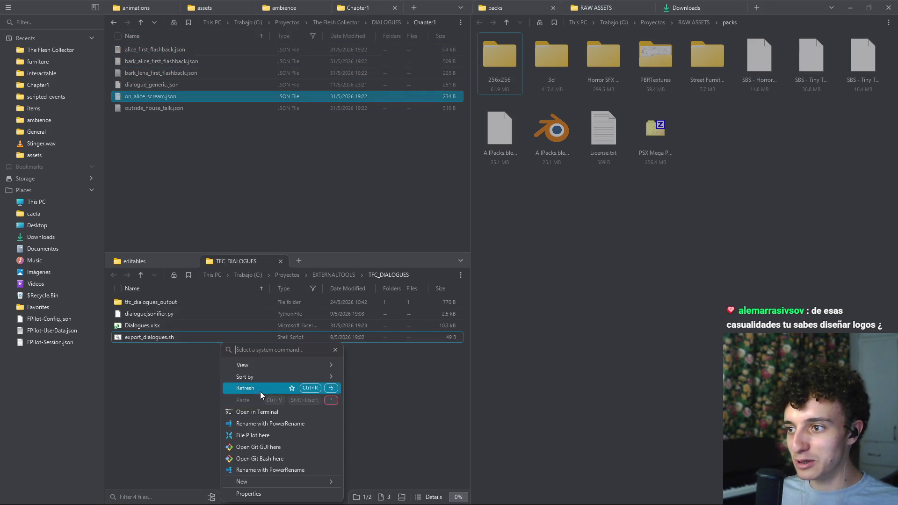
{"action": "left_click", "coordinate": [257, 408]}
{"action": "key", "text": "Up"}
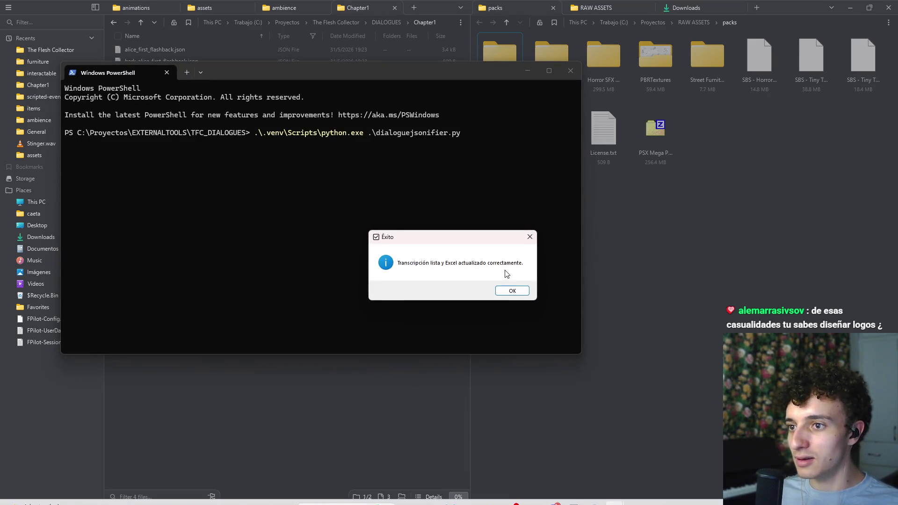
{"action": "left_click", "coordinate": [513, 290]}
{"action": "left_click", "coordinate": [572, 72]}
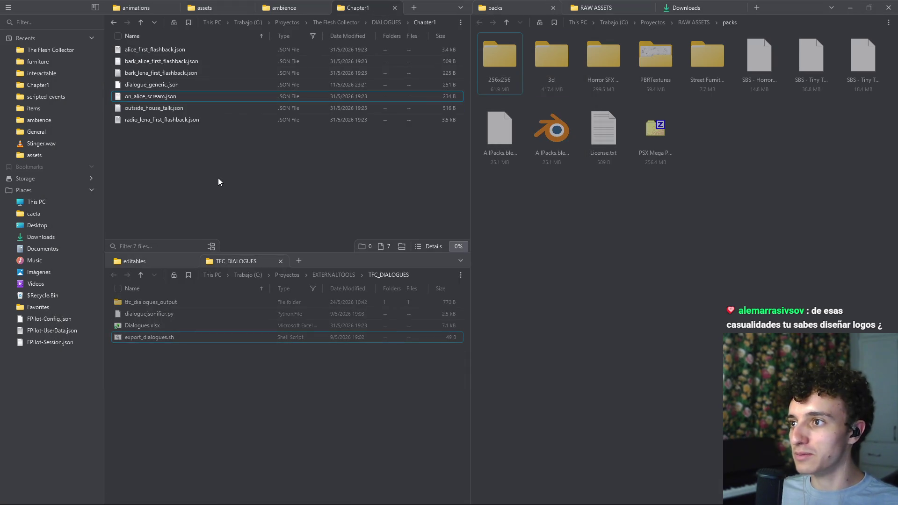
- Review radio_lena_first_flashback.json in Notepad down to entry ID 16, then close it
{"action": "right_click", "coordinate": [189, 179]}
{"action": "key", "text": "Escape"}
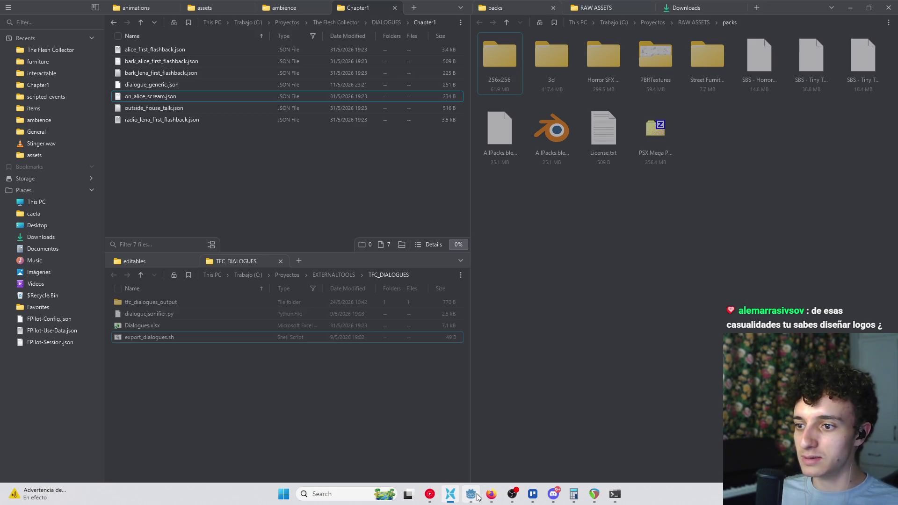
{"action": "mouse_move", "coordinate": [477, 495]}
{"action": "double_click", "coordinate": [210, 120]}
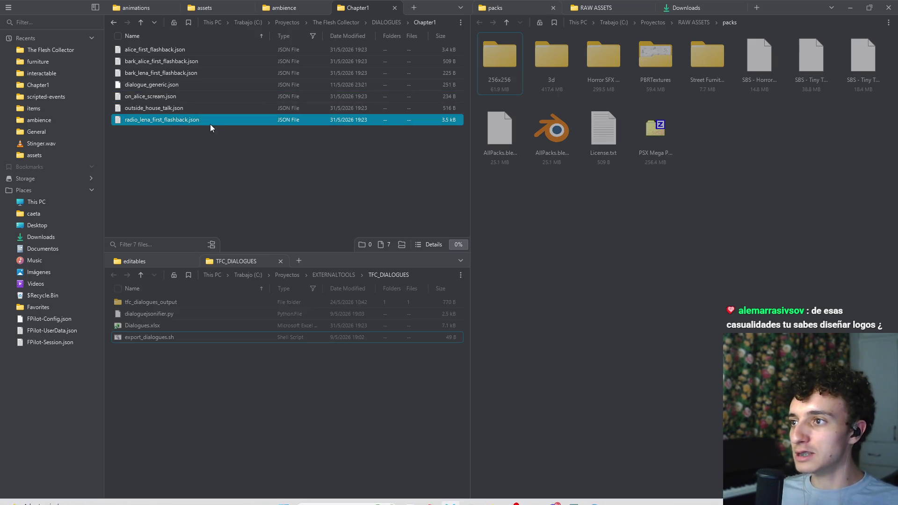
{"action": "scroll", "coordinate": [325, 191], "scroll_direction": "down", "scroll_amount": 20}
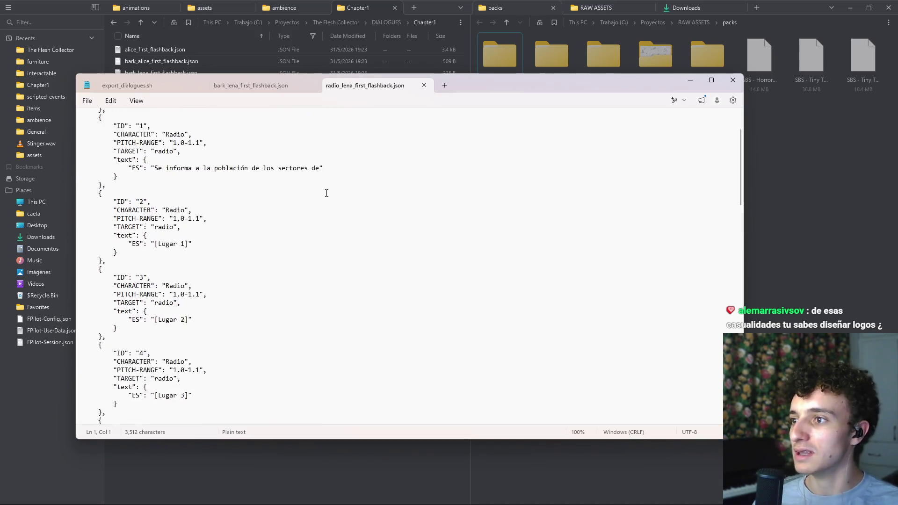
{"action": "scroll", "coordinate": [326, 221], "scroll_direction": "down", "scroll_amount": 12}
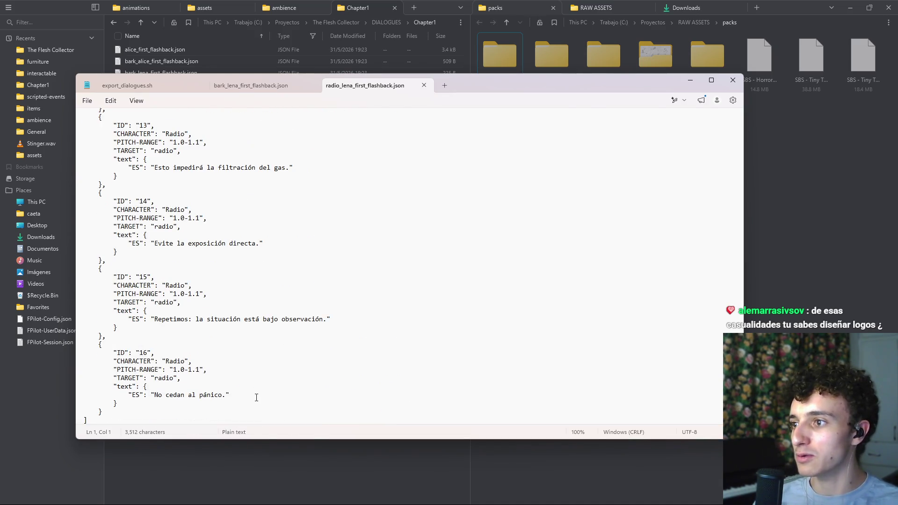
{"action": "left_click_drag", "start_coordinate": [237, 394], "coordinate": [102, 344]}
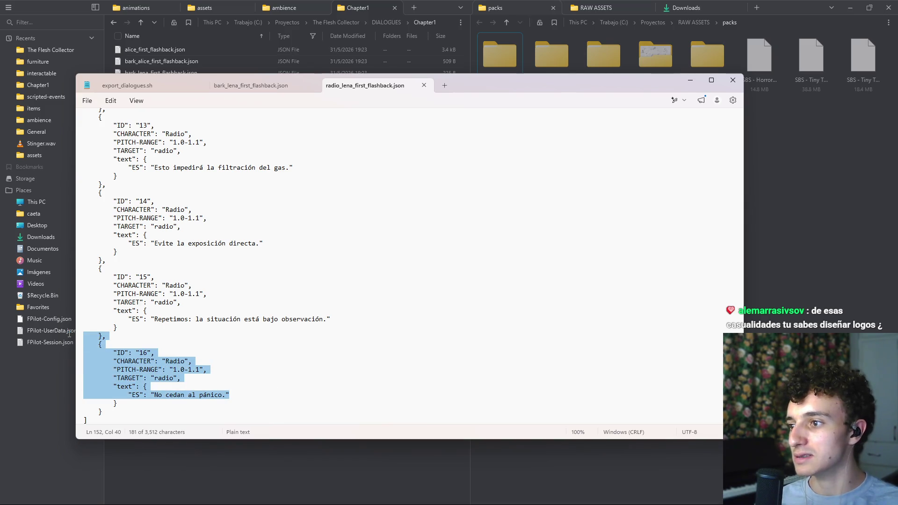
{"action": "left_click", "coordinate": [102, 344]}
{"action": "left_click", "coordinate": [733, 80]}
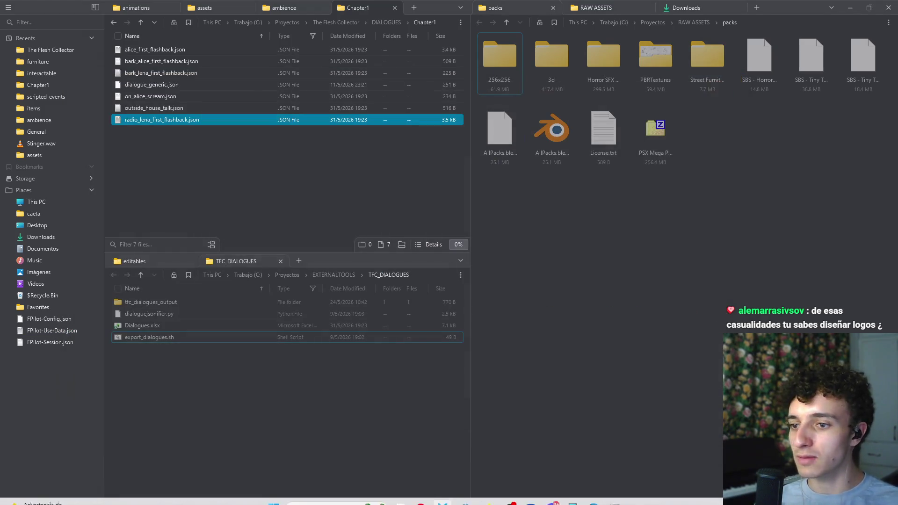
- Set radio_lena_first_flashback.json as the dialogue file, save radio.tscn, and open radio.gd
{"action": "left_click", "coordinate": [471, 494]}
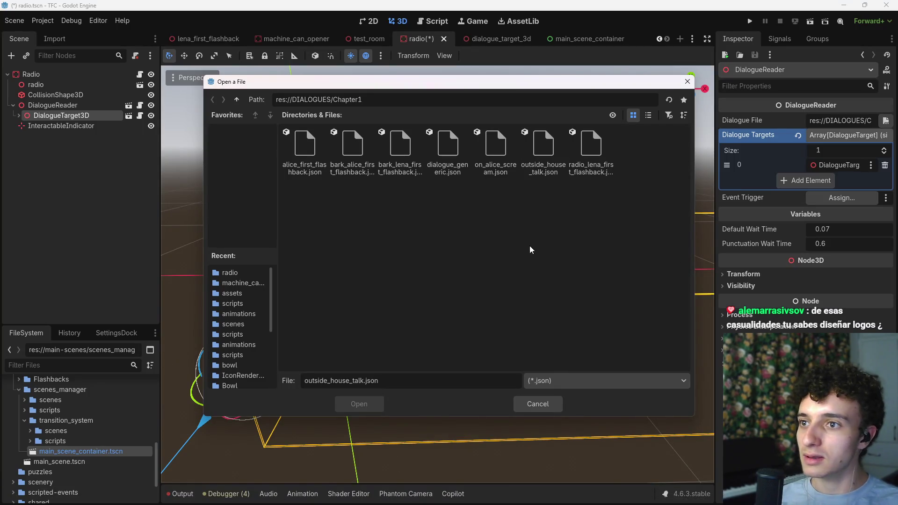
{"action": "left_click", "coordinate": [602, 160]}
{"action": "left_click", "coordinate": [367, 402]}
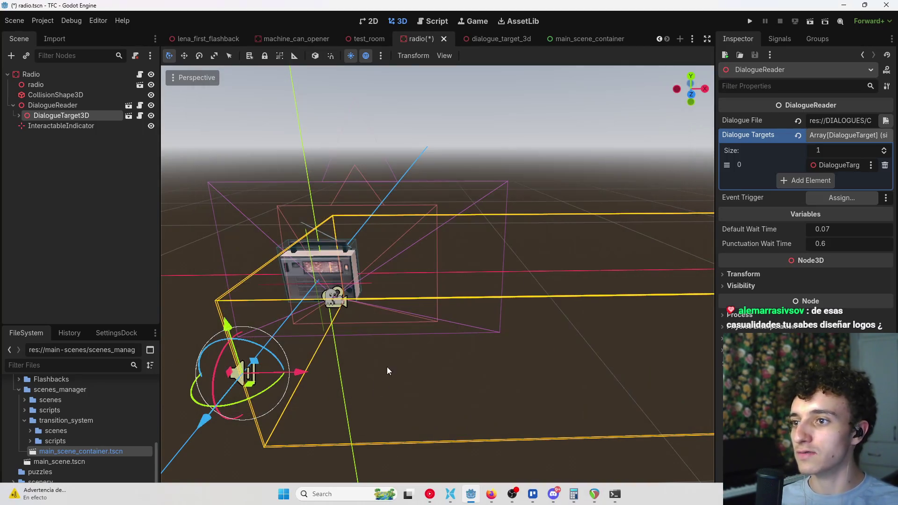
{"action": "key", "text": "ctrl+s"}
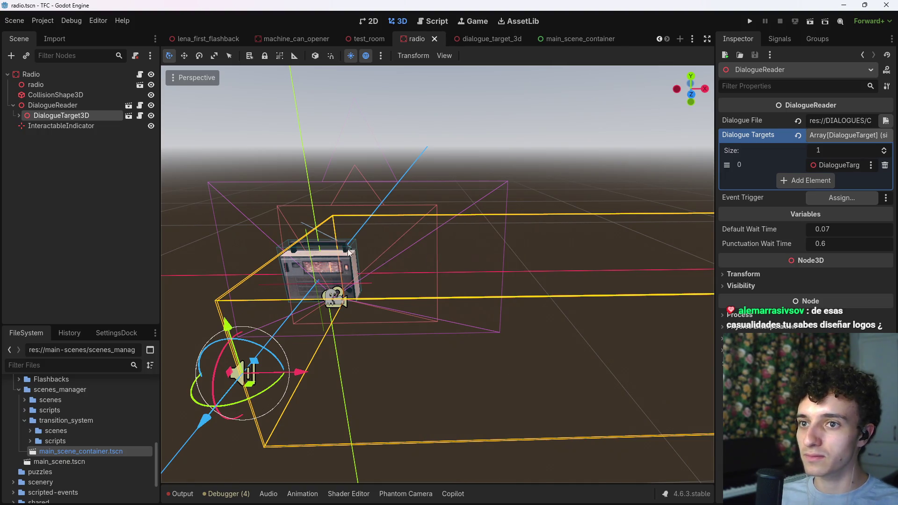
{"action": "left_click", "coordinate": [113, 210]}
{"action": "key", "text": "ctrl+s"}
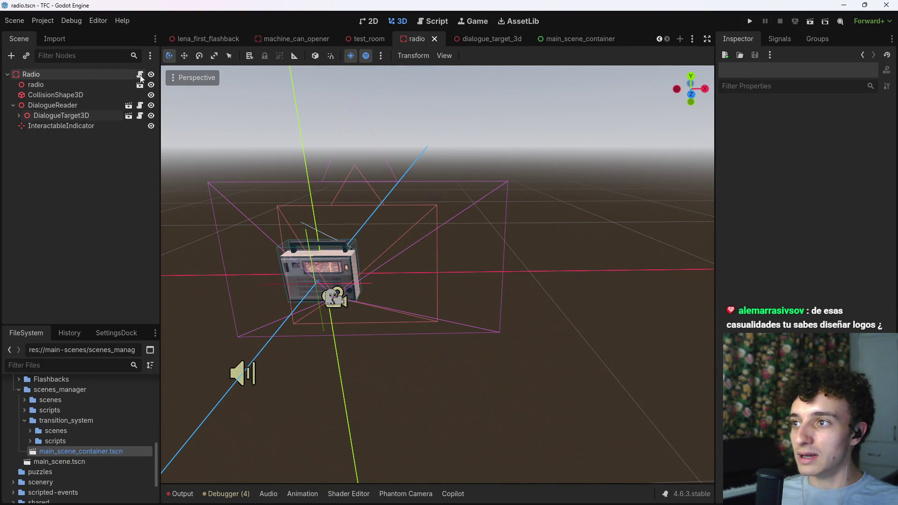
{"action": "left_click", "coordinate": [140, 75]}
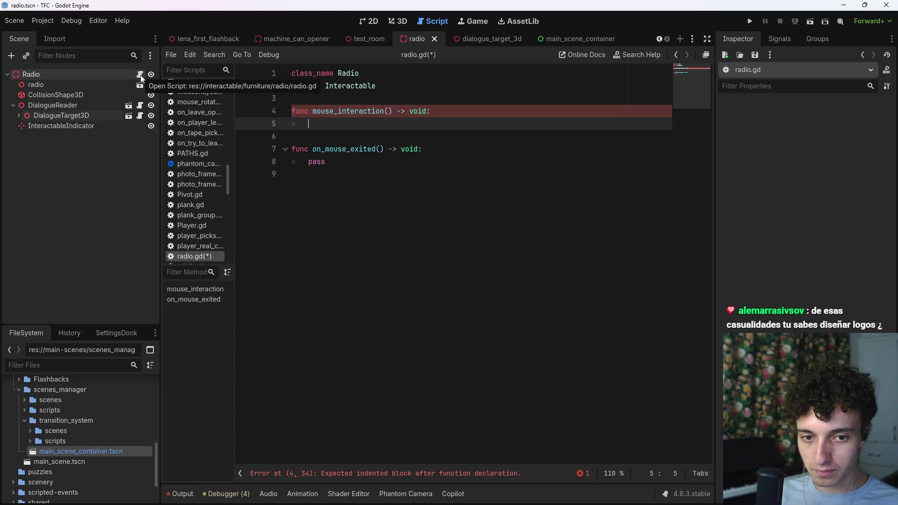
{"action": "left_click", "coordinate": [42, 75]}
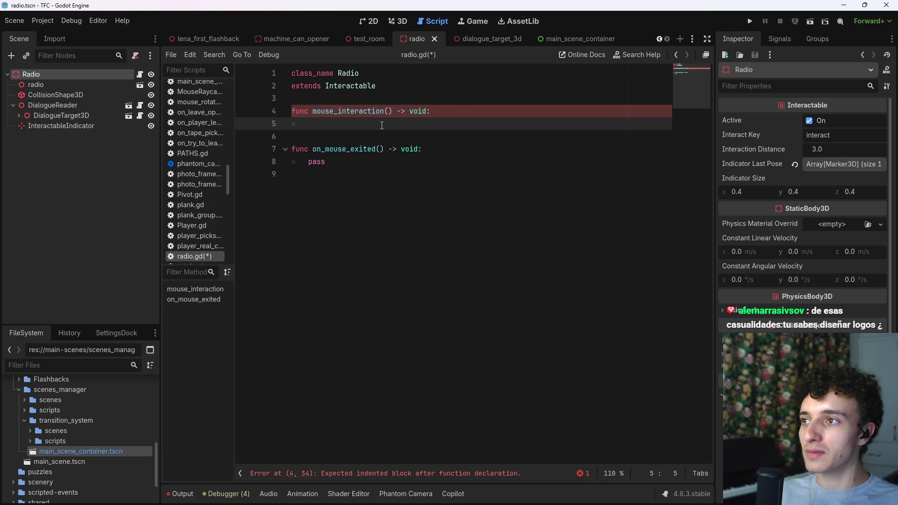
{"action": "left_click", "coordinate": [368, 94]}
{"action": "key", "text": "Return"}
{"action": "key", "text": "Return"}
{"action": "key", "text": "Up"}
{"action": "mouse_move", "coordinate": [53, 105]}
{"action": "left_mouse_down"}
{"action": "mouse_move", "coordinate": [335, 100]}
{"action": "mouse_move", "coordinate": [336, 115]}
{"action": "left_mouse_up"}
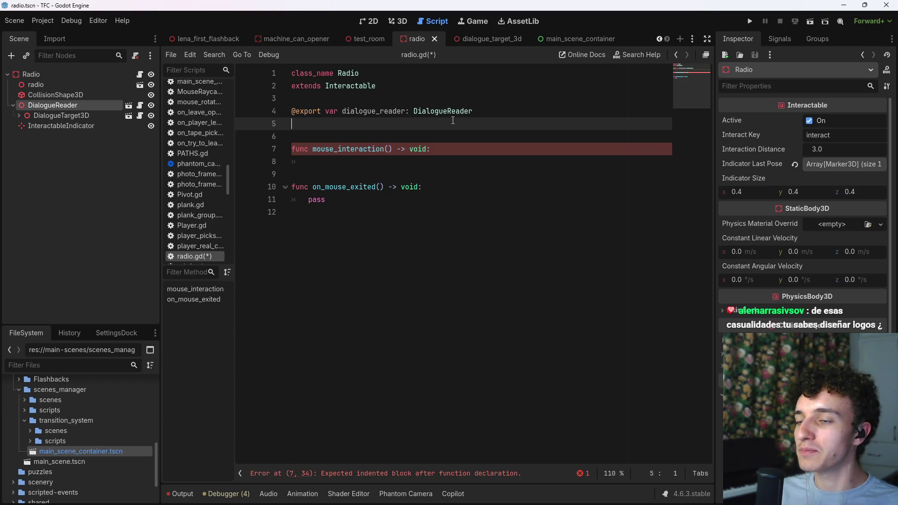
{"action": "key", "text": "BackSpace"}
- Call dialogue_reader.start() inside mouse_interaction and save the script
{"action": "left_click", "coordinate": [384, 146]}
{"action": "type", "text": "dialo"}
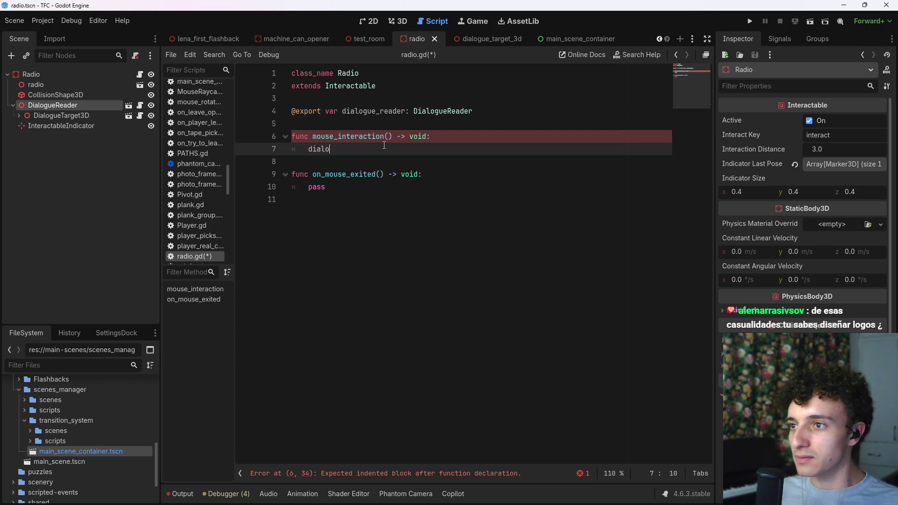
{"action": "key", "text": "Return"}
{"action": "type", "text": "."}
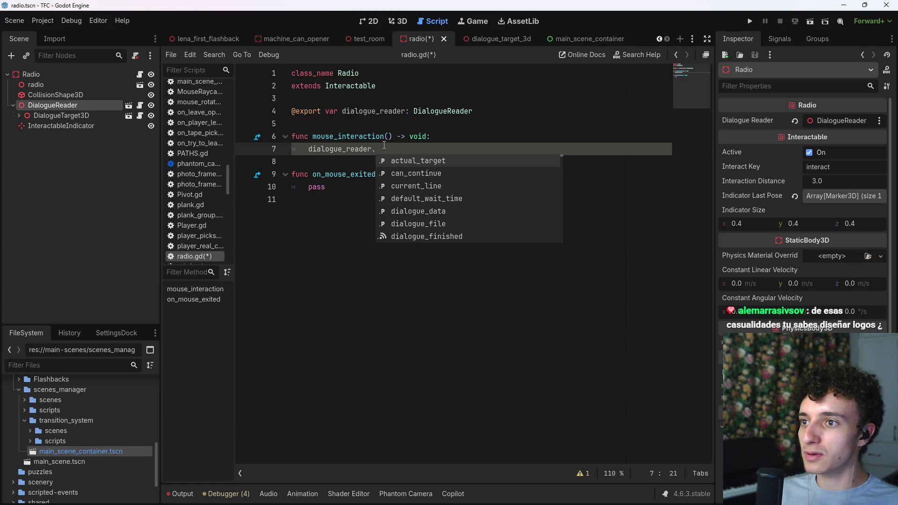
{"action": "type", "text": "sta"}
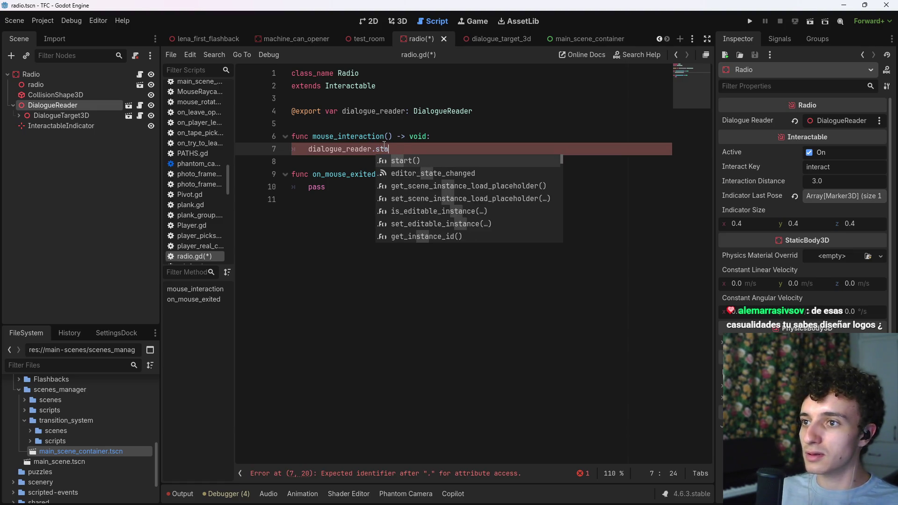
{"action": "key", "text": "Return"}
{"action": "key", "text": "ctrl+s"}
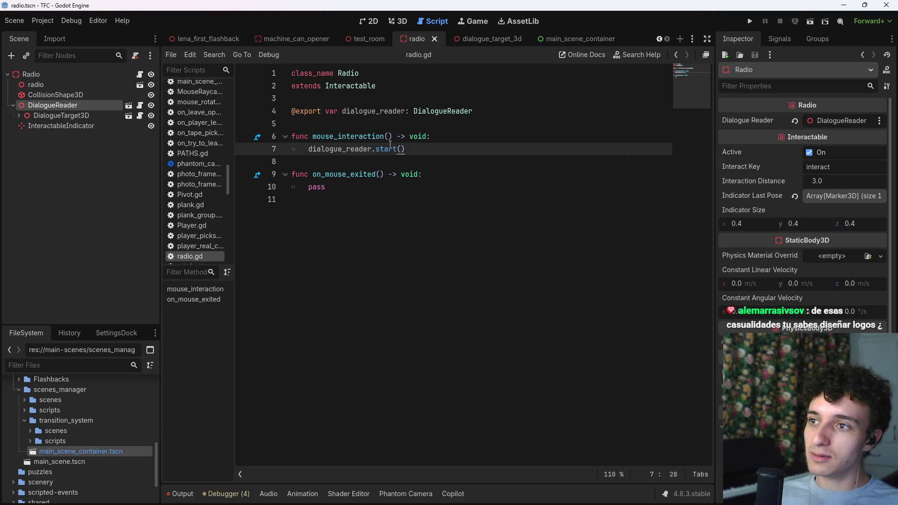
- Try a dialogue_reader.dialogue_finished line below start(), then clear it again
{"action": "key", "text": "Return"}
{"action": "type", "text": "dial"}
{"action": "key", "text": "Return"}
{"action": "type", "text": "."}
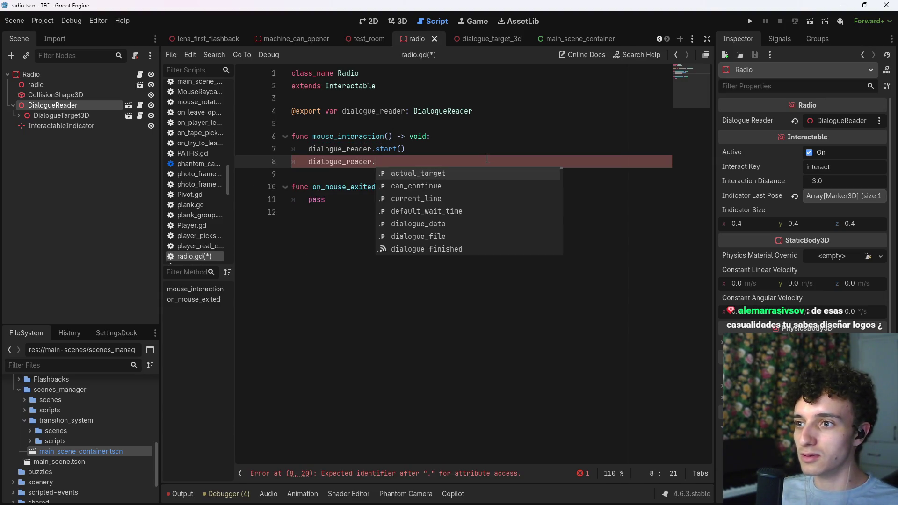
{"action": "key", "text": "Down"}
{"action": "key", "text": "Down"}
{"action": "key", "text": "Down"}
{"action": "key", "text": "Return"}
{"action": "key", "text": "shift+Home"}
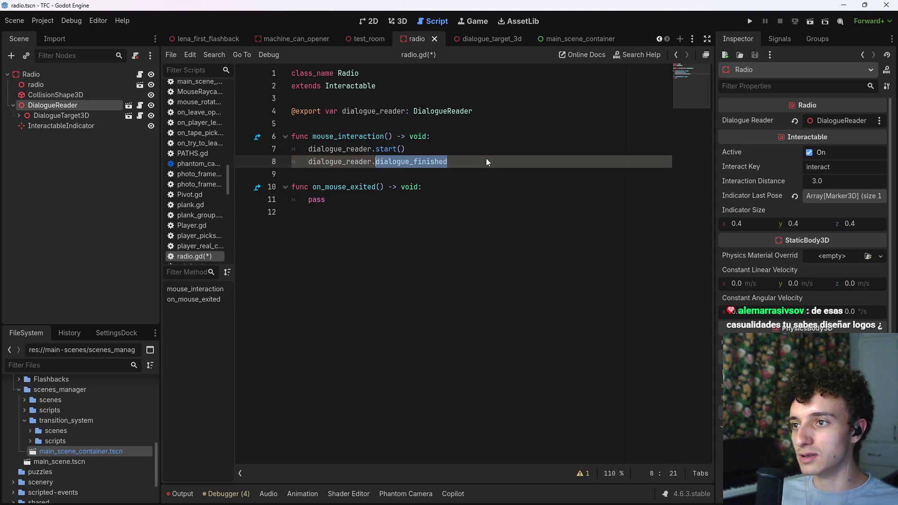
{"action": "key", "text": "BackSpace"}
{"action": "key", "text": "ctrl+z"}
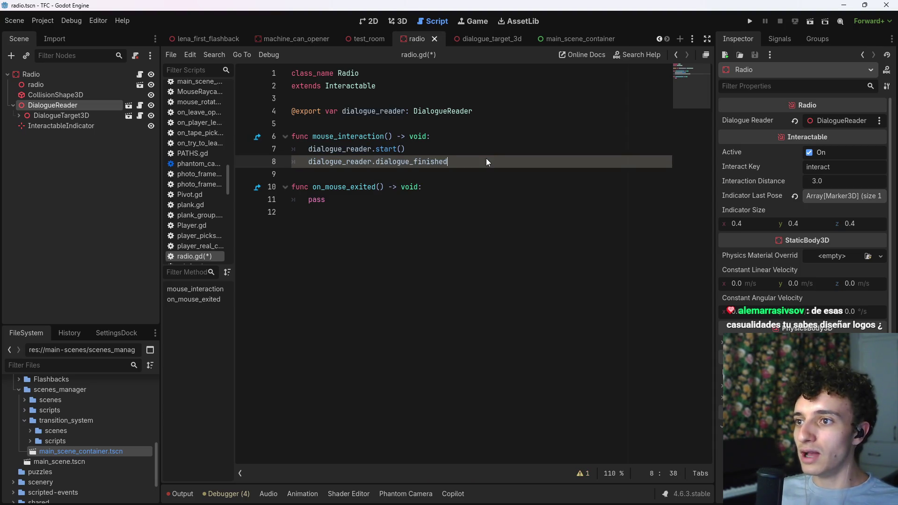
{"action": "key", "text": "shift+Home"}
{"action": "key", "text": "BackSpace"}
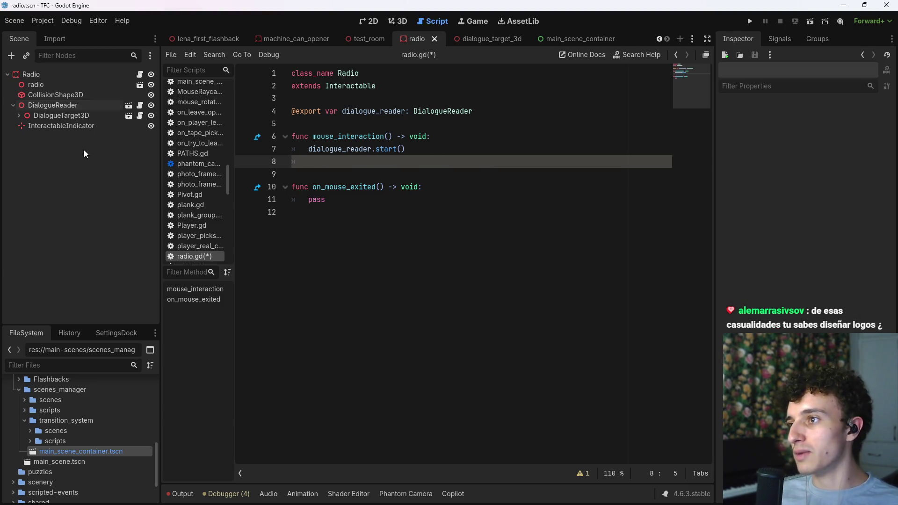
- Connect dialogue_finished to a new radio.gd handler whose body calls leave_interaction() instead of pass
{"action": "left_click", "coordinate": [785, 41]}
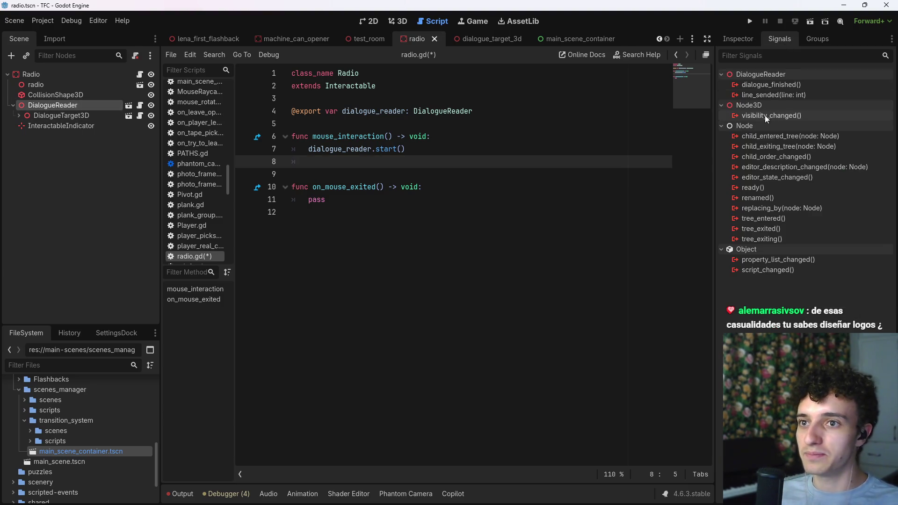
{"action": "double_click", "coordinate": [785, 86]}
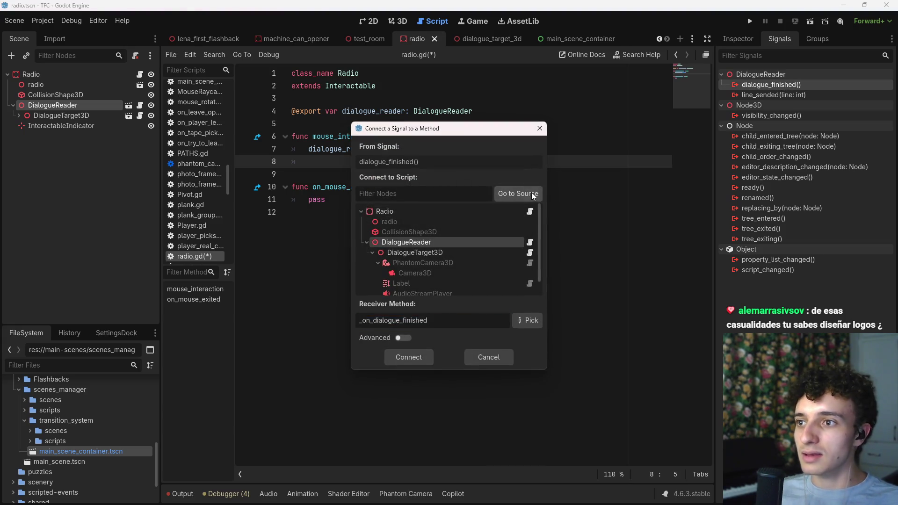
{"action": "left_click", "coordinate": [408, 357]}
{"action": "left_click_drag", "start_coordinate": [451, 250], "coordinate": [312, 252]}
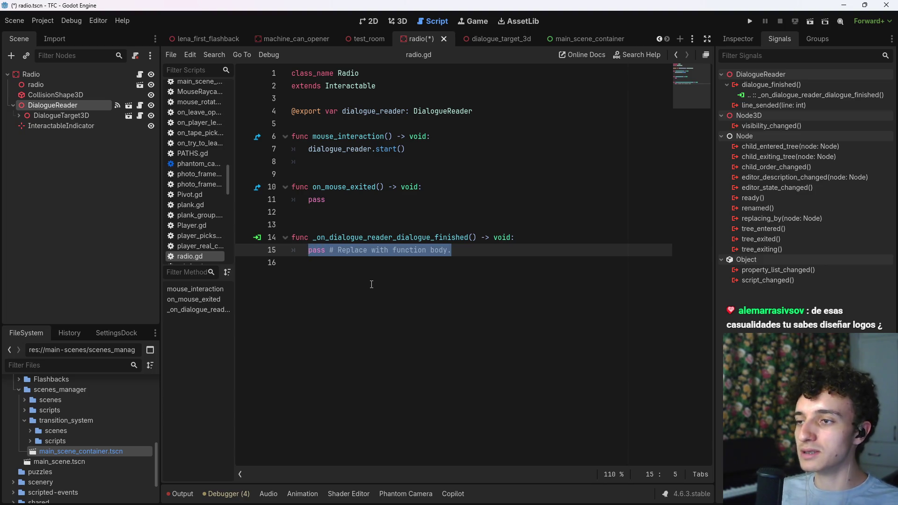
{"action": "type", "text": "lea"}
{"action": "key", "text": "Return"}
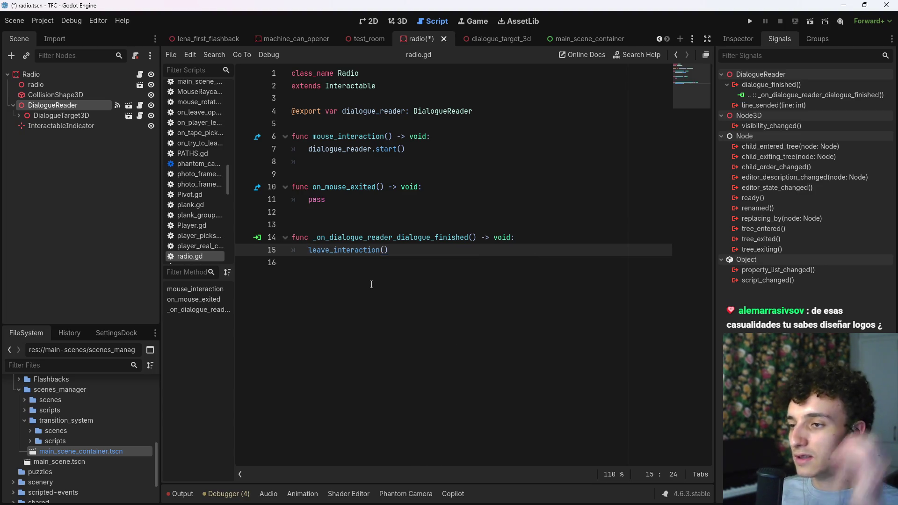
- Try exporting DialogueTarget3D's PhantomCamera3D into radio.gd, delete the rejected line, and save
{"action": "key", "text": "ctrl+s"}
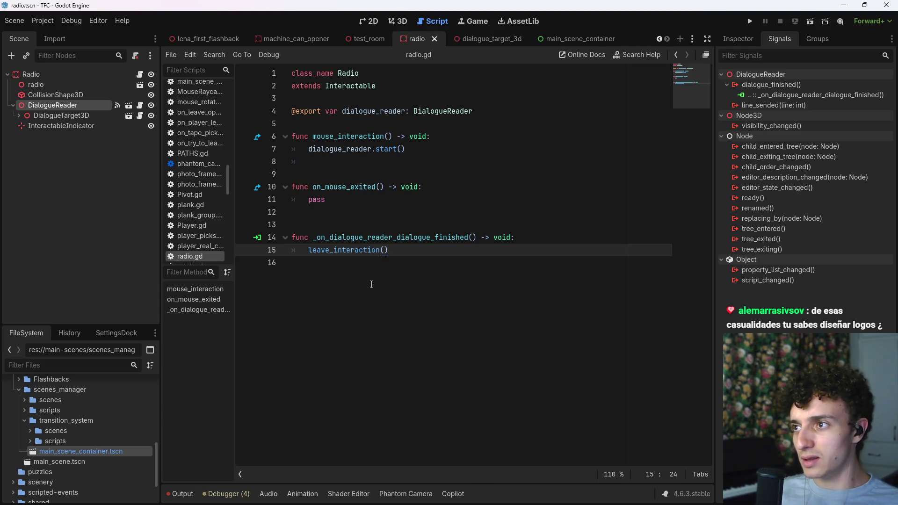
{"action": "key", "text": "Return"}
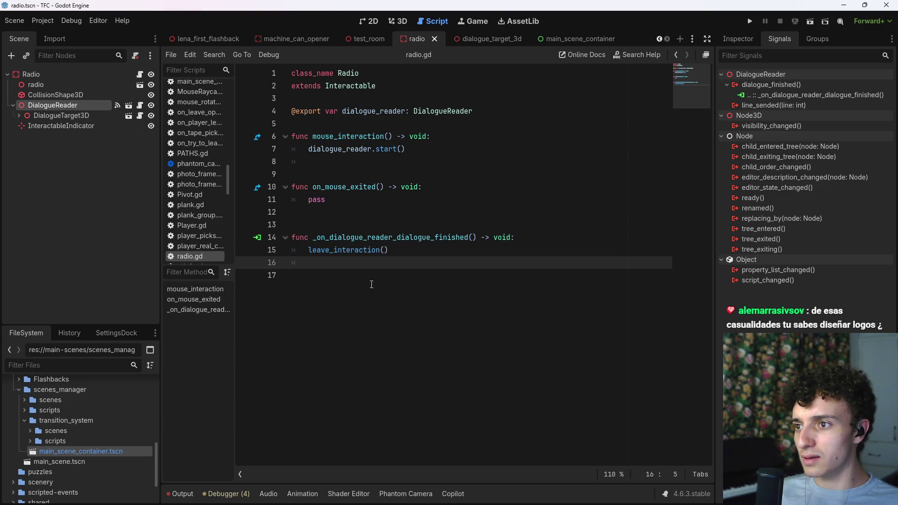
{"action": "left_click", "coordinate": [20, 114]}
{"action": "left_click", "coordinate": [69, 127]}
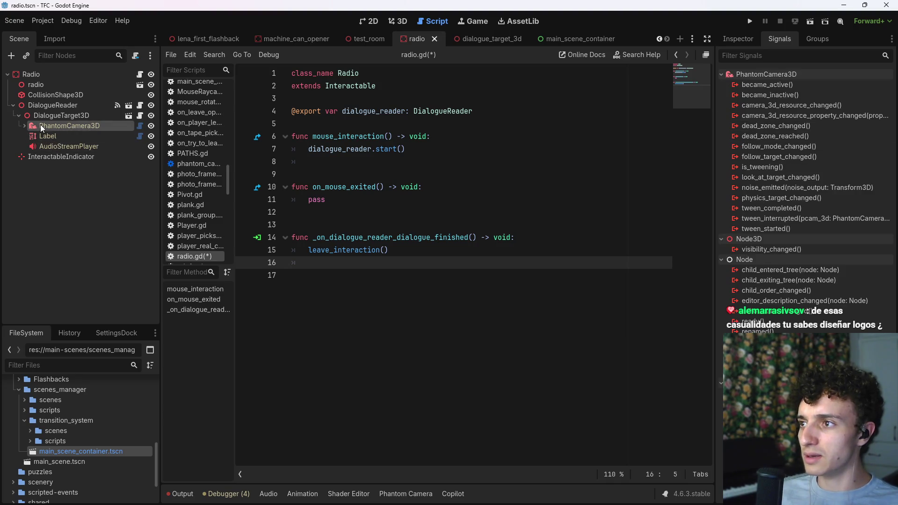
{"action": "mouse_move", "coordinate": [66, 124]}
{"action": "left_mouse_down"}
{"action": "mouse_move", "coordinate": [336, 242]}
{"action": "mouse_move", "coordinate": [332, 261]}
{"action": "left_mouse_up"}
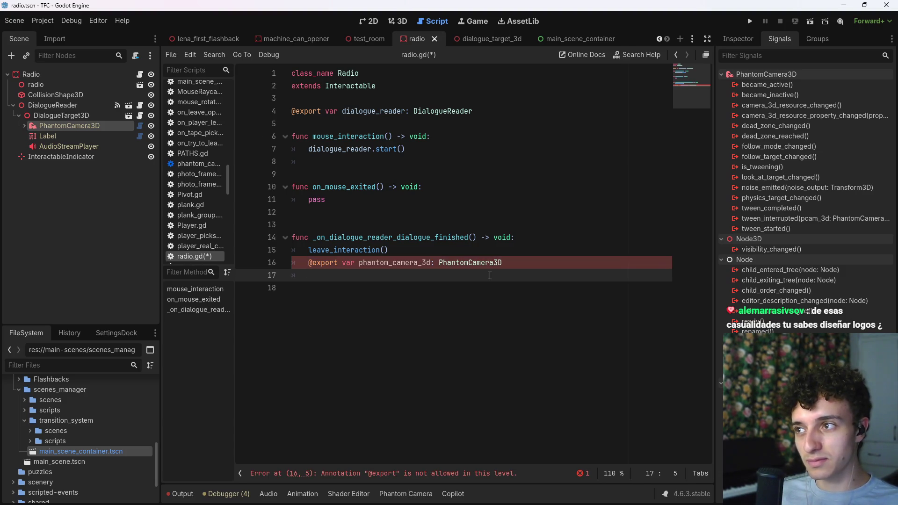
{"action": "key", "text": "BackSpace"}
{"action": "key", "text": "BackSpace"}
{"action": "key", "text": "BackSpace"}
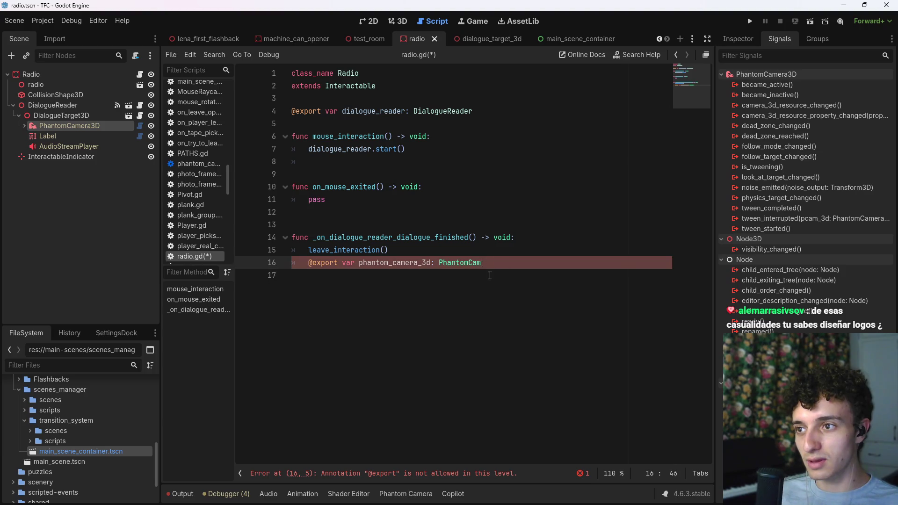
{"action": "key", "text": "BackSpace"}
{"action": "key", "text": "BackSpace"}
{"action": "key", "text": "BackSpace"}
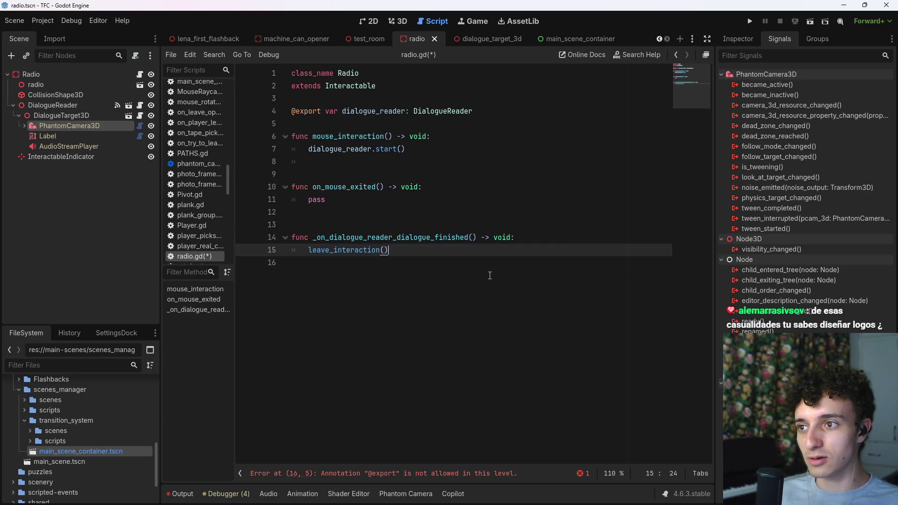
{"action": "key", "text": "ctrl+s"}
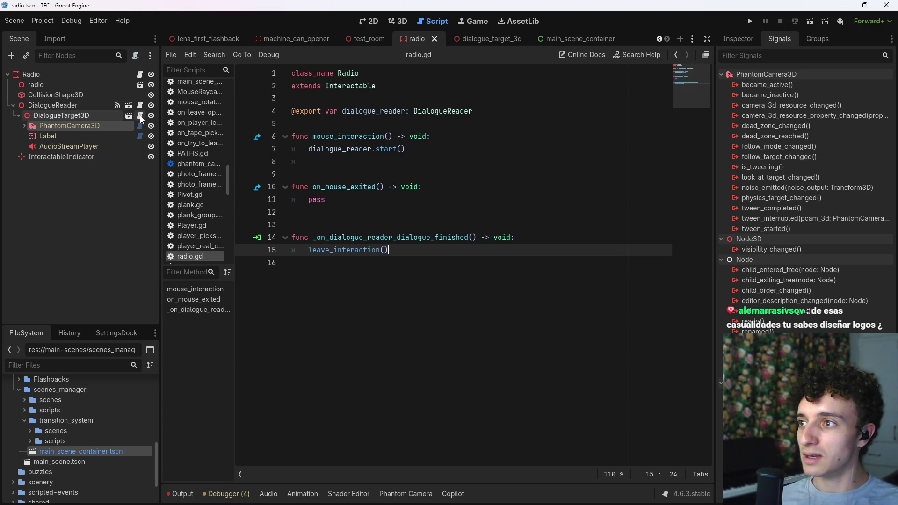
- Inspect the deselect function in dialogue_target_3d.gd, then open dialogue_reader.gd
{"action": "left_click", "coordinate": [139, 116]}
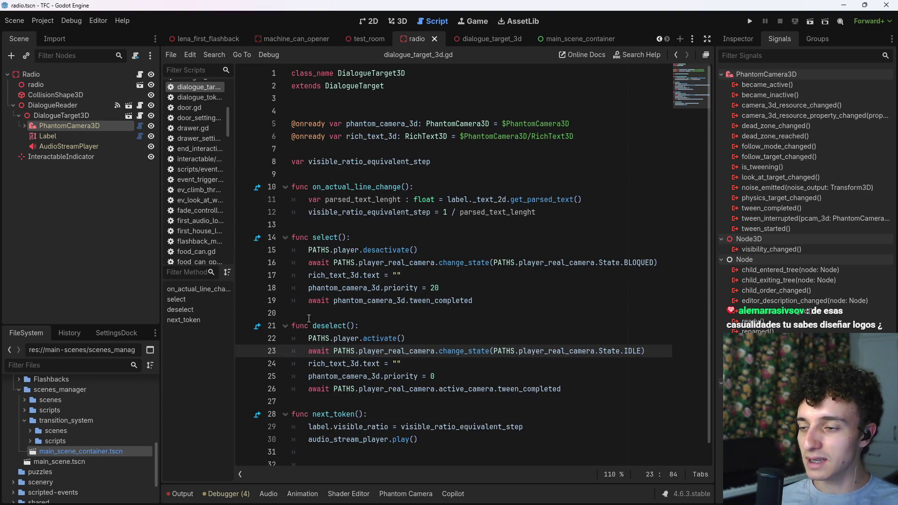
{"action": "left_click", "coordinate": [438, 334]}
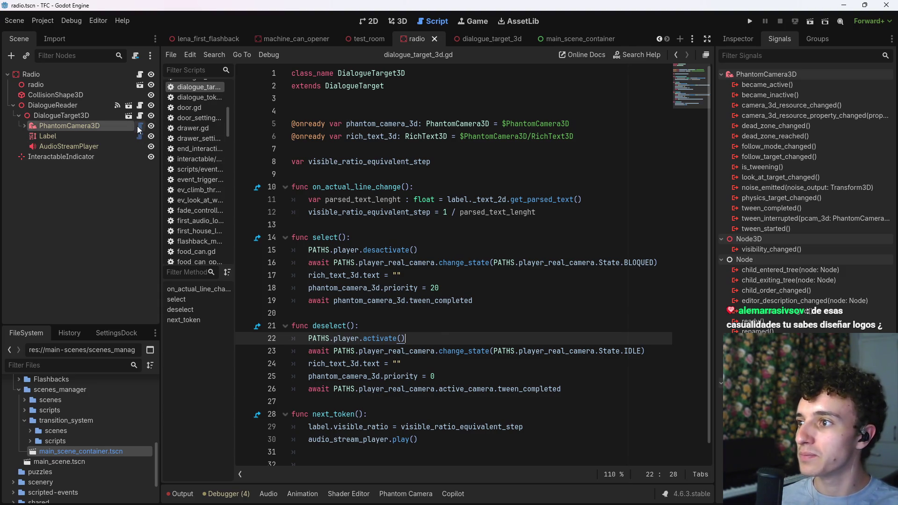
{"action": "left_click", "coordinate": [139, 106]}
{"action": "scroll", "coordinate": [458, 270], "scroll_direction": "down", "scroll_amount": 5}
{"action": "scroll", "coordinate": [458, 270], "scroll_direction": "up", "scroll_amount": 5}
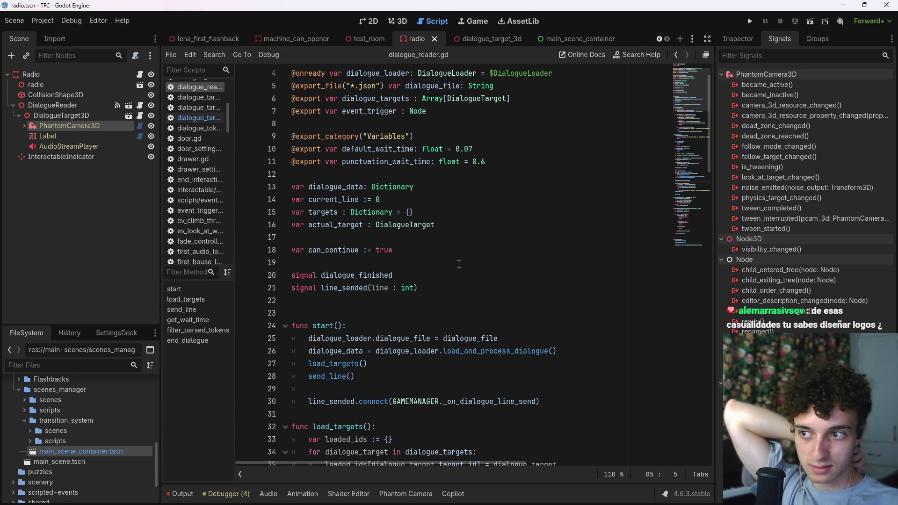
- Try adding a _ready function above func start, then undo it and remove the extra blank lines
{"action": "scroll", "coordinate": [430, 287], "scroll_direction": "down", "scroll_amount": 3}
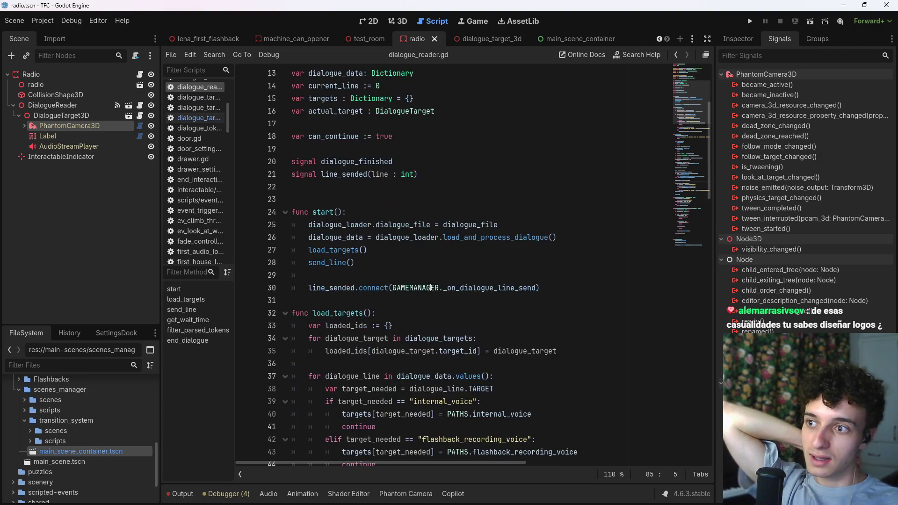
{"action": "scroll", "coordinate": [431, 288], "scroll_direction": "down", "scroll_amount": 1}
{"action": "left_click", "coordinate": [392, 161]}
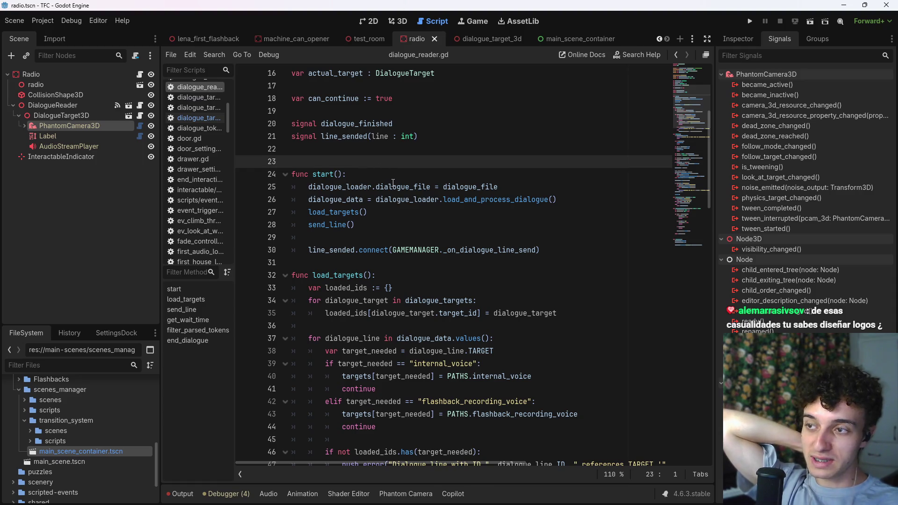
{"action": "scroll", "coordinate": [388, 220], "scroll_direction": "up", "scroll_amount": 1}
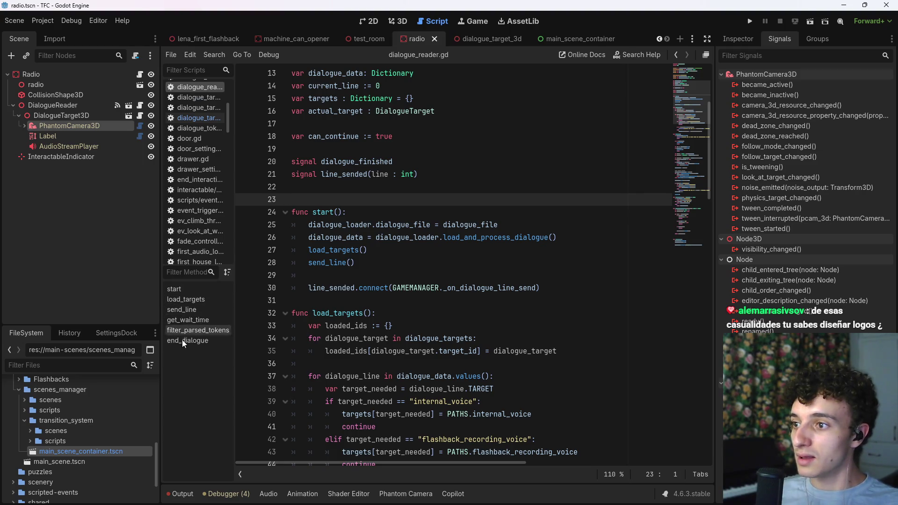
{"action": "scroll", "coordinate": [427, 280], "scroll_direction": "up", "scroll_amount": 2}
{"action": "key", "text": "Return"}
{"action": "left_click", "coordinate": [426, 280]}
{"action": "type", "text": "func _re"}
{"action": "key", "text": "Return"}
{"action": "key", "text": "Return"}
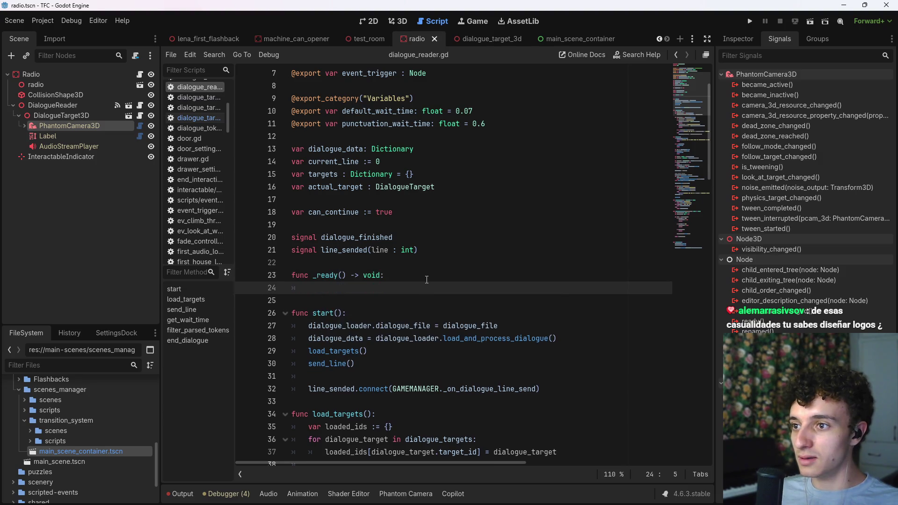
{"action": "type", "text": "dialo"}
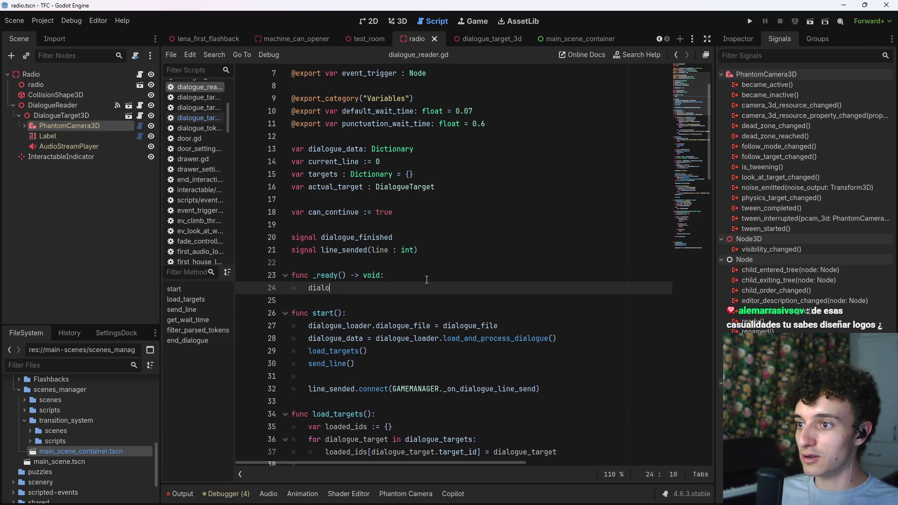
{"action": "key", "text": "Escape"}
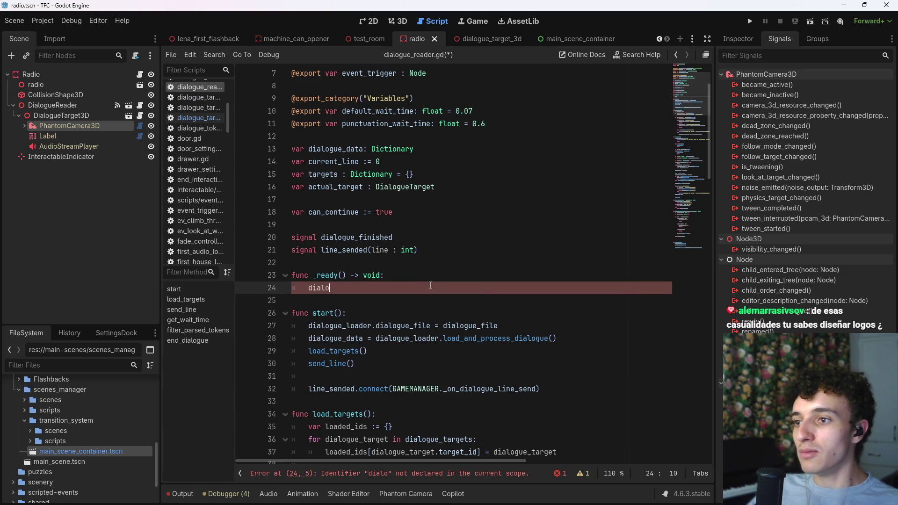
{"action": "key", "text": "ctrl+z"}
{"action": "key", "text": "ctrl+z"}
{"action": "key", "text": "ctrl+z"}
{"action": "key", "text": "BackSpace"}
{"action": "key", "text": "BackSpace"}
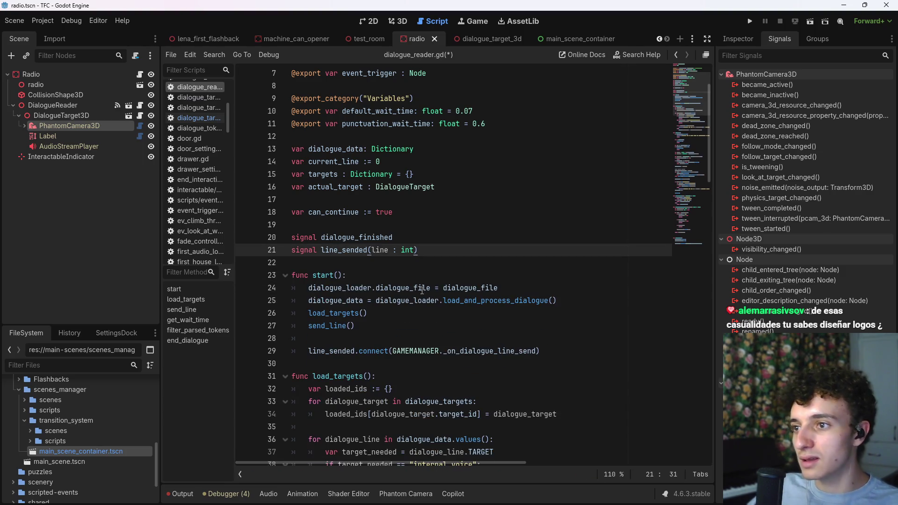
- Search for dialogue_finished and go to the line_sended disconnect in end_dialogue
{"action": "mouse_move", "coordinate": [393, 237]}
{"action": "left_mouse_down"}
{"action": "mouse_move", "coordinate": [317, 238]}
{"action": "mouse_move", "coordinate": [393, 237]}
{"action": "left_mouse_up"}
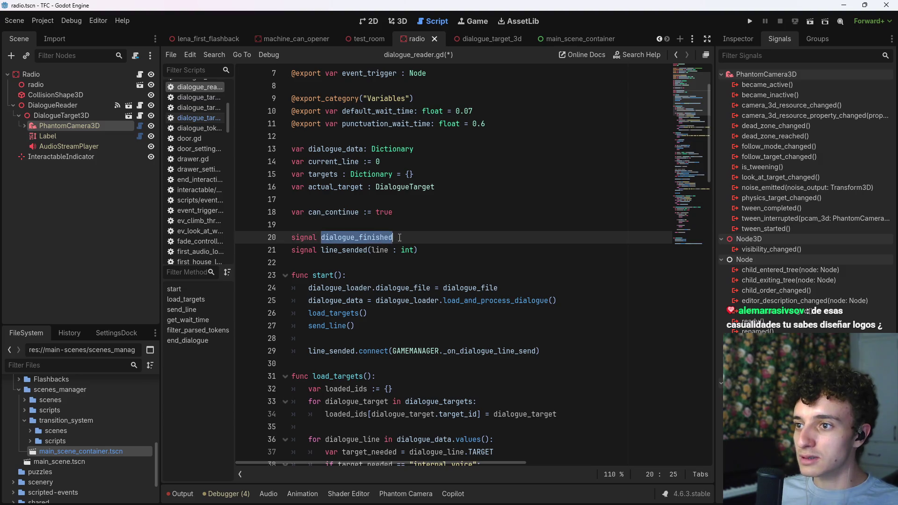
{"action": "key", "text": "ctrl+f"}
{"action": "left_click", "coordinate": [574, 474]}
{"action": "key", "text": "Escape"}
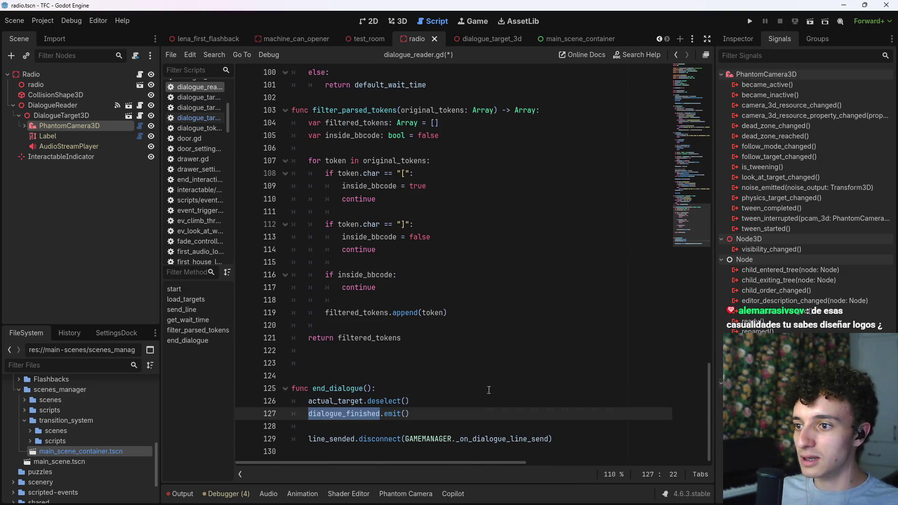
{"action": "key", "text": "End"}
{"action": "key", "text": "Down"}
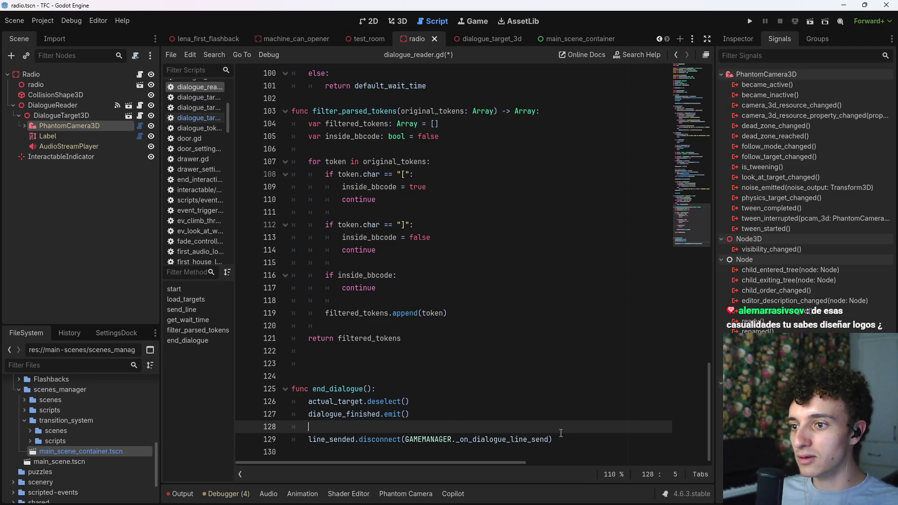
{"action": "left_click", "coordinate": [596, 443]}
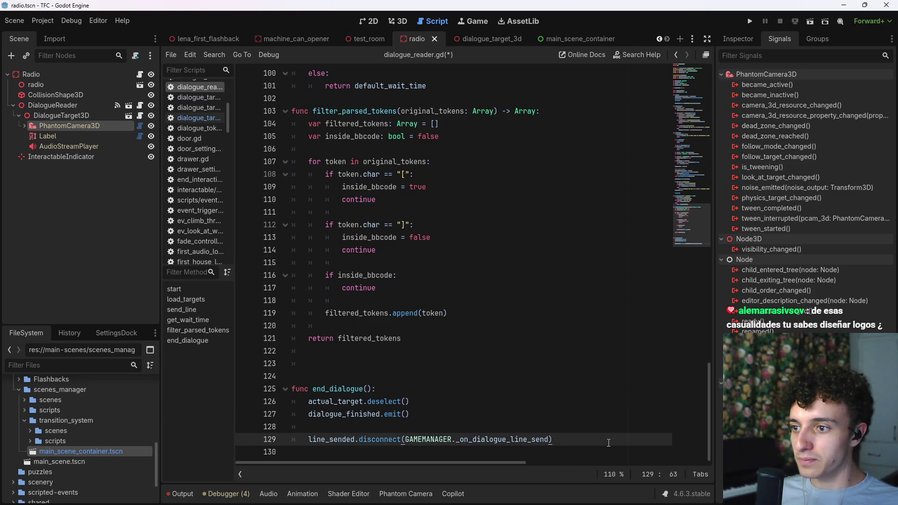
- Add actual_target.deselect() after the disconnect line, save, and bring up dialogue_target_3d.gd
{"action": "key", "text": "Return"}
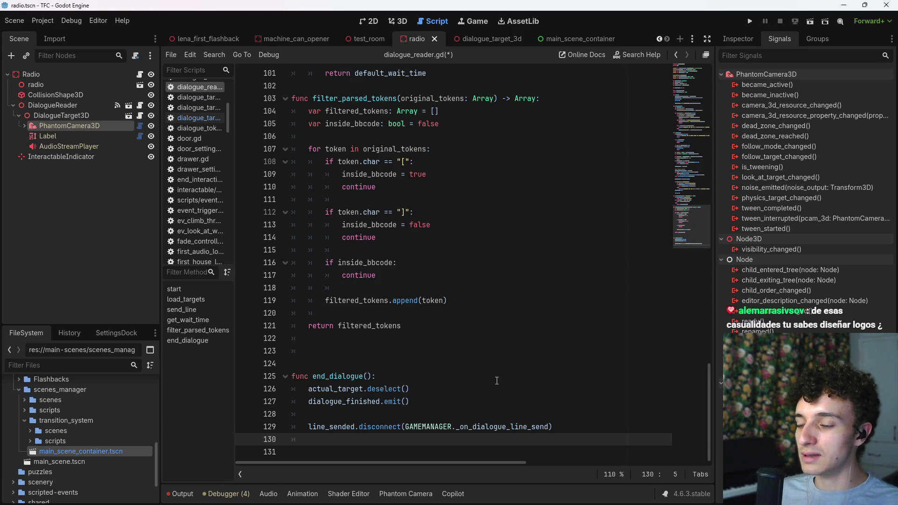
{"action": "type", "text": "ac"}
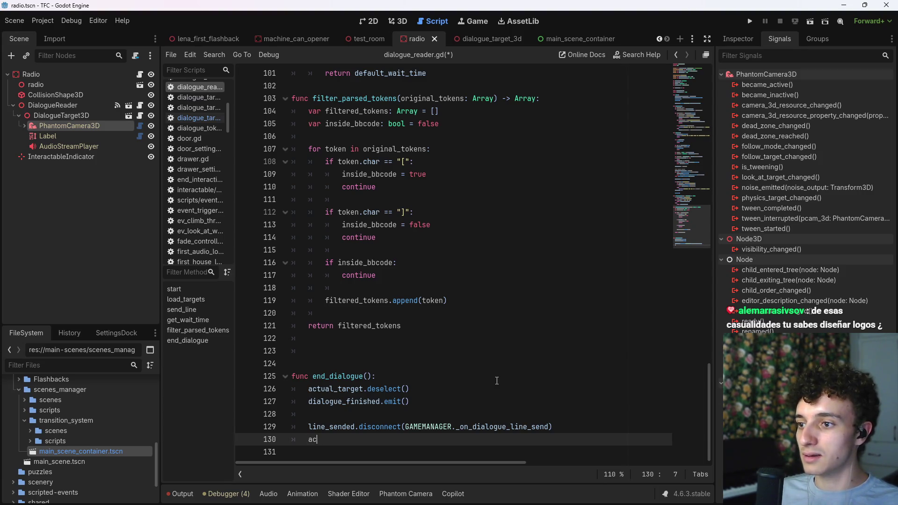
{"action": "type", "text": "tua"}
{"action": "key", "text": "Return"}
{"action": "type", "text": "dese"}
{"action": "key", "text": "Return"}
{"action": "key", "text": "ctrl+s"}
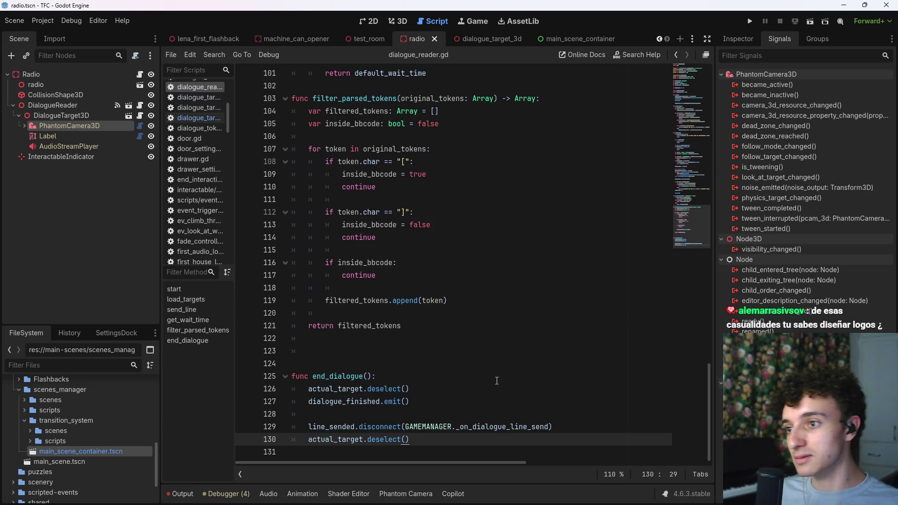
{"action": "left_click", "coordinate": [139, 116]}
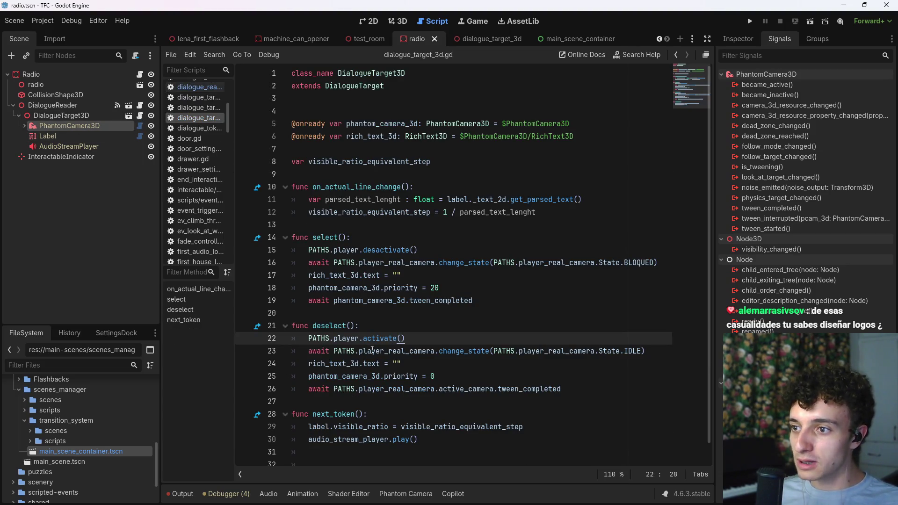
- Move the player-activate and camera IDLE lines after the tween_completed wait in deselect, and save
{"action": "mouse_move", "coordinate": [646, 351]}
{"action": "left_mouse_down"}
{"action": "mouse_move", "coordinate": [304, 351]}
{"action": "mouse_move", "coordinate": [360, 325]}
{"action": "left_mouse_up"}
{"action": "key", "text": "ctrl+c"}
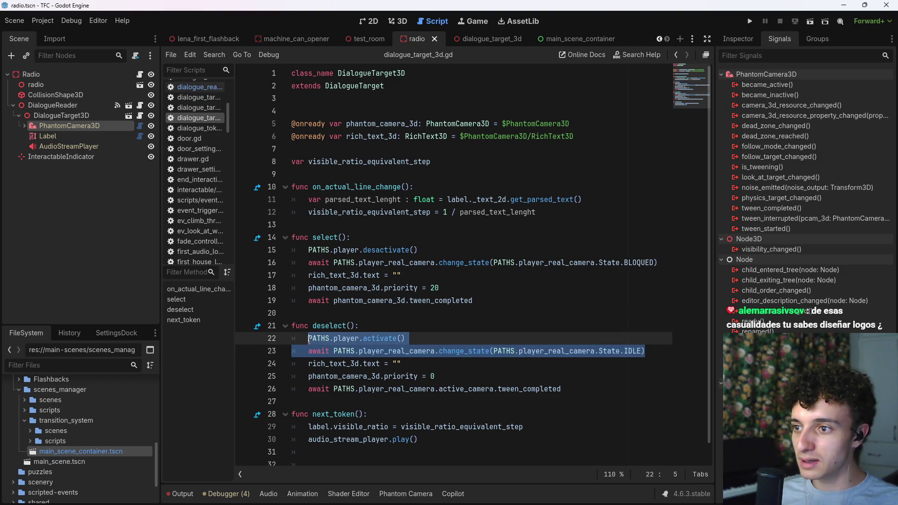
{"action": "key", "text": "BackSpace"}
{"action": "left_click", "coordinate": [565, 365]}
{"action": "key", "text": "Return"}
{"action": "key", "text": "ctrl+v"}
{"action": "key", "text": "ctrl+s"}
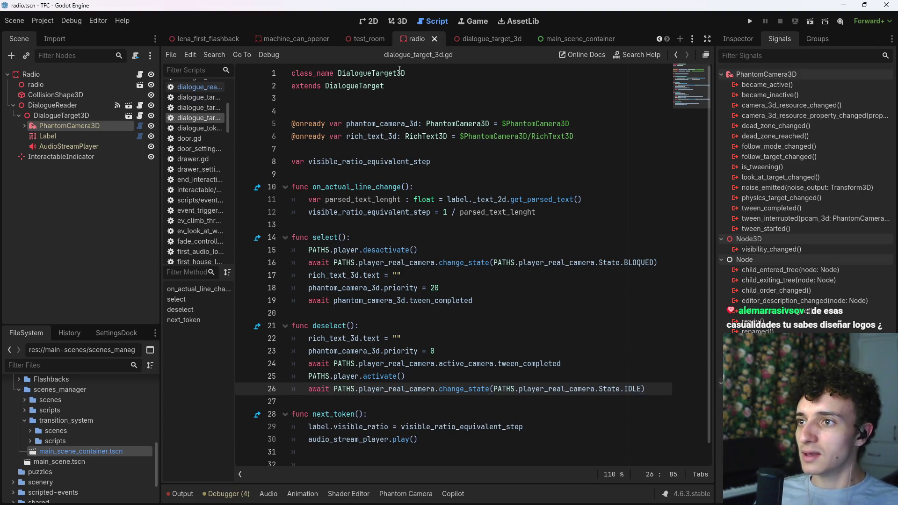
- Review the Radio script's start() and leave_interaction() lines, collapse the scene tree nodes, and go to test_room
{"action": "left_click", "coordinate": [139, 74]}
{"action": "left_click", "coordinate": [456, 148]}
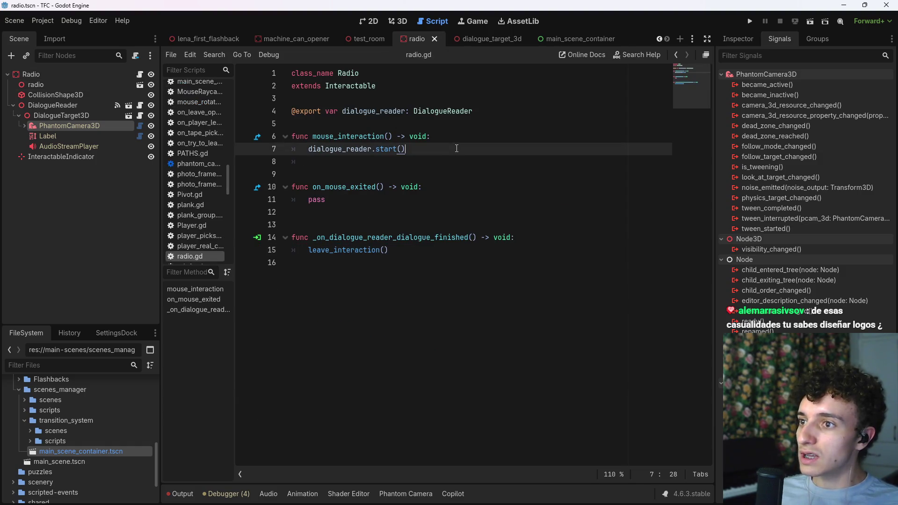
{"action": "left_click", "coordinate": [417, 251]}
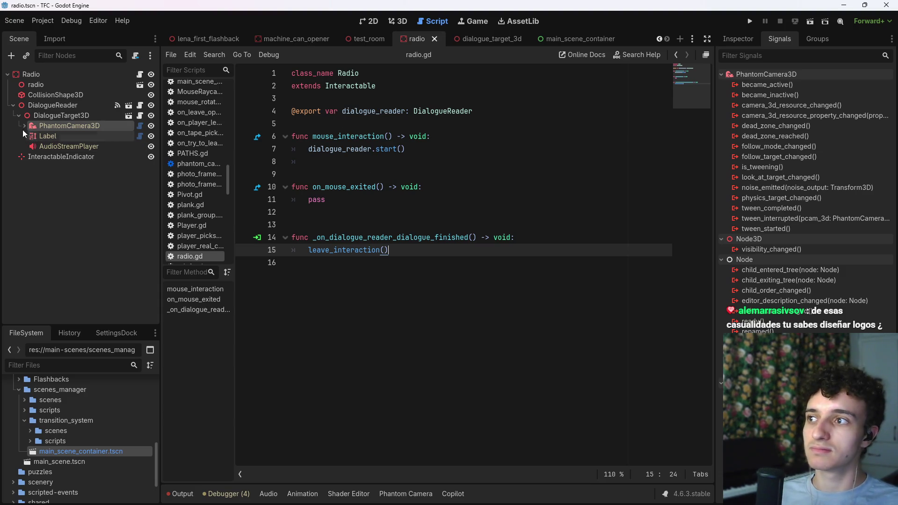
{"action": "left_click", "coordinate": [18, 115]}
{"action": "left_click", "coordinate": [13, 105]}
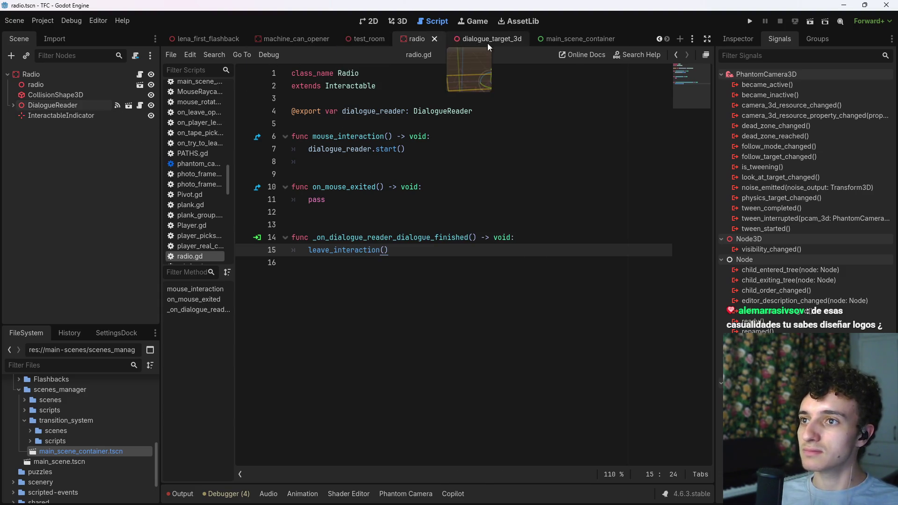
{"action": "left_click", "coordinate": [369, 37]}
- Instance radio.tscn as a child of the TestRoom root node
{"action": "left_click", "coordinate": [398, 21]}
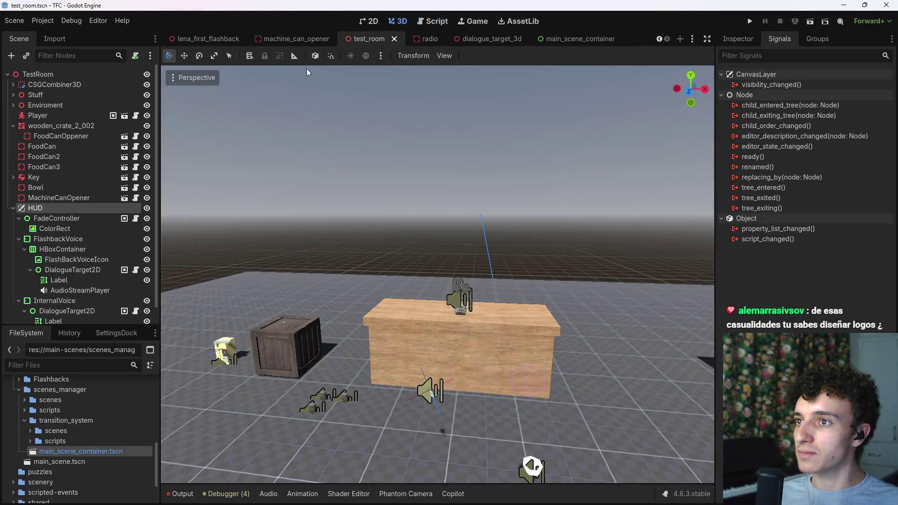
{"action": "left_click", "coordinate": [13, 207]}
{"action": "left_click", "coordinate": [56, 73]}
{"action": "key", "text": "ctrl+shift+a"}
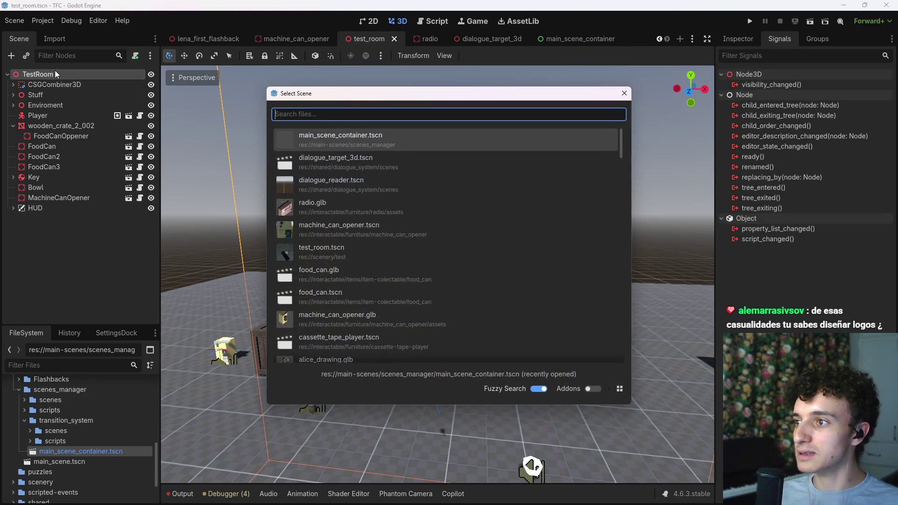
{"action": "type", "text": "radio"}
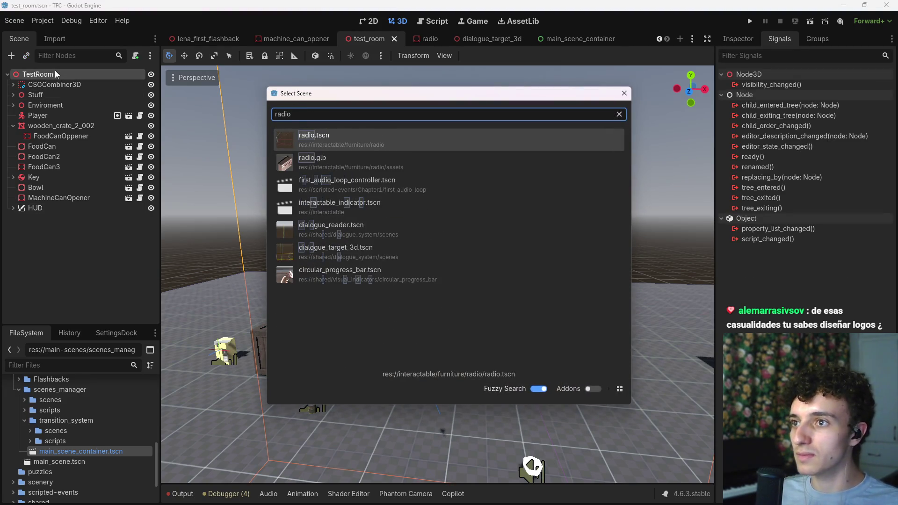
{"action": "key", "text": "Return"}
{"action": "left_click", "coordinate": [424, 45]}
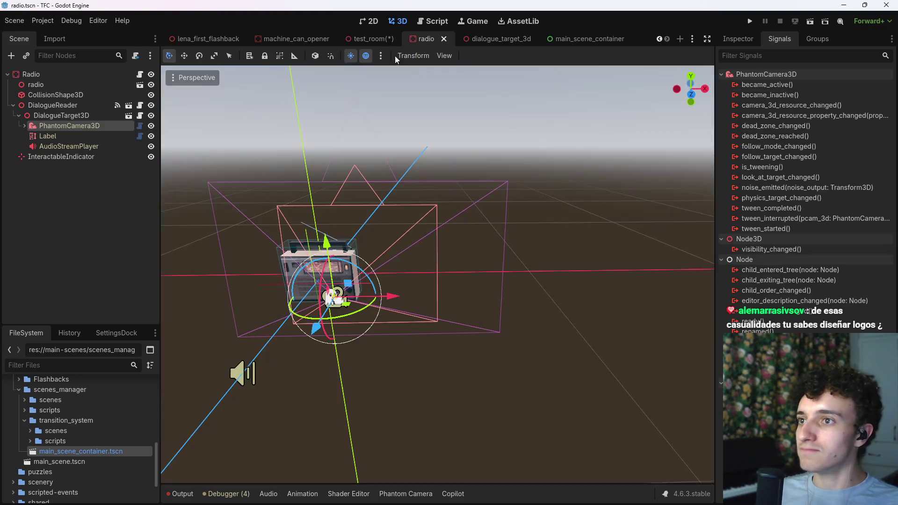
{"action": "left_click", "coordinate": [377, 39]}
- Move the Radio along Z onto the wooden tabletop and save the test room scene
{"action": "left_click_drag", "start_coordinate": [366, 190], "coordinate": [366, 189]}
{"action": "key", "text": "g"}
{"action": "key", "text": "z"}
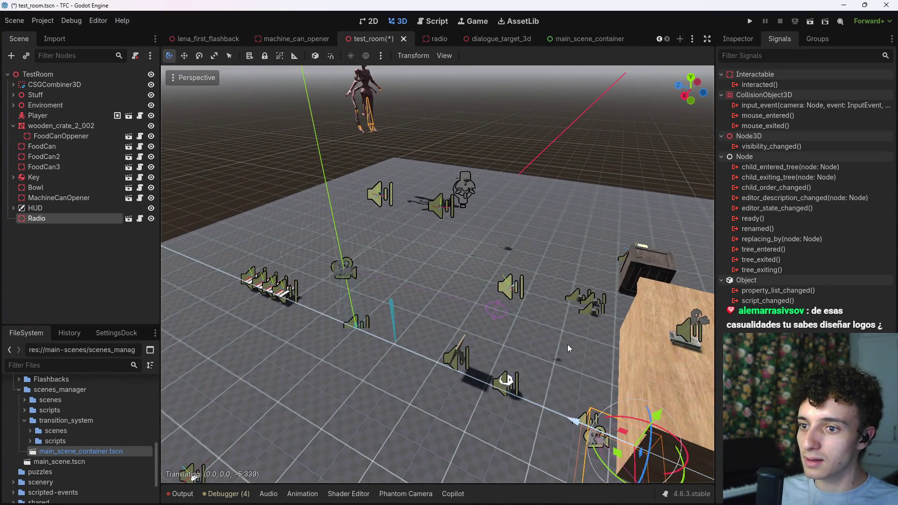
{"action": "key", "text": "Return"}
{"action": "key", "text": "f"}
{"action": "left_click_drag", "start_coordinate": [568, 369], "coordinate": [568, 370]}
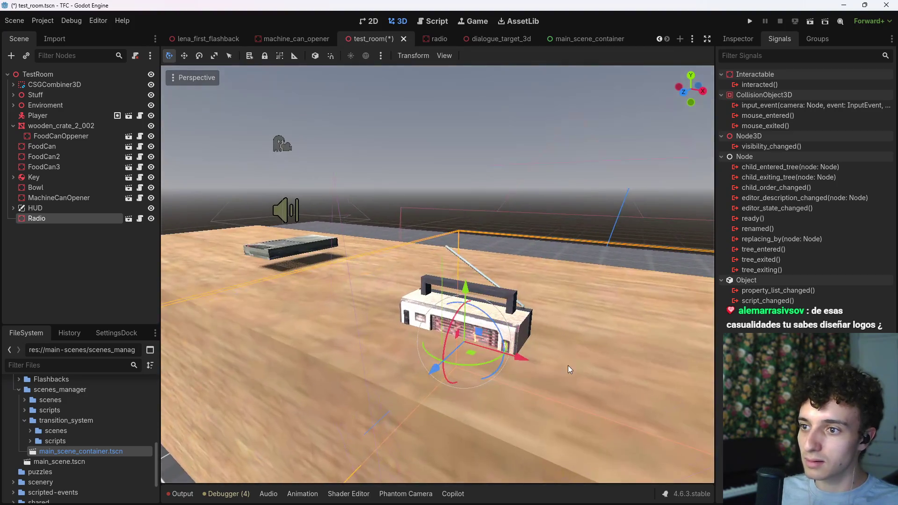
{"action": "mouse_move", "coordinate": [466, 286]}
{"action": "left_mouse_down"}
{"action": "mouse_move", "coordinate": [468, 210]}
{"action": "mouse_move", "coordinate": [471, 243]}
{"action": "mouse_move", "coordinate": [462, 253]}
{"action": "left_mouse_up"}
{"action": "left_click_drag", "start_coordinate": [435, 299], "coordinate": [403, 322]}
{"action": "key", "text": "ctrl+s"}
- Play-test the scene, walk to the radio, interact with it, and stop the game
{"action": "left_click", "coordinate": [812, 20]}
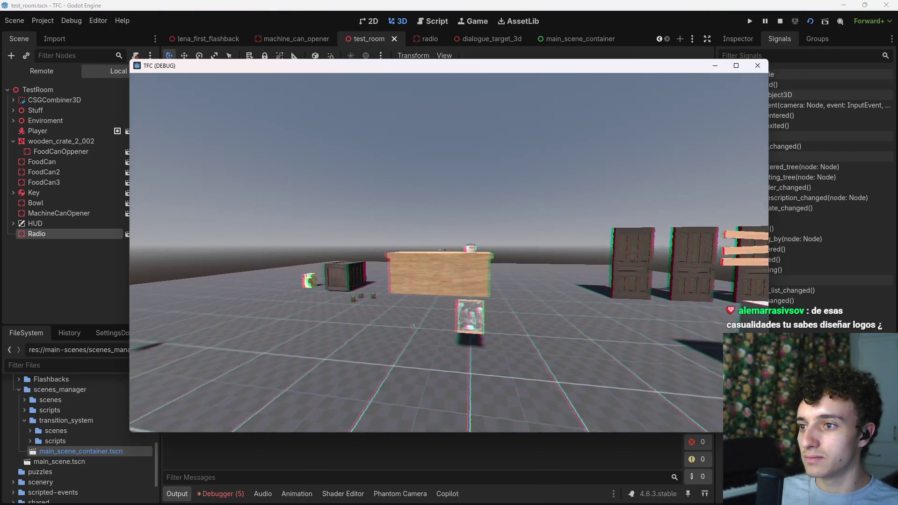
{"action": "key", "text": "w"}
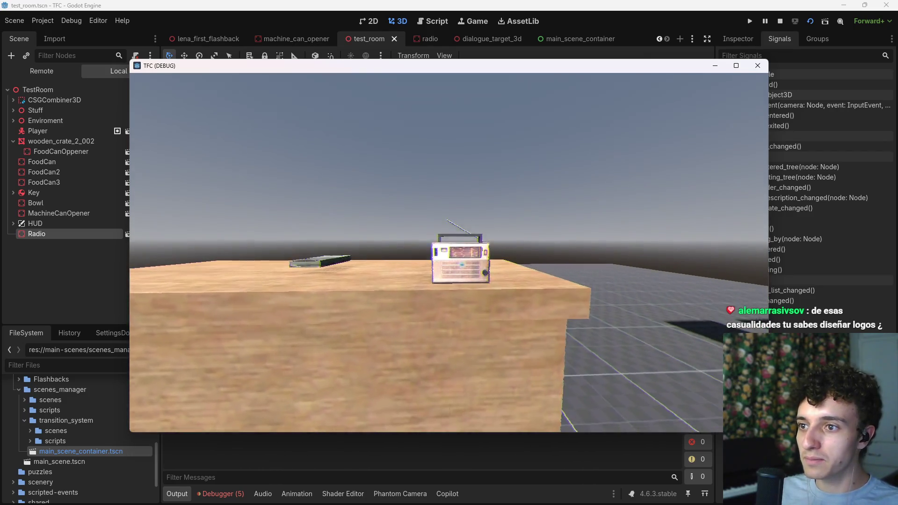
{"action": "left_click", "coordinate": [449, 252]}
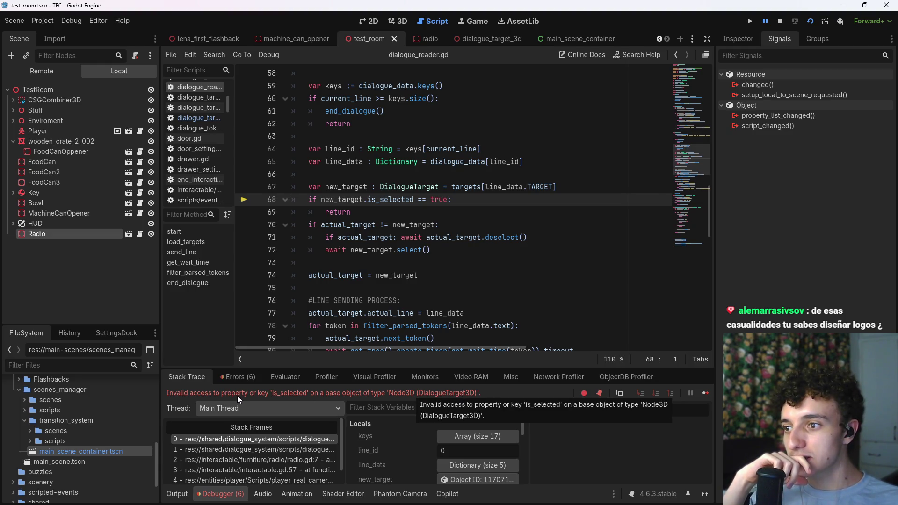
{"action": "left_click", "coordinate": [779, 21]}
- Inspect the is_selected error in dialogue_reader.gd and save the main_scene_container scene
{"action": "mouse_move", "coordinate": [414, 200]}
{"action": "left_mouse_down"}
{"action": "mouse_move", "coordinate": [327, 200]}
{"action": "mouse_move", "coordinate": [368, 198]}
{"action": "left_mouse_up"}
{"action": "scroll", "coordinate": [368, 198], "scroll_direction": "up", "scroll_amount": 15}
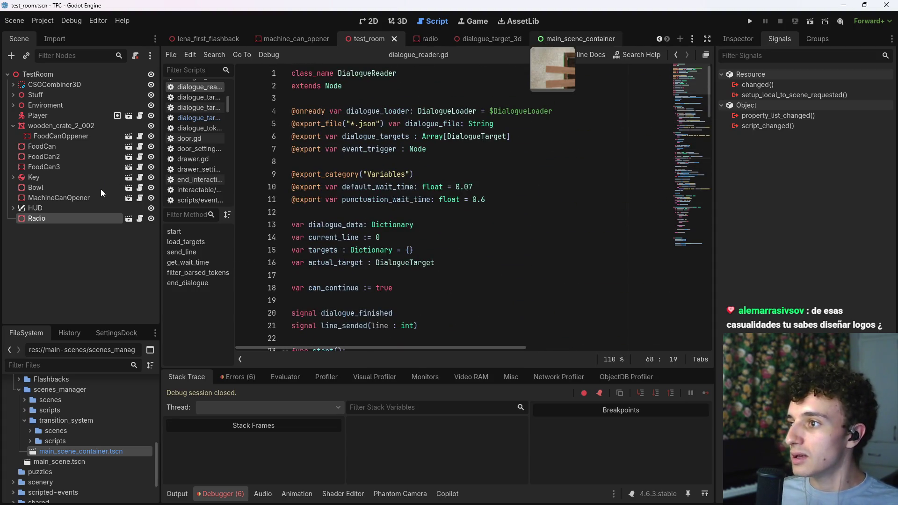
{"action": "left_click", "coordinate": [566, 37]}
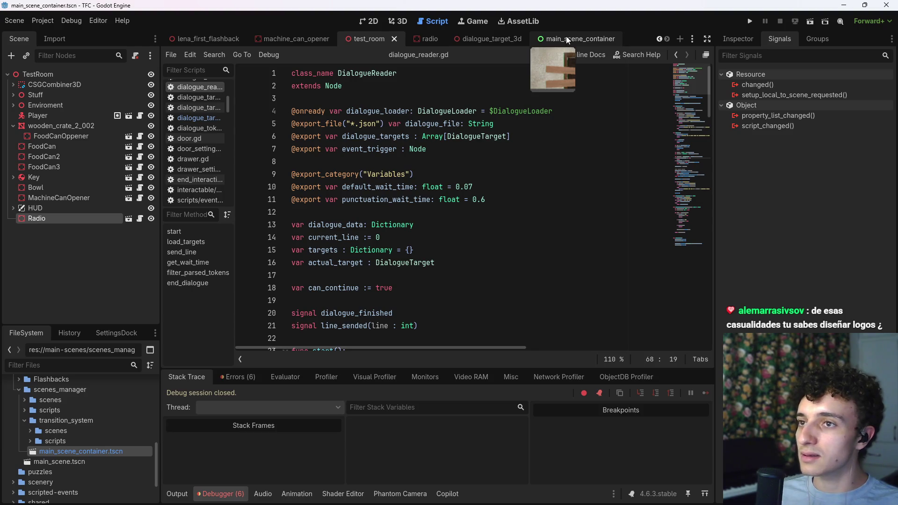
{"action": "key", "text": "ctrl+s"}
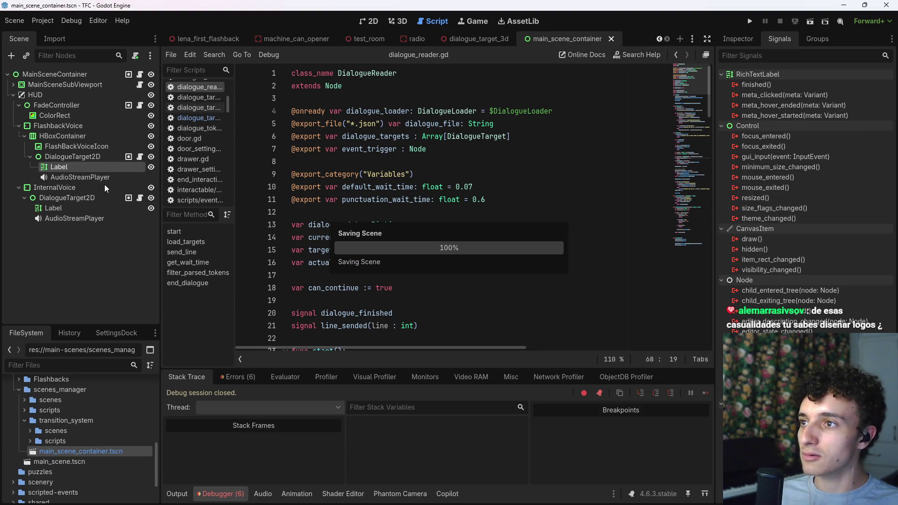
- Cut the is_selected property, its setter, and the selected signal from dialogue_target_2d.gd
{"action": "left_click", "coordinate": [140, 157]}
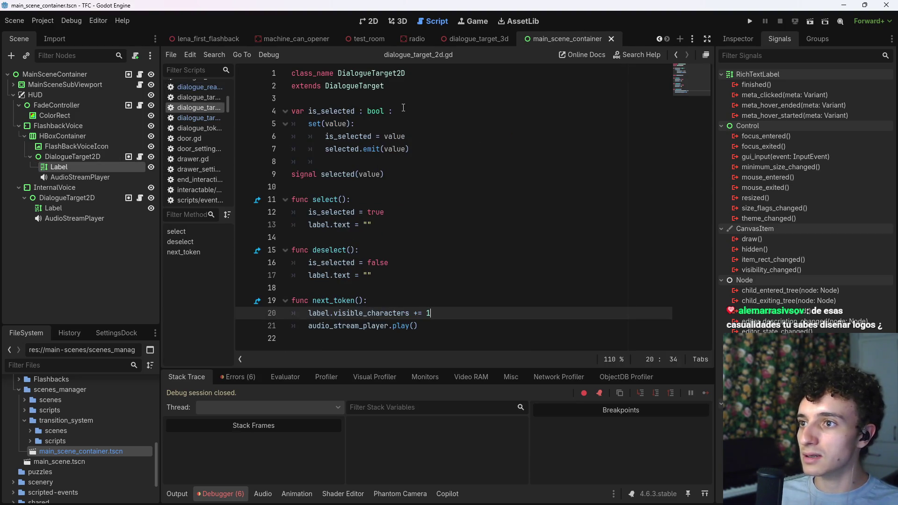
{"action": "left_click", "coordinate": [425, 150]}
{"action": "mouse_move", "coordinate": [422, 150]}
{"action": "left_mouse_down"}
{"action": "mouse_move", "coordinate": [326, 137]}
{"action": "mouse_move", "coordinate": [281, 111]}
{"action": "left_mouse_up"}
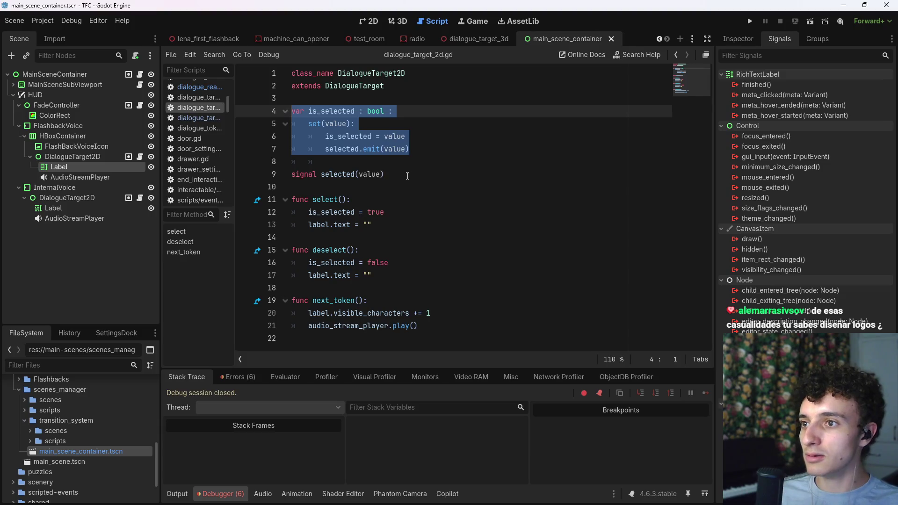
{"action": "key", "text": "ctrl+x"}
- Paste them below the variables in the parent dialogue_target.gd and save
{"action": "left_click", "coordinate": [364, 86], "text": "ctrl"}
{"action": "left_click", "coordinate": [343, 163]}
{"action": "key", "text": "Return"}
{"action": "key", "text": "Up"}
{"action": "key", "text": "ctrl+v"}
{"action": "key", "text": "ctrl+s"}
- Remove the leftover blank lines in dialogue_target_2d.gd, save it, and return to test_room
{"action": "left_click", "coordinate": [198, 108]}
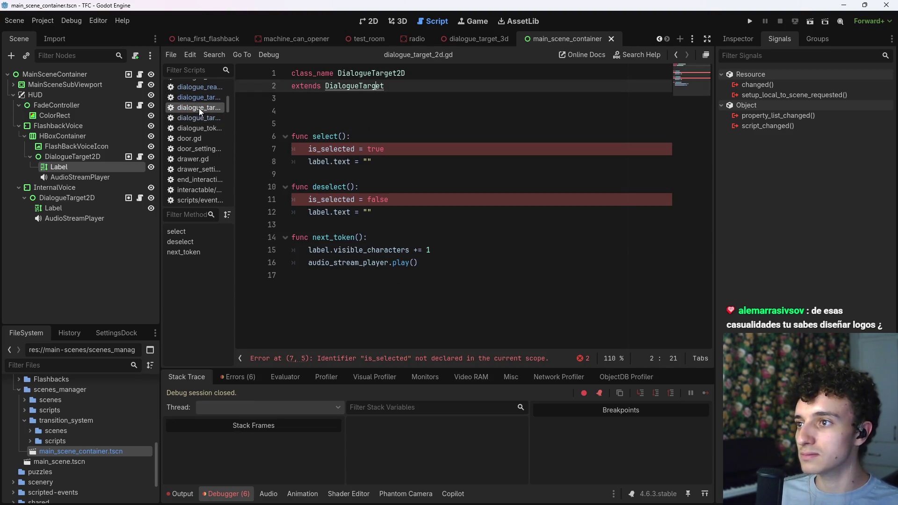
{"action": "left_click", "coordinate": [389, 124]}
{"action": "key", "text": "BackSpace"}
{"action": "key", "text": "BackSpace"}
{"action": "key", "text": "ctrl+s"}
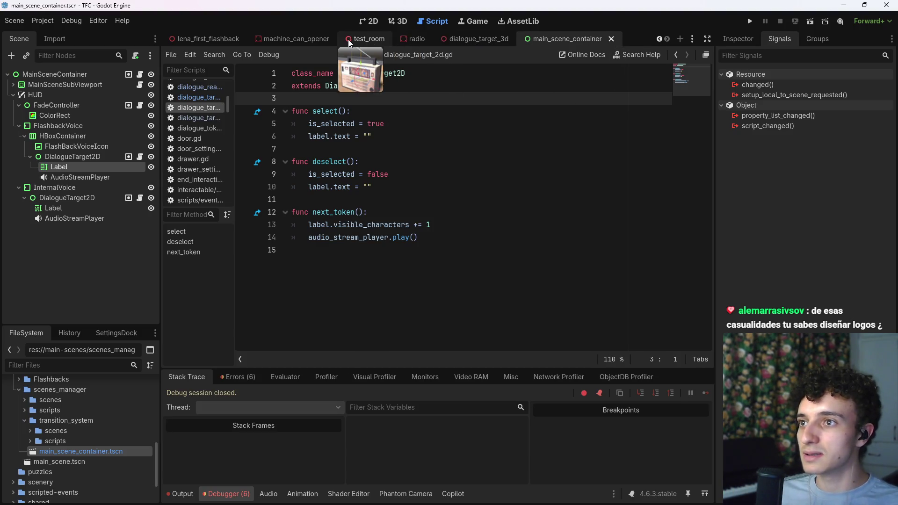
{"action": "left_click", "coordinate": [367, 38]}
- Run the test room again, walk to the radio, and examine the null rich_text_3d error
{"action": "left_click", "coordinate": [809, 21]}
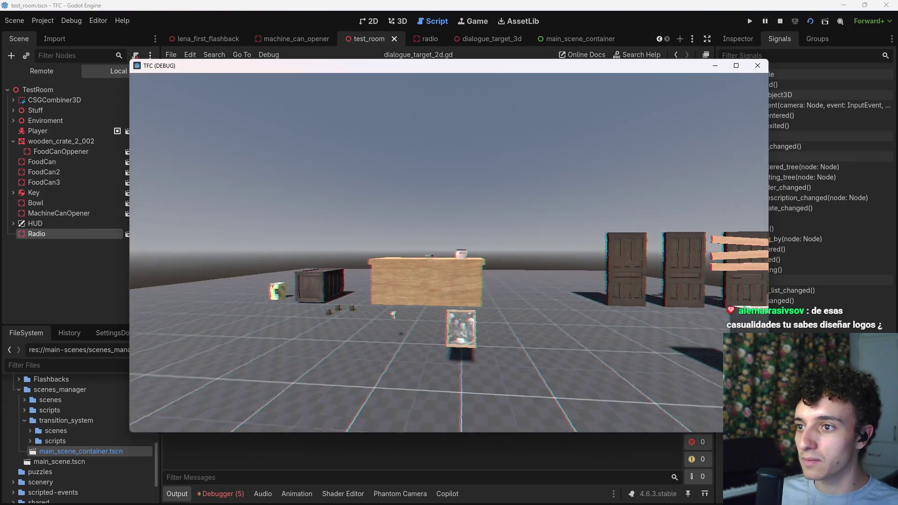
{"action": "key", "text": "w"}
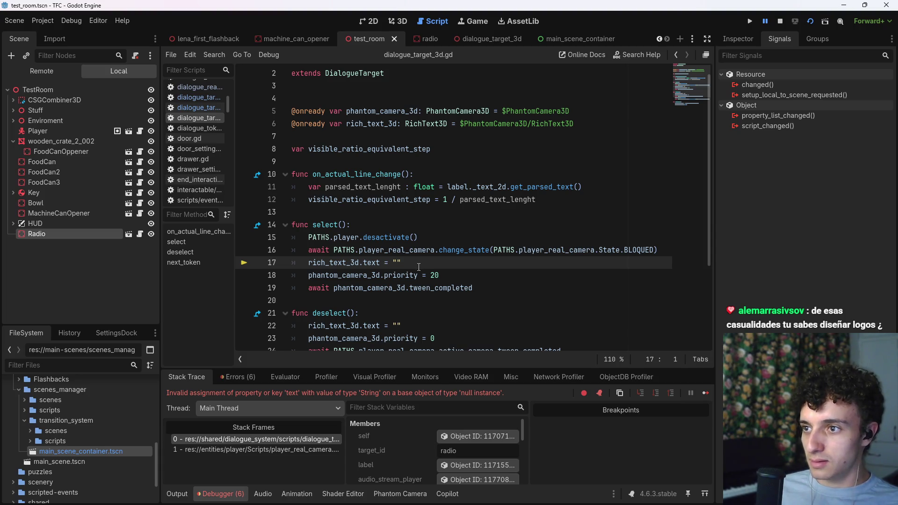
{"action": "left_click", "coordinate": [595, 122]}
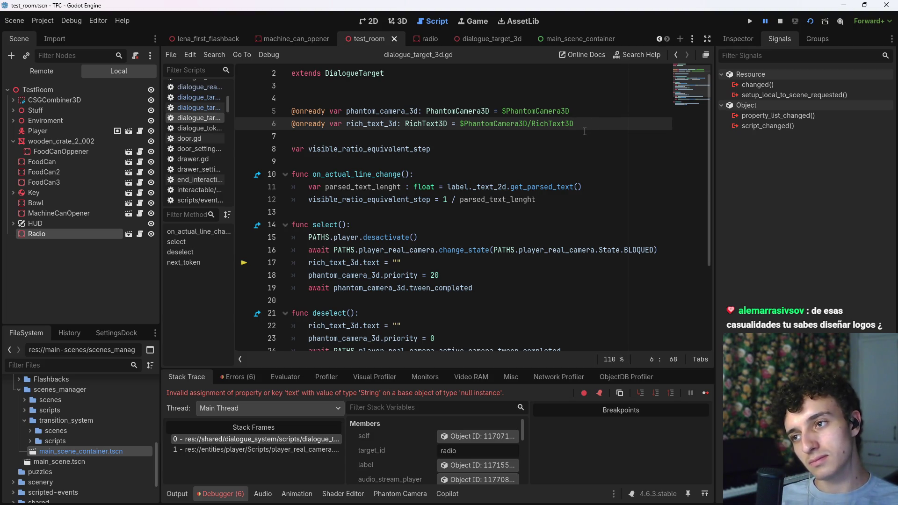
{"action": "left_click", "coordinate": [778, 22]}
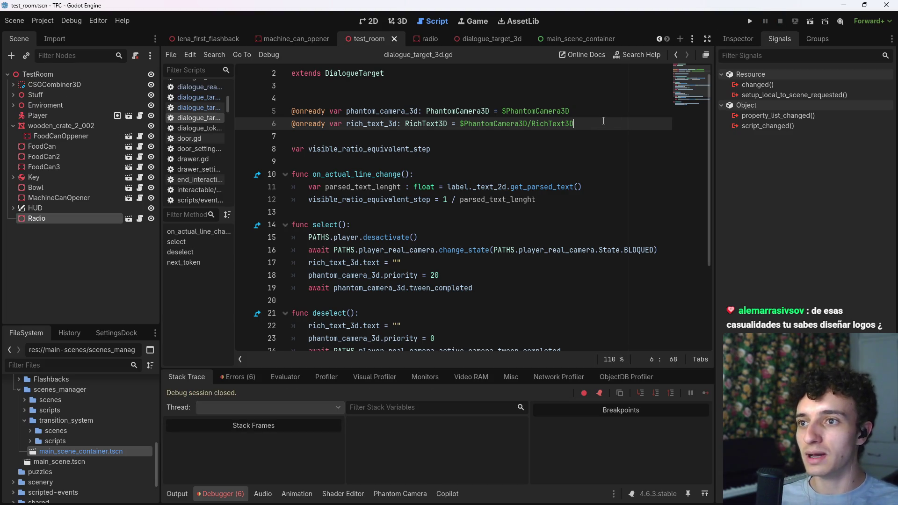
{"action": "key", "text": "shift+Left"}
{"action": "key", "text": "shift+Left"}
{"action": "key", "text": "shift+Left"}
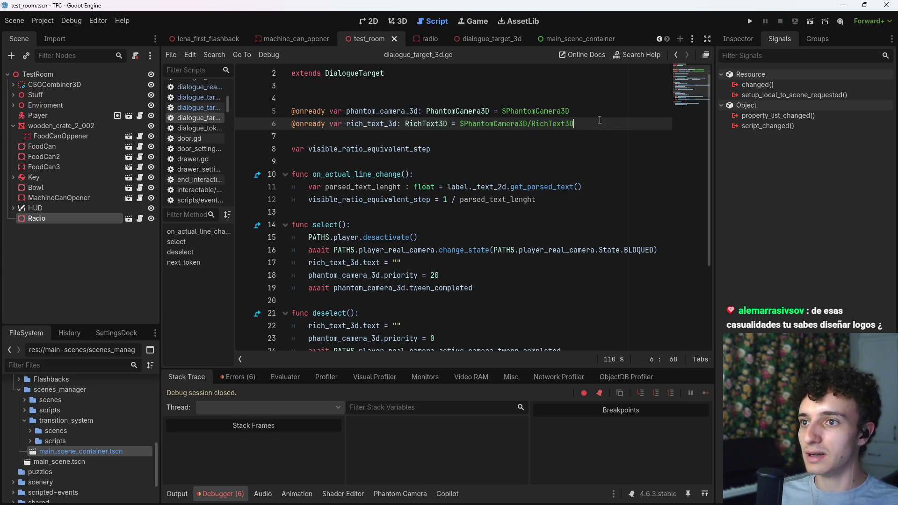
{"action": "left_click", "coordinate": [401, 21]}
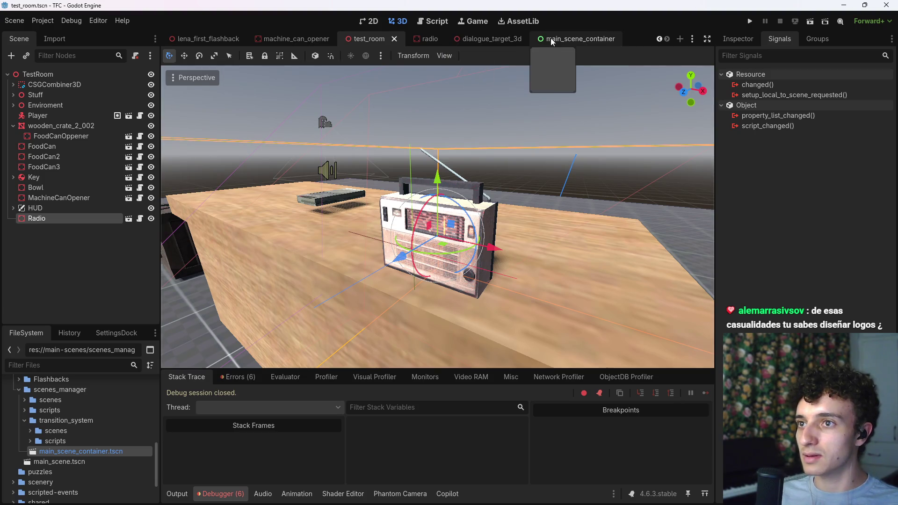
{"action": "left_click", "coordinate": [433, 21]}
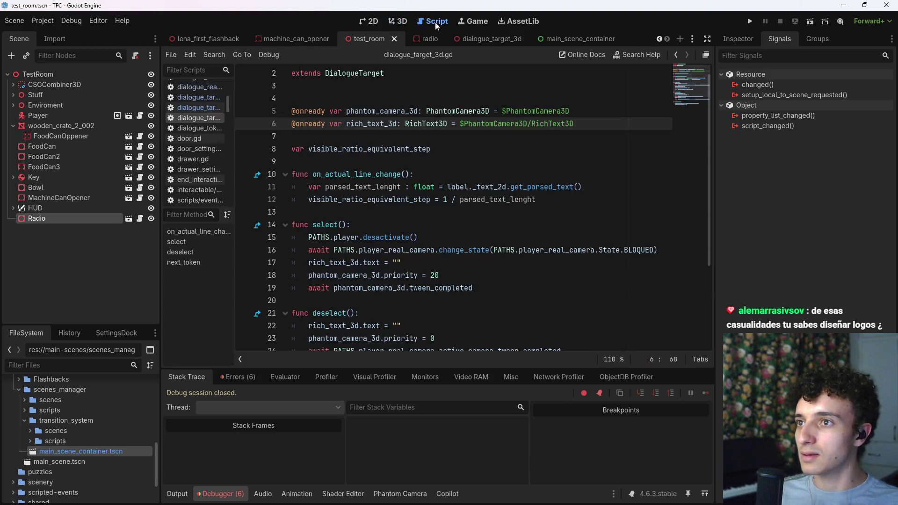
{"action": "left_click", "coordinate": [473, 39]}
{"action": "key", "text": "shift+Home"}
{"action": "key", "text": "BackSpace"}
{"action": "left_click_drag", "start_coordinate": [61, 94], "coordinate": [329, 124]}
{"action": "key", "text": "BackSpace"}
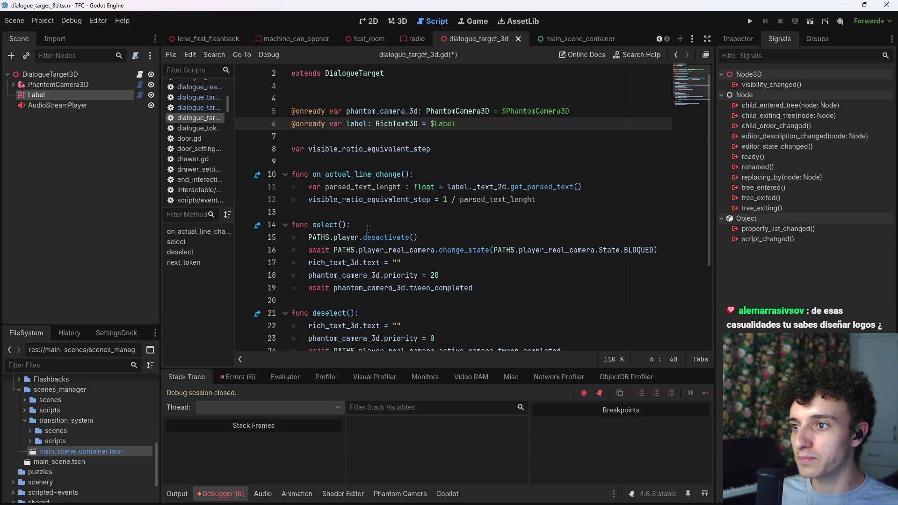
{"action": "scroll", "coordinate": [322, 194], "scroll_direction": "up", "scroll_amount": 1}
{"action": "scroll", "coordinate": [394, 189], "scroll_direction": "down", "scroll_amount": 2}
{"action": "scroll", "coordinate": [463, 172], "scroll_direction": "up", "scroll_amount": 2}
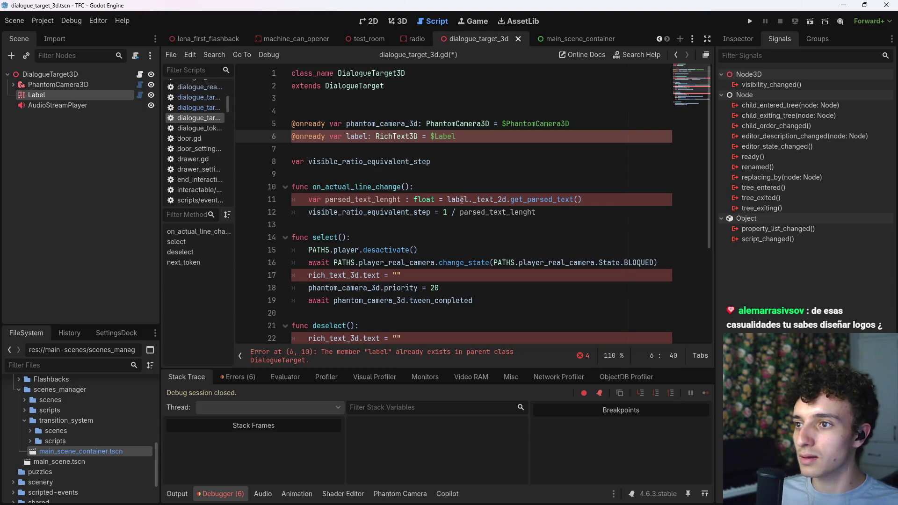
{"action": "left_click", "coordinate": [589, 200]}
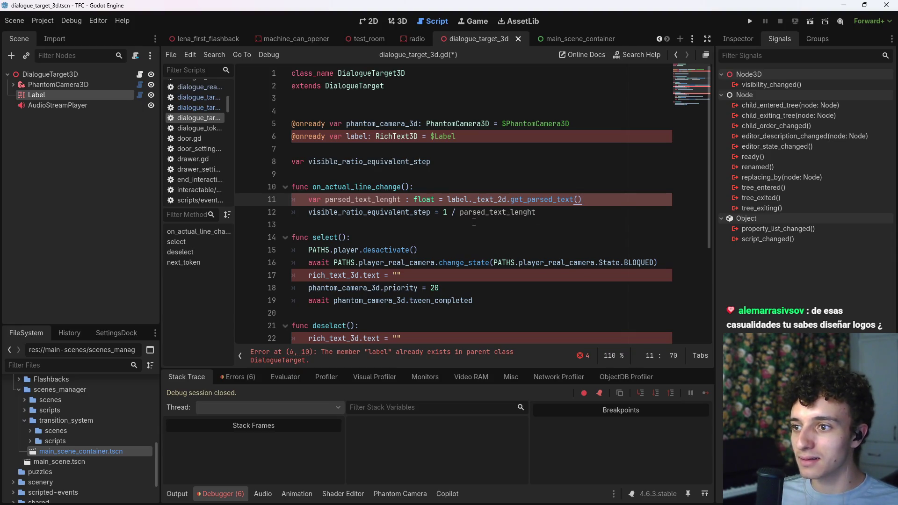
{"action": "left_click", "coordinate": [405, 359]}
{"action": "left_click_drag", "start_coordinate": [456, 136], "coordinate": [278, 140]}
{"action": "key", "text": "BackSpace"}
{"action": "key", "text": "BackSpace"}
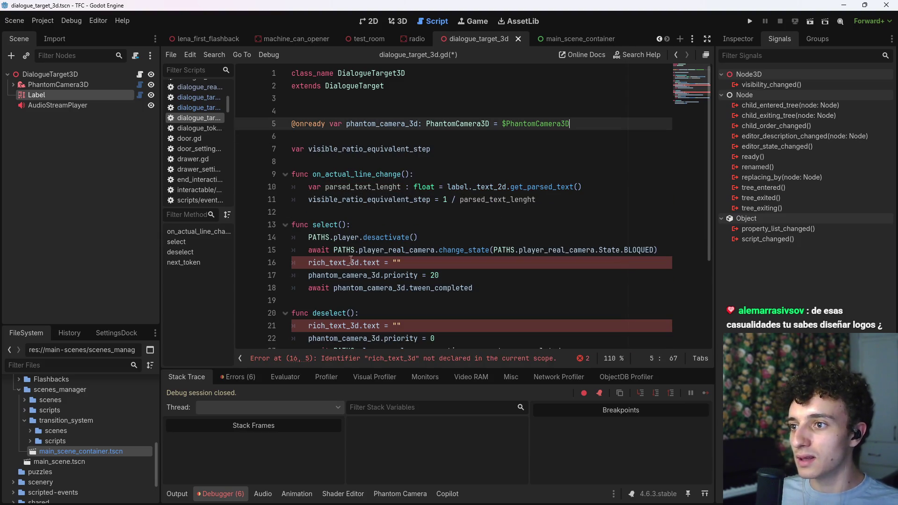
- Replace every rich_text_3d occurrence with label, save, and play-test the test room again
{"action": "left_click_drag", "start_coordinate": [308, 263], "coordinate": [359, 263]}
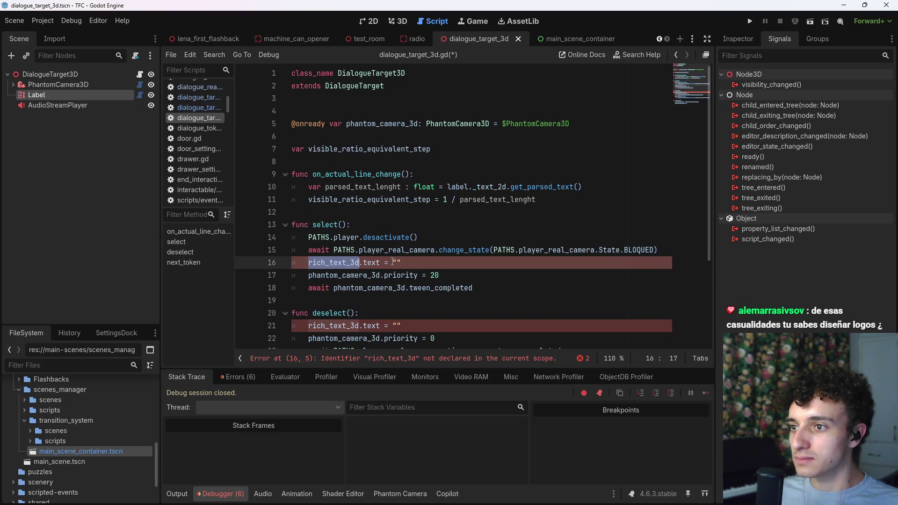
{"action": "key", "text": "Left"}
{"action": "scroll", "coordinate": [255, 277], "scroll_direction": "down", "scroll_amount": 2}
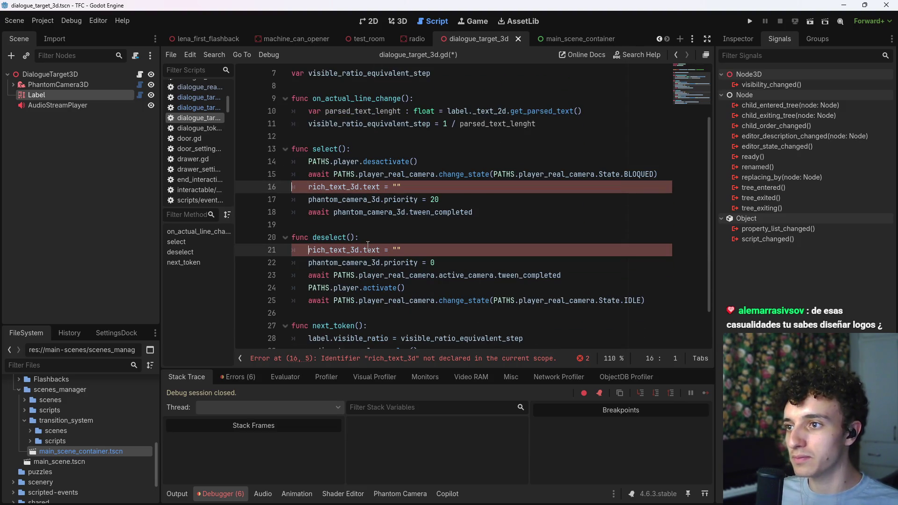
{"action": "key", "text": "Right"}
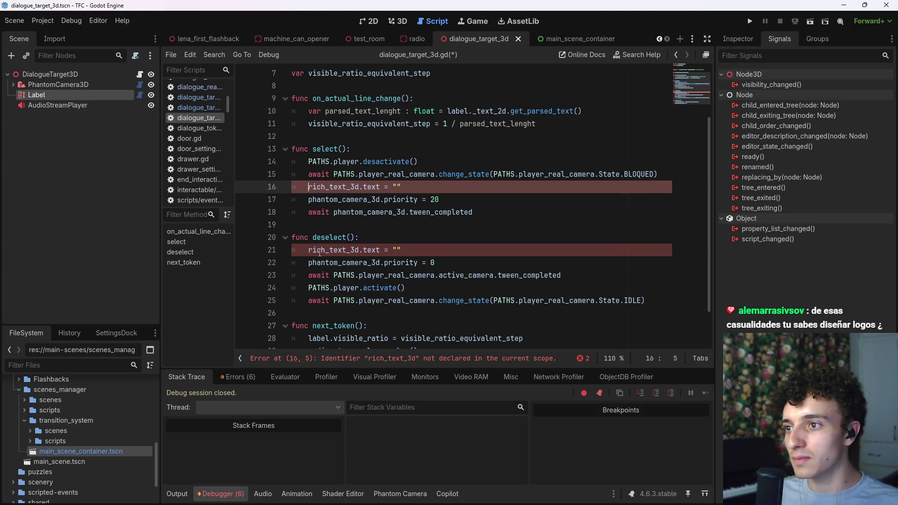
{"action": "key", "text": "ctrl+d"}
{"action": "key", "text": "ctrl+d"}
{"action": "type", "text": "label"}
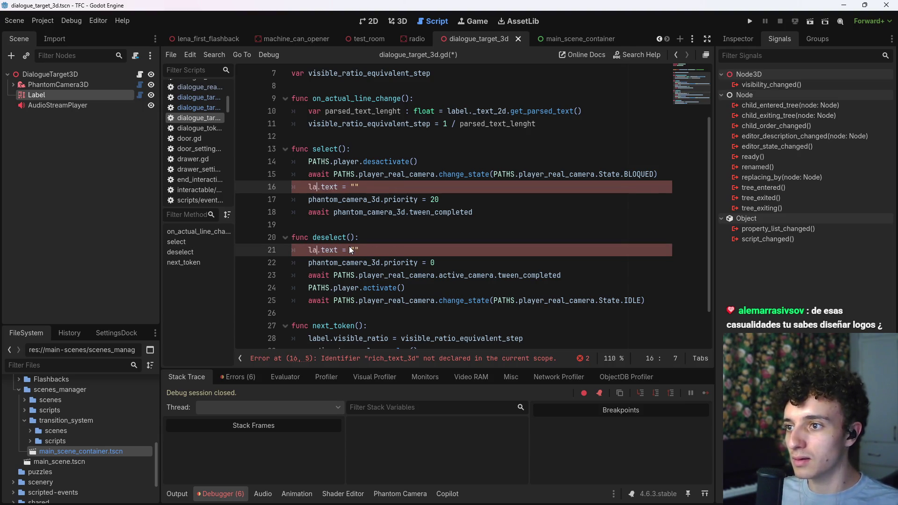
{"action": "left_click", "coordinate": [407, 258]}
{"action": "key", "text": "ctrl+s"}
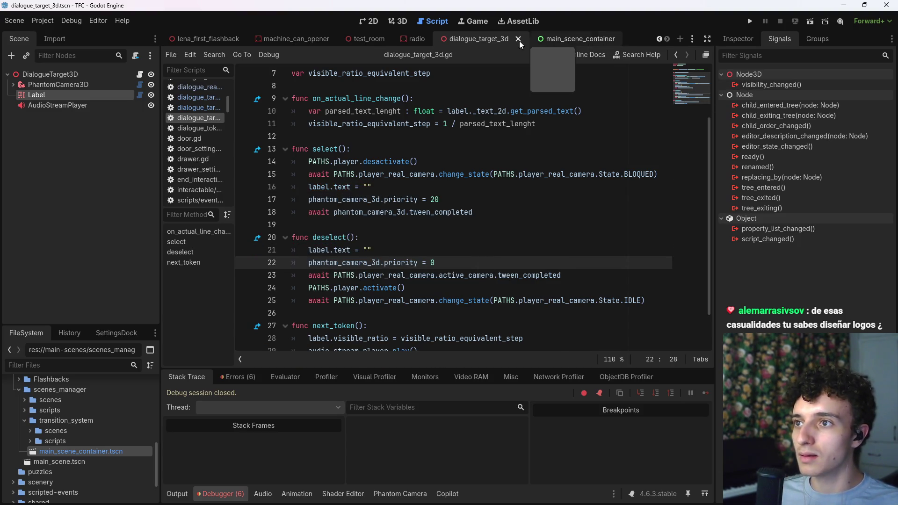
{"action": "key", "text": "ctrl+shift+Tab"}
{"action": "key", "text": "ctrl+shift+Tab"}
{"action": "left_click", "coordinate": [809, 21]}
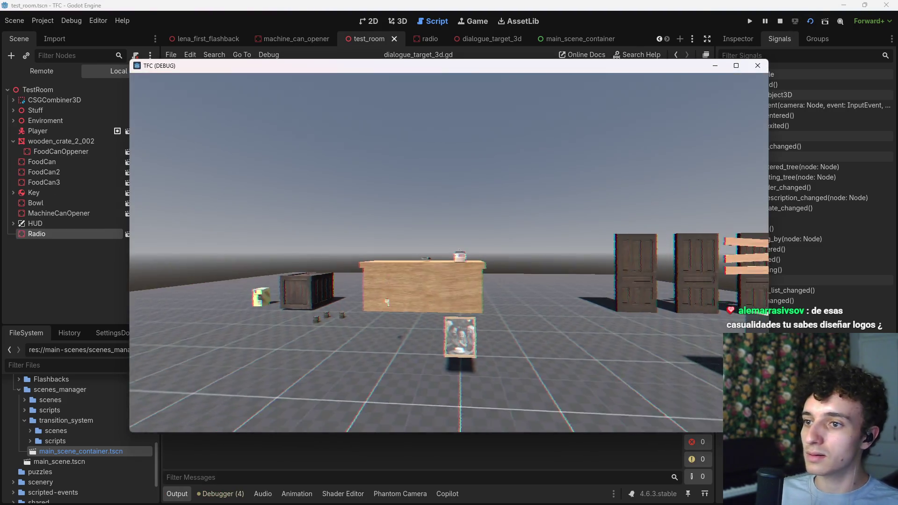
- Walk to the radio in the running game, interact with it, and stop the session
{"action": "key", "text": "w"}
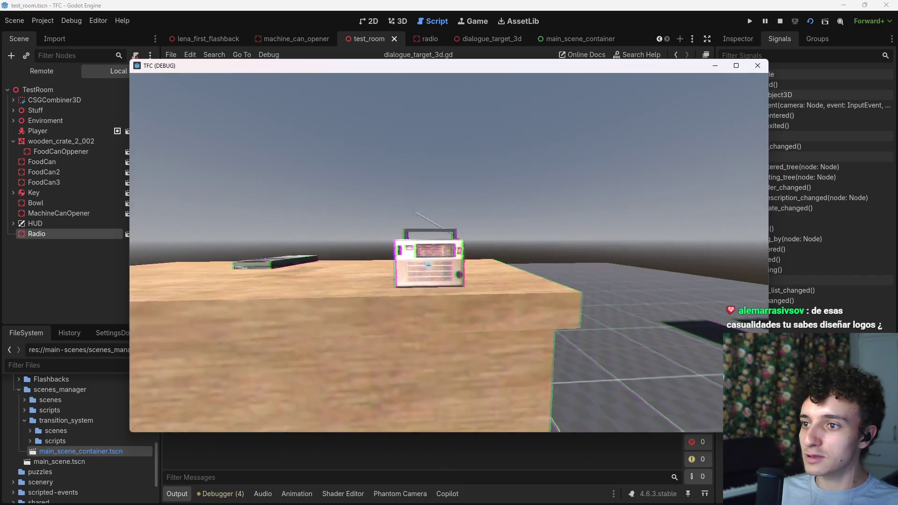
{"action": "left_click", "coordinate": [449, 253]}
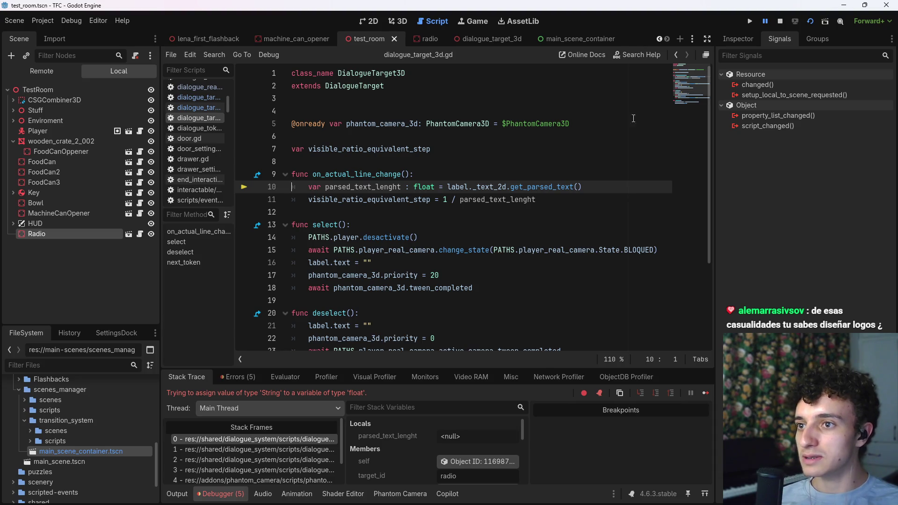
{"action": "left_click", "coordinate": [779, 21]}
- Try appending .lenght() to line 10's get_parsed_text(), run into the error, and remove it
{"action": "left_click", "coordinate": [598, 186]}
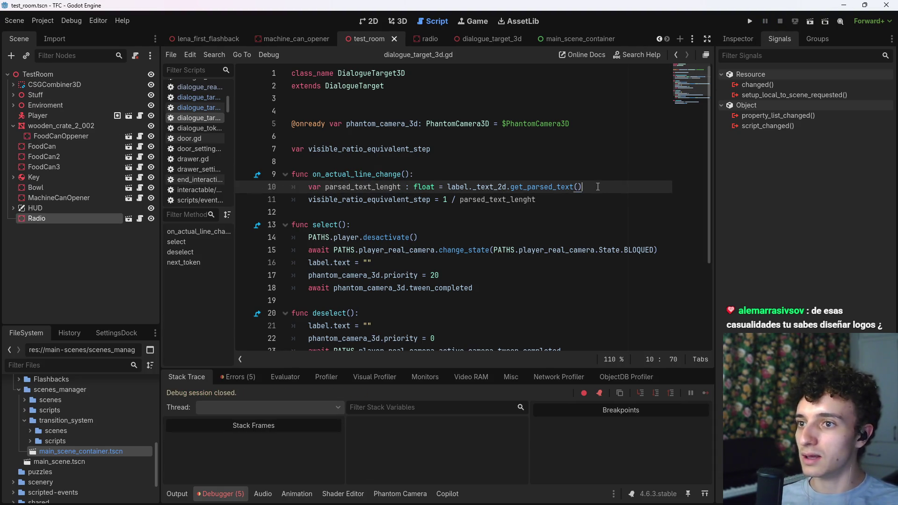
{"action": "type", "text": ".lenght"}
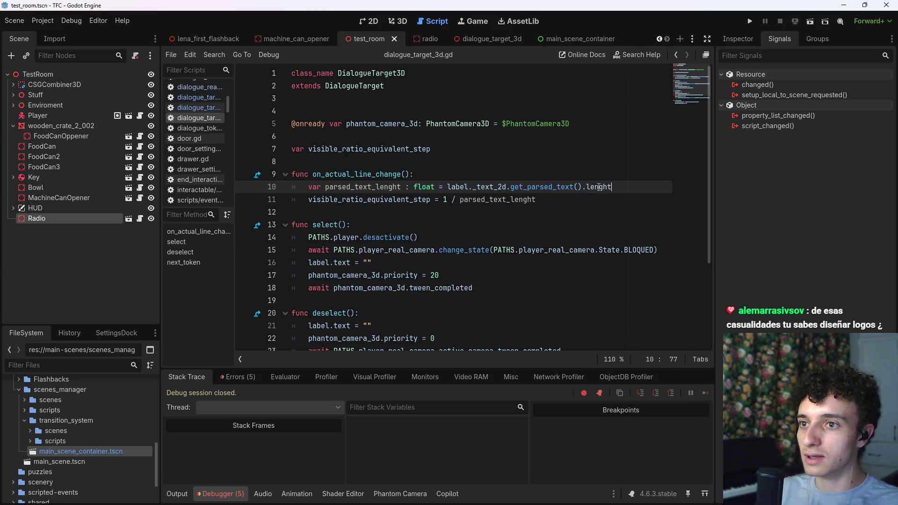
{"action": "key", "text": "ctrl+s"}
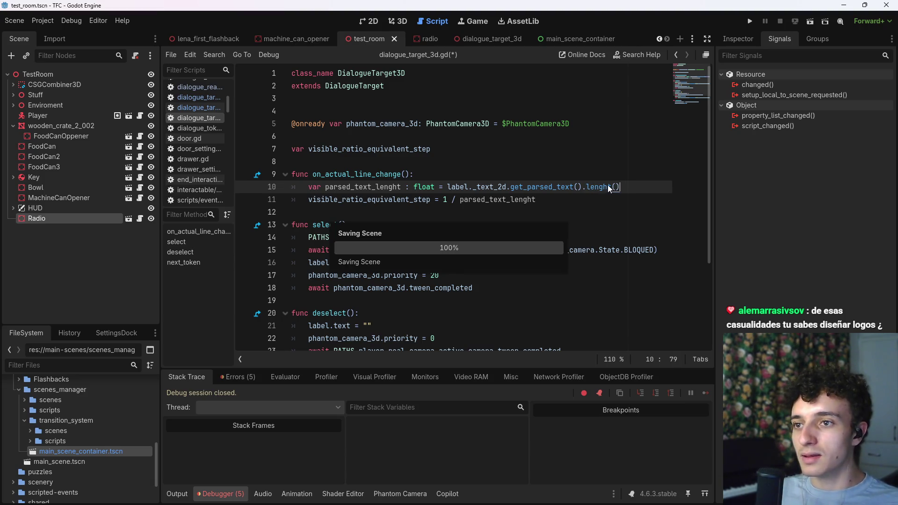
{"action": "type", "text": "()"}
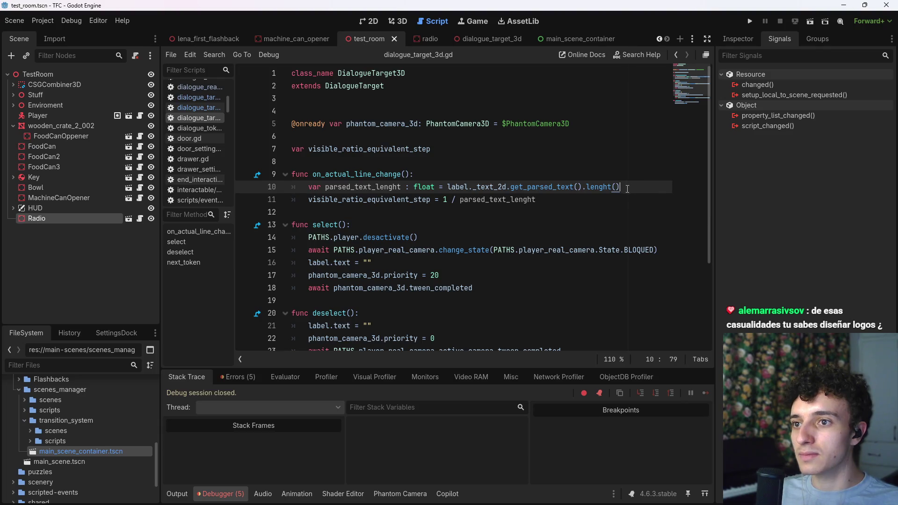
{"action": "key", "text": "F6"}
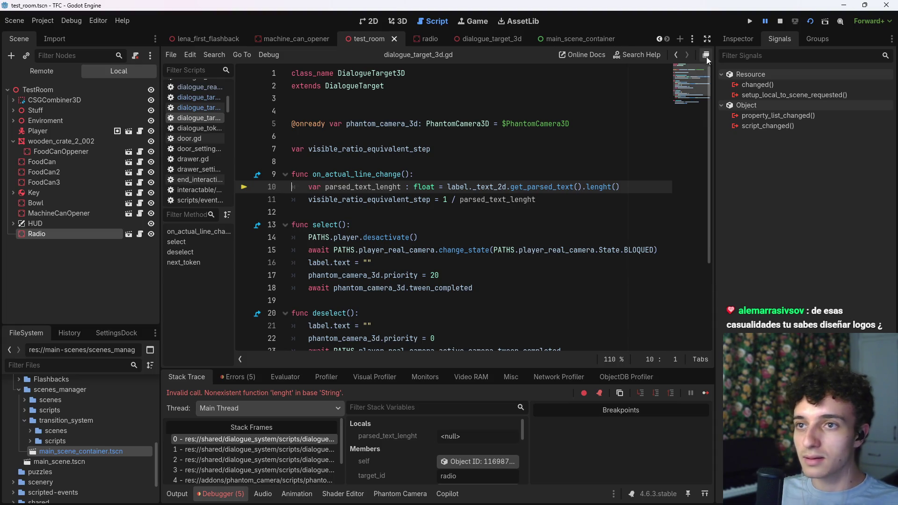
{"action": "left_click", "coordinate": [779, 21]}
{"action": "left_click_drag", "start_coordinate": [620, 187], "coordinate": [588, 187]}
{"action": "type", "text": "leng"}
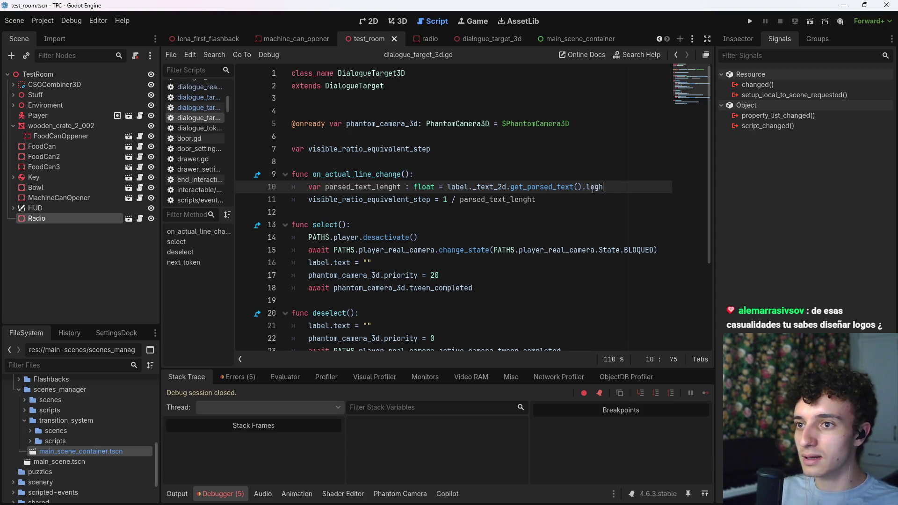
{"action": "key", "text": "BackSpace"}
{"action": "key", "text": "BackSpace"}
{"action": "key", "text": "BackSpace"}
- Start a String. line in on_actual_line_change() and open the String class documentation
{"action": "key", "text": "Up"}
{"action": "key", "text": "Return"}
{"action": "type", "text": "Str"}
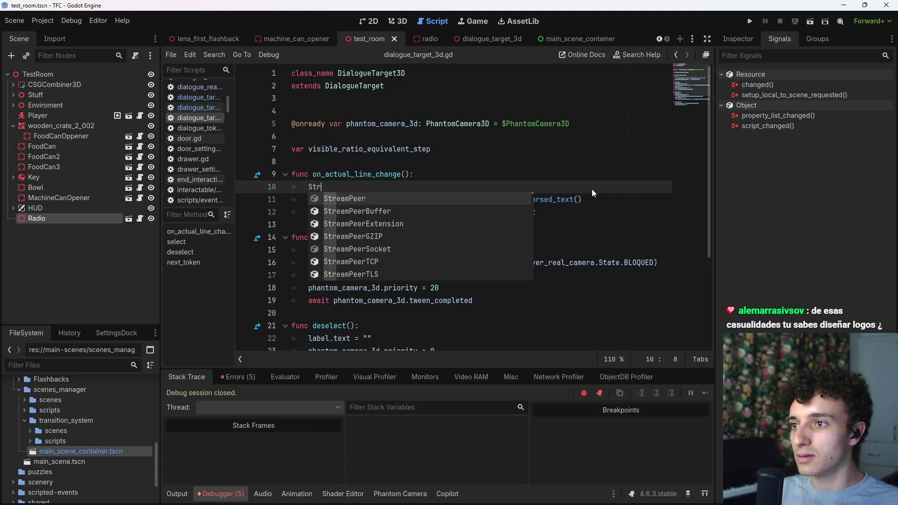
{"action": "type", "text": "ingN"}
{"action": "key", "text": "Return"}
{"action": "key", "text": "BackSpace"}
{"action": "key", "text": "BackSpace"}
{"action": "key", "text": "BackSpace"}
{"action": "type", "text": ".n"}
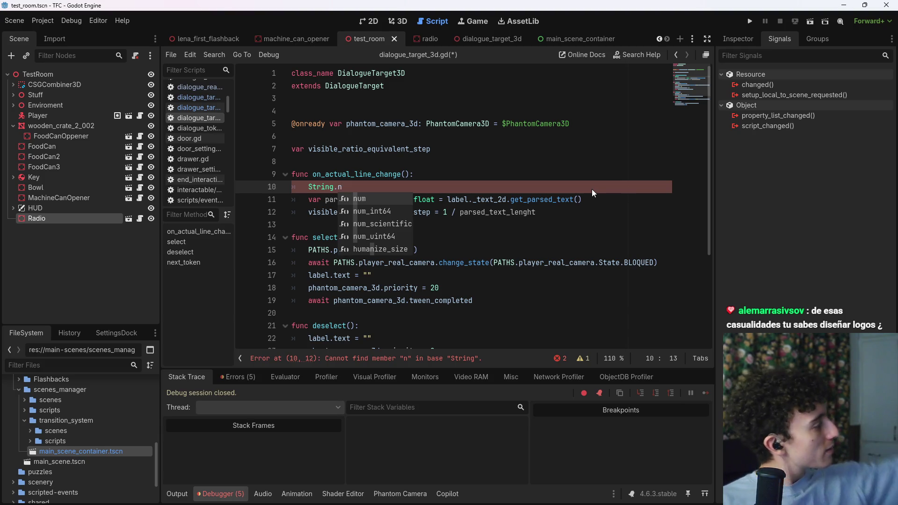
{"action": "type", "text": "ew"}
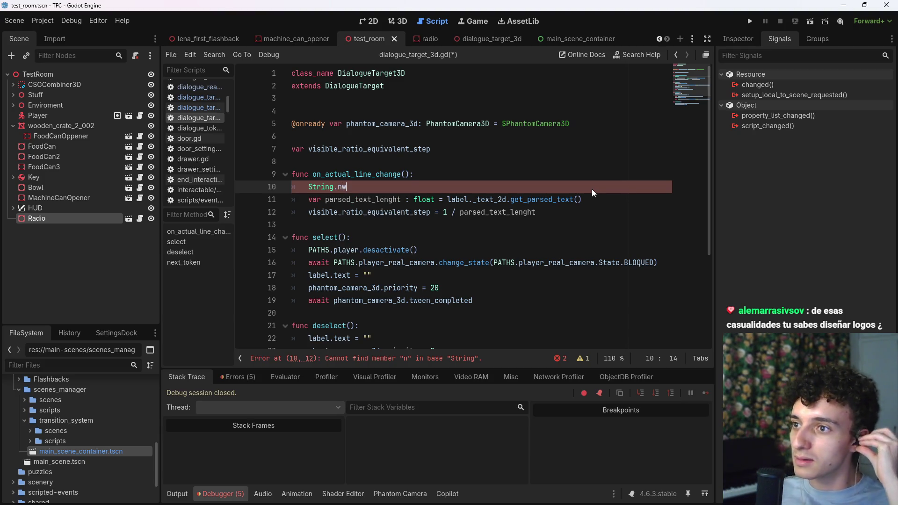
{"action": "key", "text": "BackSpace"}
{"action": "key", "text": "BackSpace"}
{"action": "key", "text": "BackSpace"}
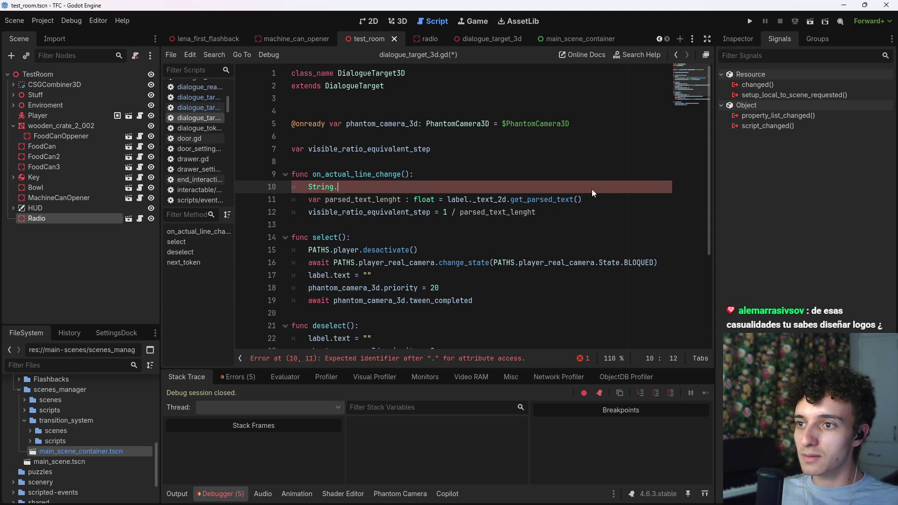
{"action": "type", "text": "new"}
{"action": "key", "text": "BackSpace"}
{"action": "key", "text": "BackSpace"}
{"action": "key", "text": "BackSpace"}
{"action": "left_click", "coordinate": [321, 187], "text": "ctrl"}
- Scroll the String methods list and search it for 'length'
{"action": "scroll", "coordinate": [344, 166], "scroll_direction": "down", "scroll_amount": 5}
{"action": "scroll", "coordinate": [359, 214], "scroll_direction": "down", "scroll_amount": 6}
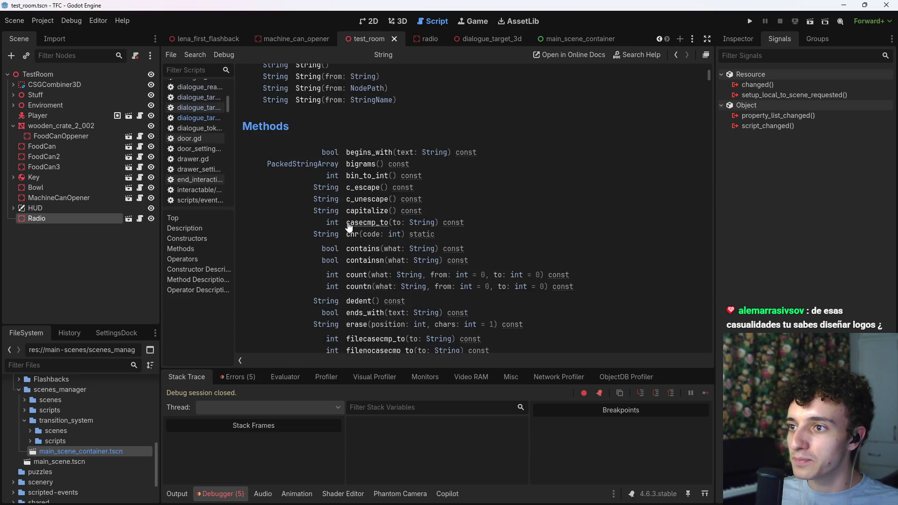
{"action": "scroll", "coordinate": [364, 253], "scroll_direction": "down", "scroll_amount": 10}
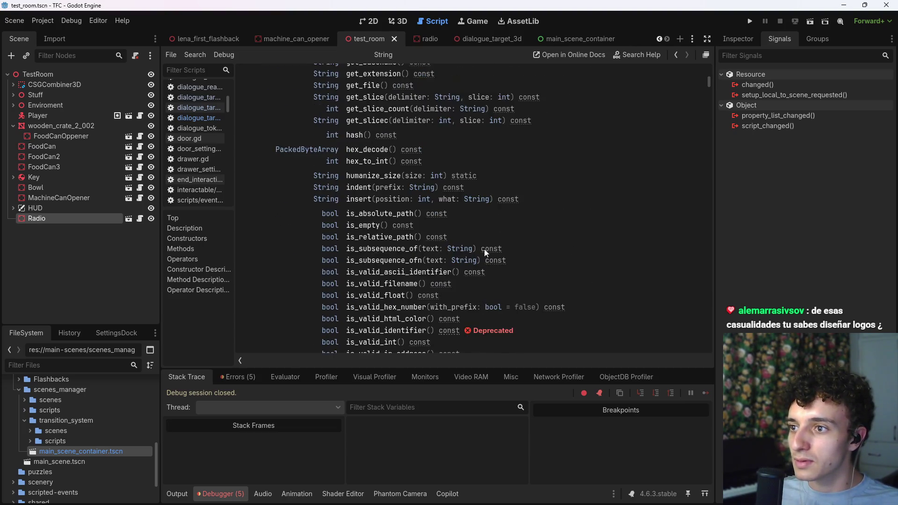
{"action": "key", "text": "ctrl+f"}
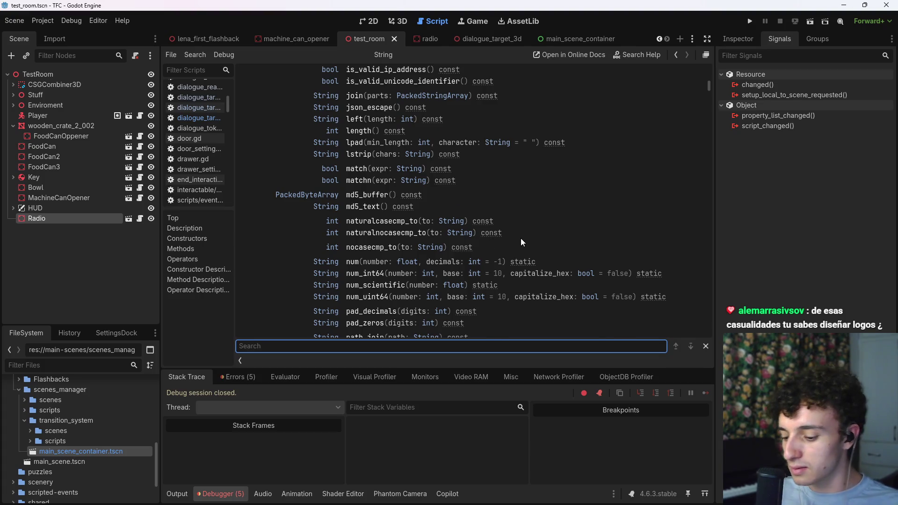
{"action": "type", "text": "leng"}
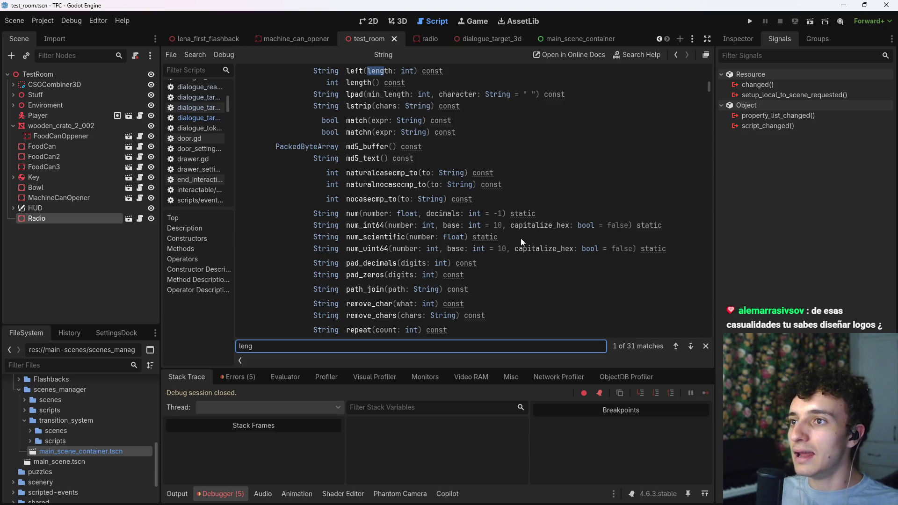
{"action": "key", "text": "BackSpace"}
{"action": "type", "text": "g"}
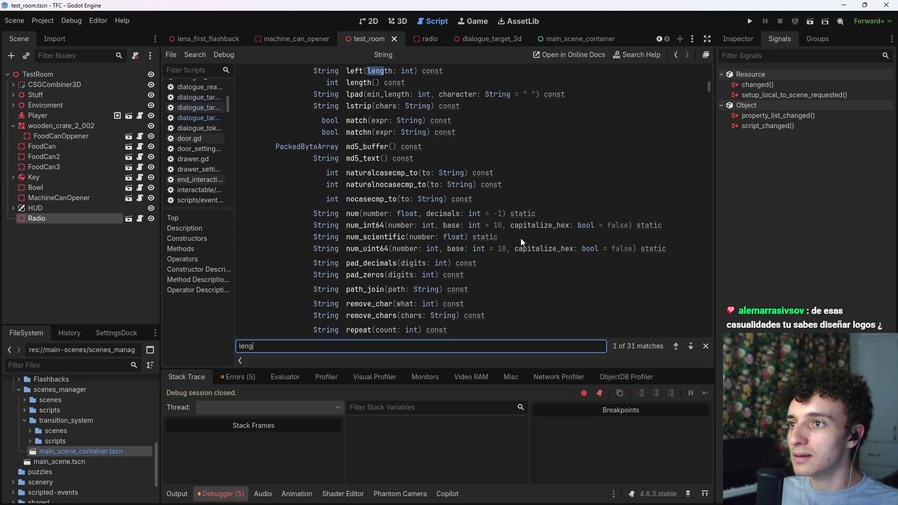
{"action": "type", "text": "th"}
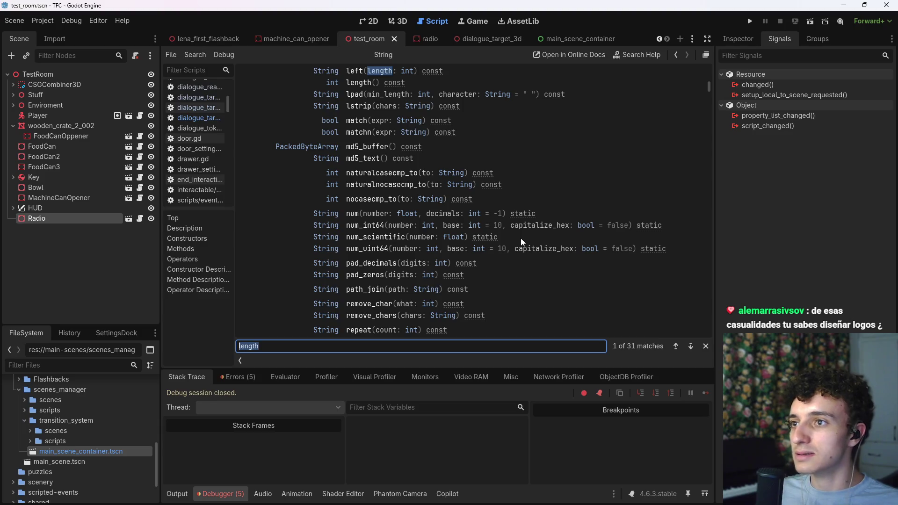
{"action": "key", "text": "Return"}
{"action": "key", "text": "Return"}
{"action": "key", "text": "Return"}
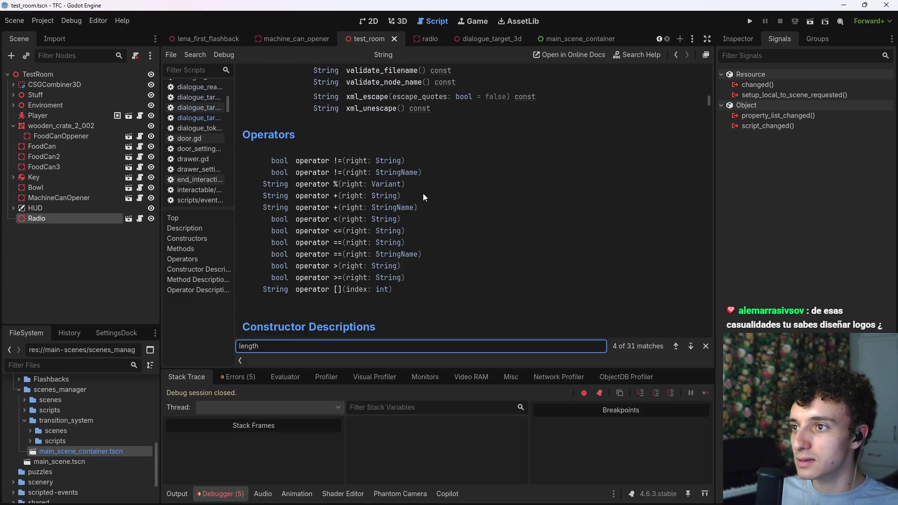
- Browse the 31 'length' matches back to the first, int length() const, then close the search
{"action": "scroll", "coordinate": [428, 198], "scroll_direction": "down", "scroll_amount": 3}
{"action": "scroll", "coordinate": [428, 198], "scroll_direction": "up", "scroll_amount": 10}
{"action": "scroll", "coordinate": [446, 217], "scroll_direction": "up", "scroll_amount": 20}
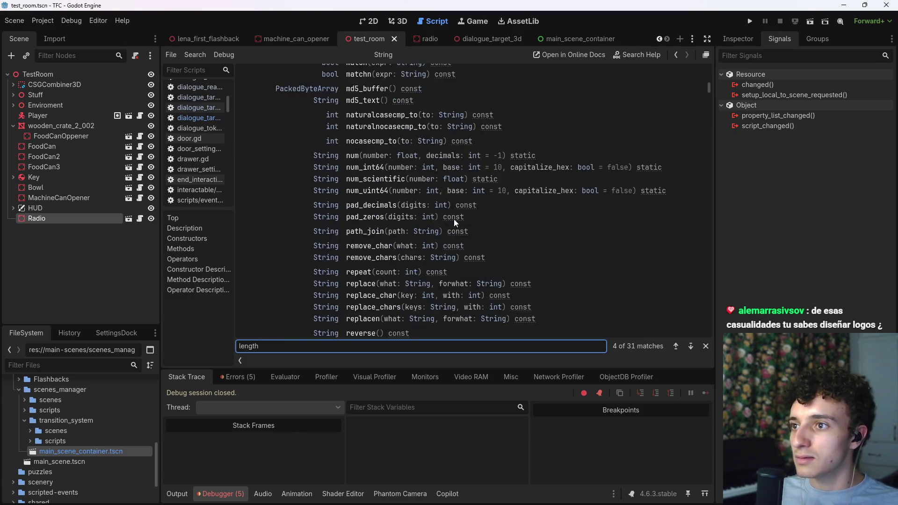
{"action": "scroll", "coordinate": [446, 204], "scroll_direction": "down", "scroll_amount": 5}
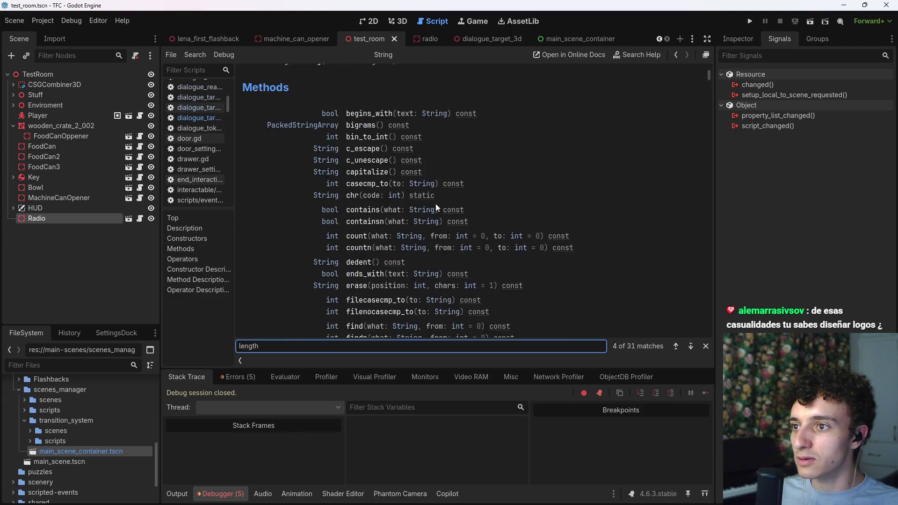
{"action": "left_click", "coordinate": [675, 346]}
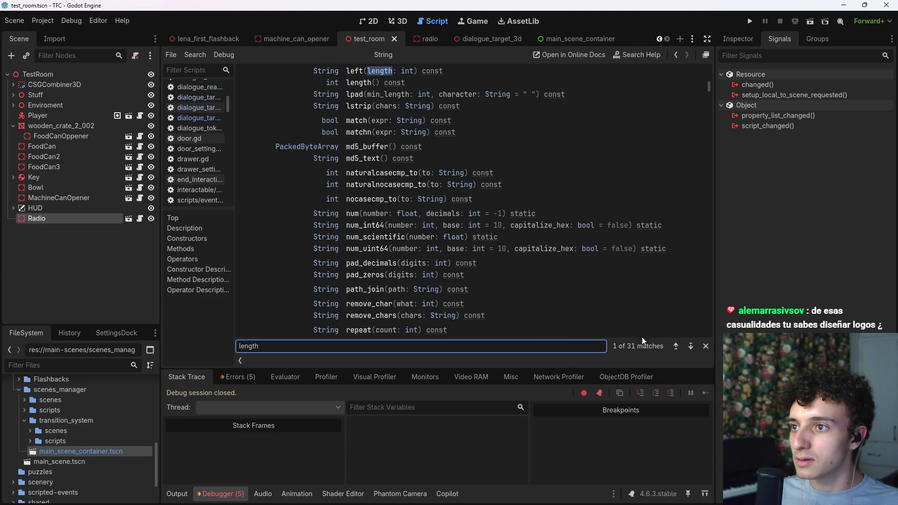
{"action": "scroll", "coordinate": [557, 296], "scroll_direction": "up", "scroll_amount": 10}
{"action": "scroll", "coordinate": [552, 303], "scroll_direction": "up", "scroll_amount": 10}
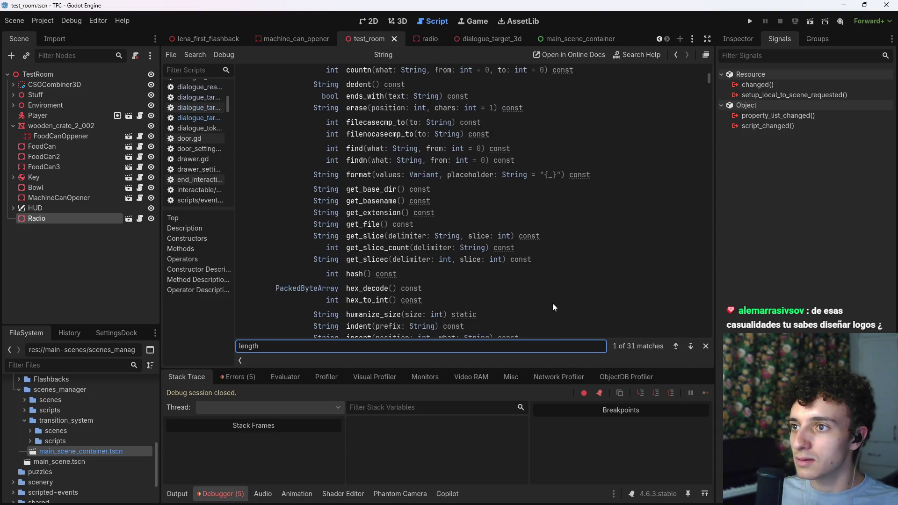
{"action": "key", "text": "Escape"}
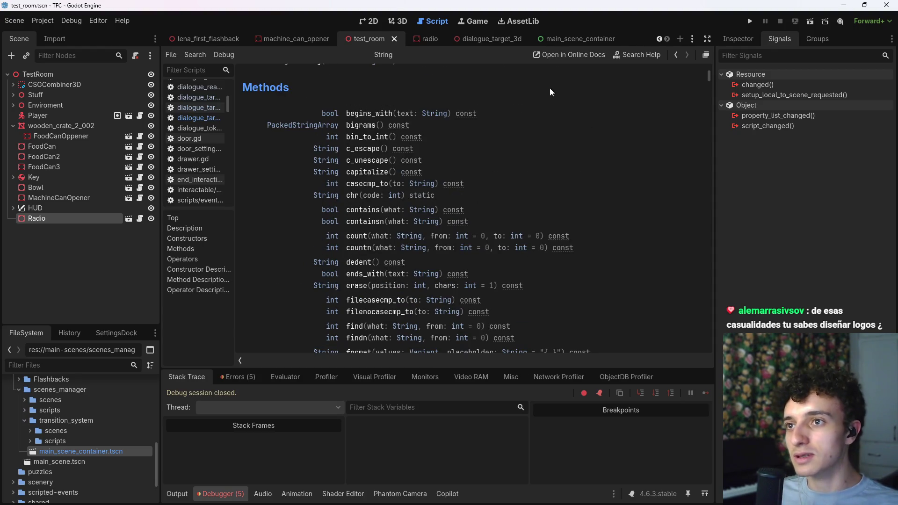
{"action": "left_click", "coordinate": [563, 43]}
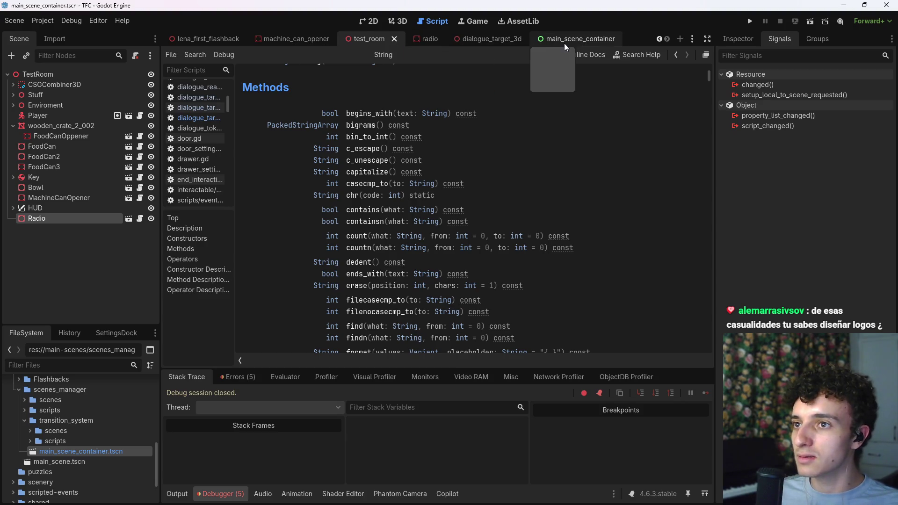
- In dialogue_target_3d.gd, delete the unfinished String. text on line 10
{"action": "left_click", "coordinate": [360, 41]}
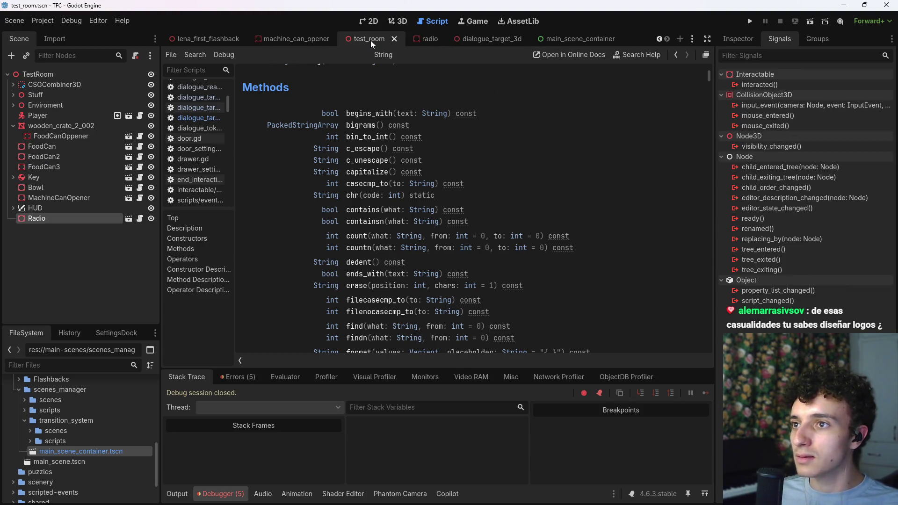
{"action": "left_click", "coordinate": [479, 42]}
{"action": "left_click", "coordinate": [140, 74]}
{"action": "left_click_drag", "start_coordinate": [352, 183], "coordinate": [311, 185]}
{"action": "key", "text": "BackSpace"}
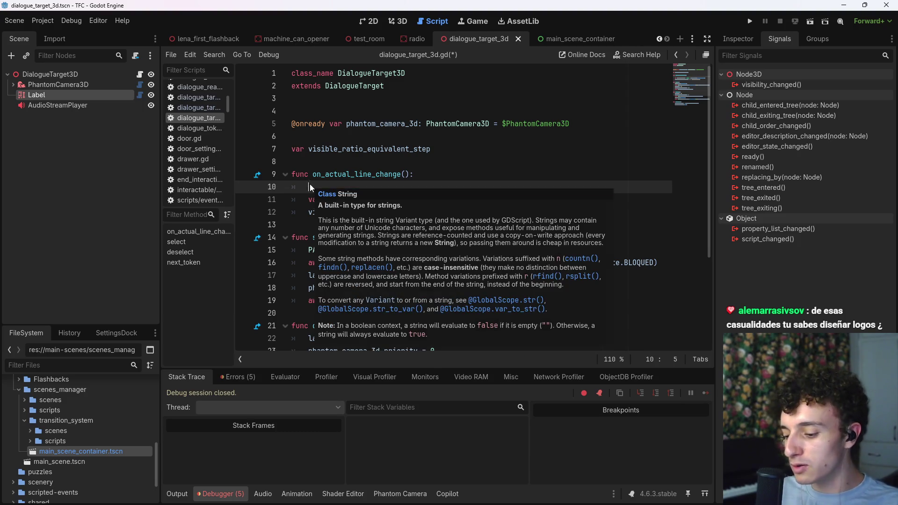
- Add temporary test String lines and insert the missing dot before length()
{"action": "type", "text": "var test : S"}
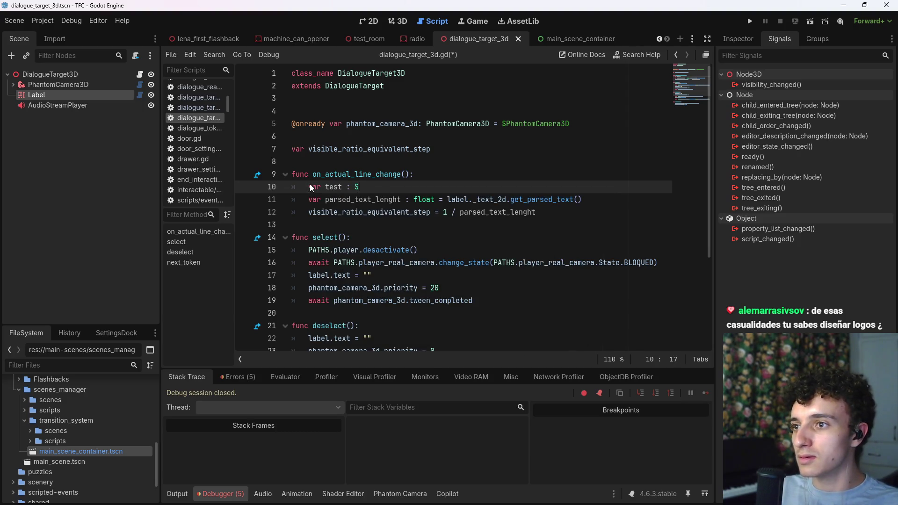
{"action": "type", "text": "tring = \"\""}
{"action": "key", "text": "Return"}
{"action": "type", "text": "test."}
{"action": "left_click", "coordinate": [610, 211]}
{"action": "type", "text": ".length("}
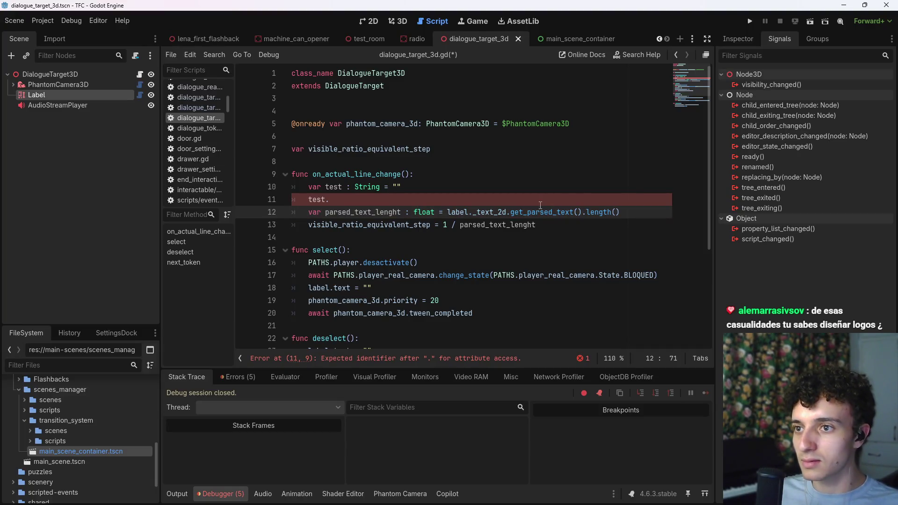
- Remove the two temporary test lines, save the script, and run the current scene
{"action": "mouse_move", "coordinate": [477, 199]}
{"action": "left_mouse_down"}
{"action": "mouse_move", "coordinate": [292, 199]}
{"action": "mouse_move", "coordinate": [261, 188]}
{"action": "left_mouse_up"}
{"action": "key", "text": "BackSpace"}
{"action": "key", "text": "BackSpace"}
{"action": "key", "text": "ctrl+s"}
{"action": "left_click", "coordinate": [810, 22]}
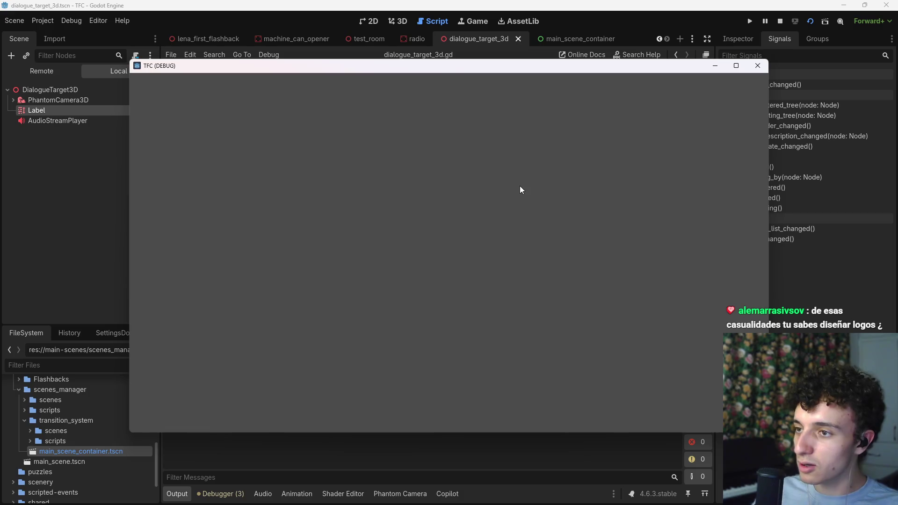
- Stop the test run and delete the stray 4 after the on_actual_line_change() header
{"action": "key", "text": "F8"}
{"action": "type", "text": "4"}
{"action": "left_click", "coordinate": [366, 42]}
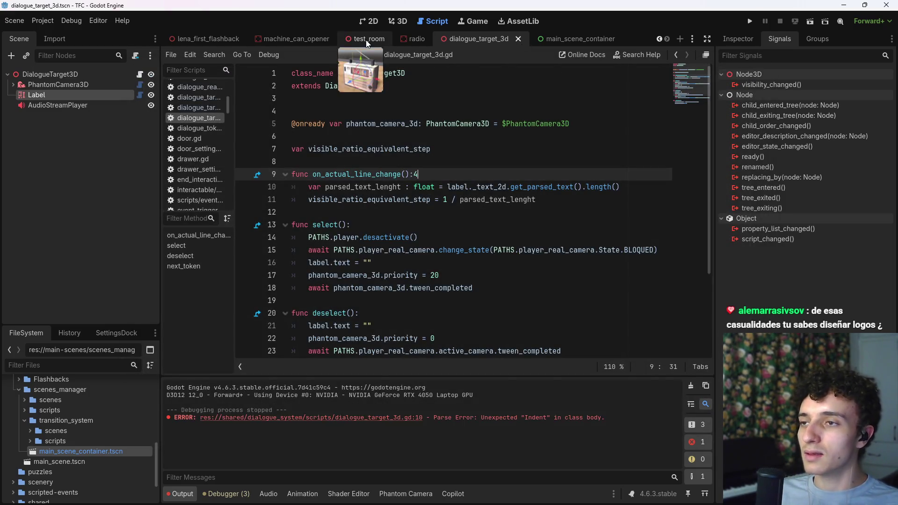
{"action": "left_click", "coordinate": [564, 200]}
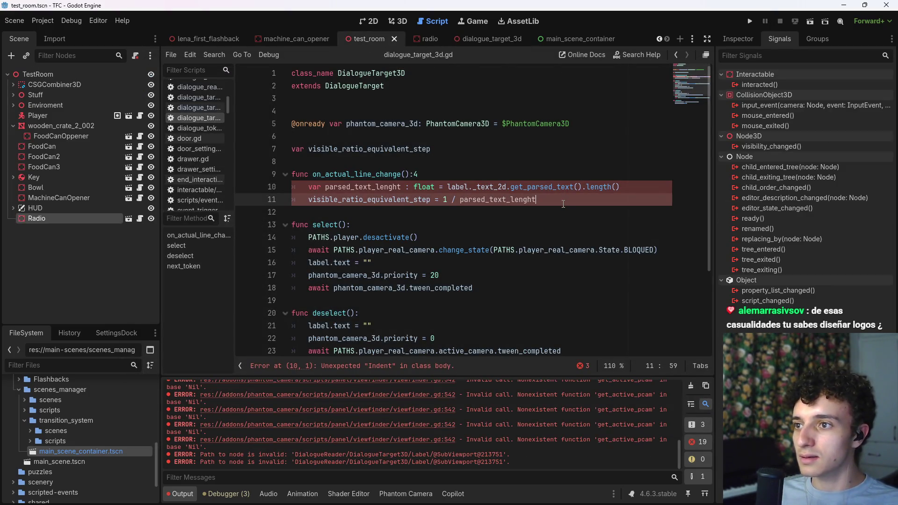
{"action": "left_click", "coordinate": [460, 174]}
{"action": "key", "text": "BackSpace"}
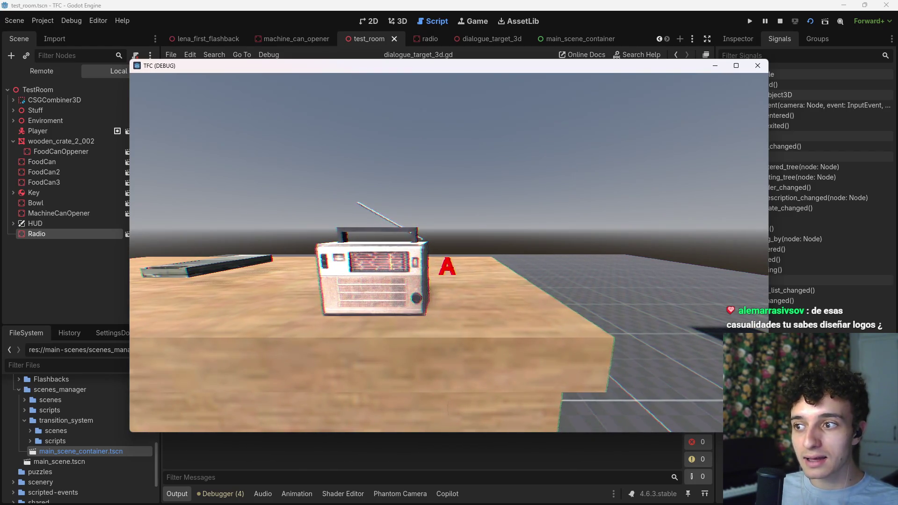
- Advance the radio dialogue with A, then stop the game and save
{"action": "key", "text": "a"}
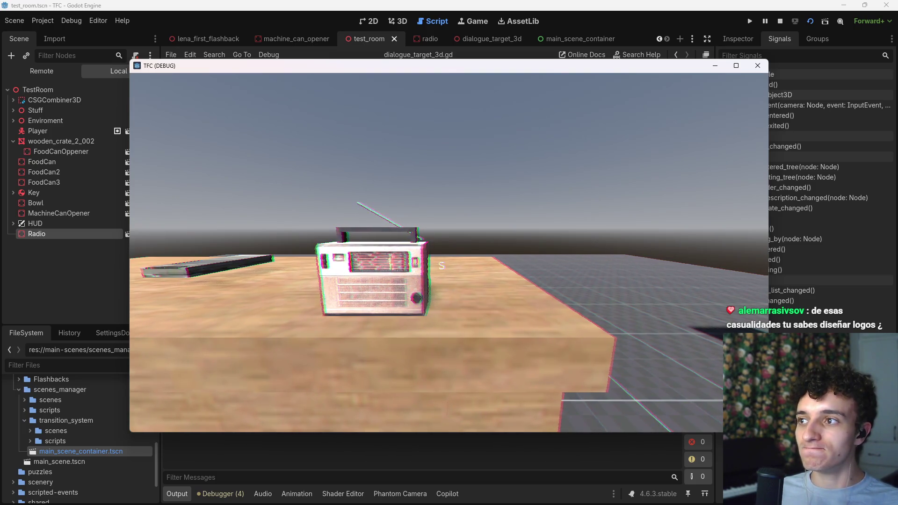
{"action": "key", "text": "F8"}
{"action": "key", "text": "ctrl+s"}
{"action": "mouse_move", "coordinate": [491, 503]}
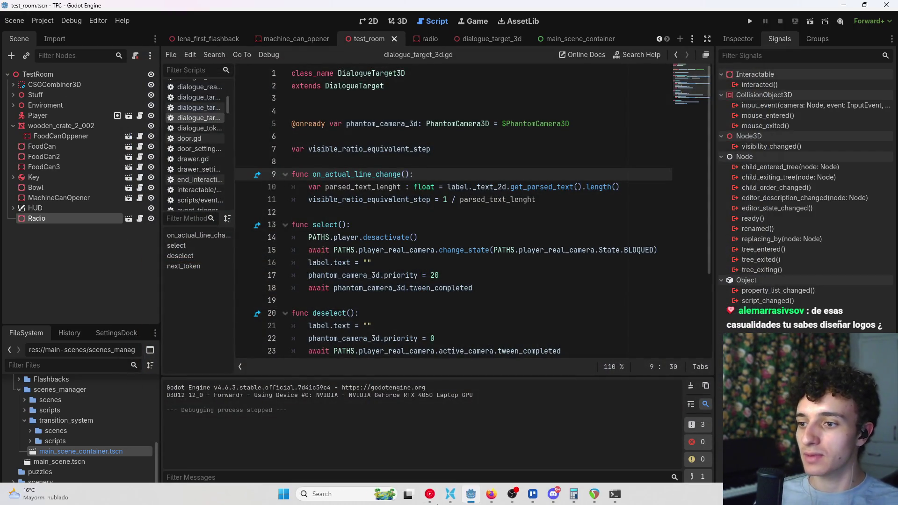
{"action": "left_click", "coordinate": [450, 494]}
{"action": "double_click", "coordinate": [174, 324]}
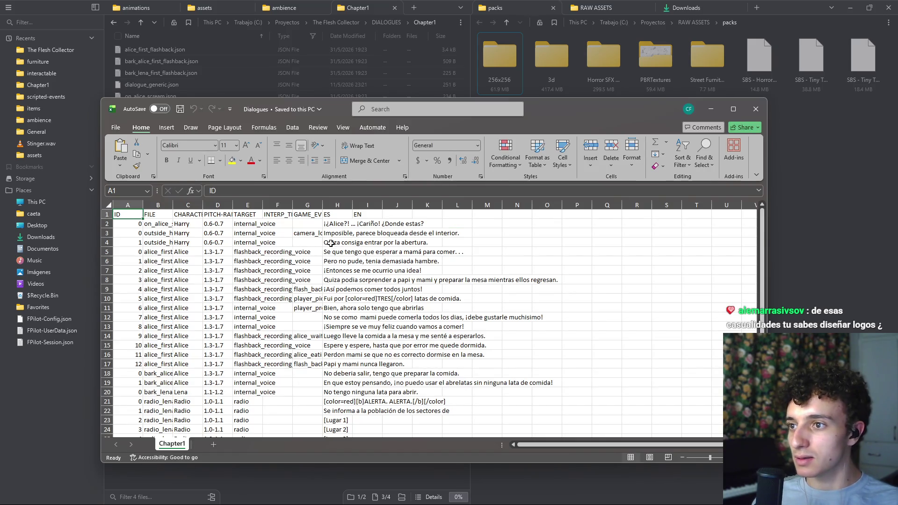
{"action": "scroll", "coordinate": [362, 320], "scroll_direction": "down", "scroll_amount": 4}
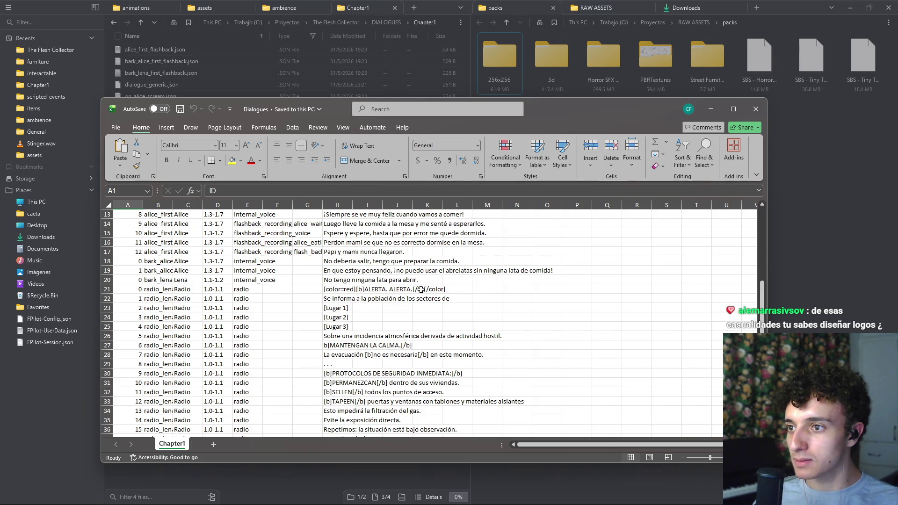
{"action": "mouse_move", "coordinate": [602, 502]}
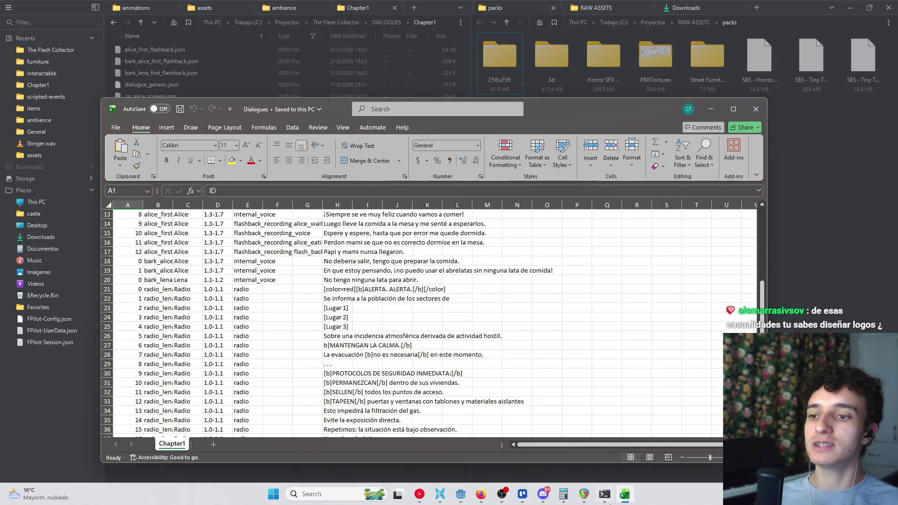
{"action": "left_click", "coordinate": [460, 494]}
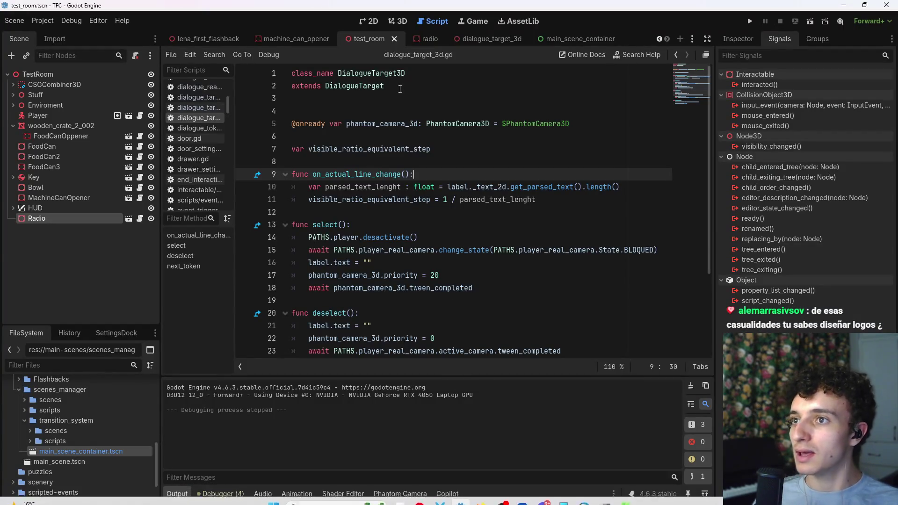
- In the dialogue_target_3d scene, select the Label node and add a blank line in select()
{"action": "left_click", "coordinate": [493, 40]}
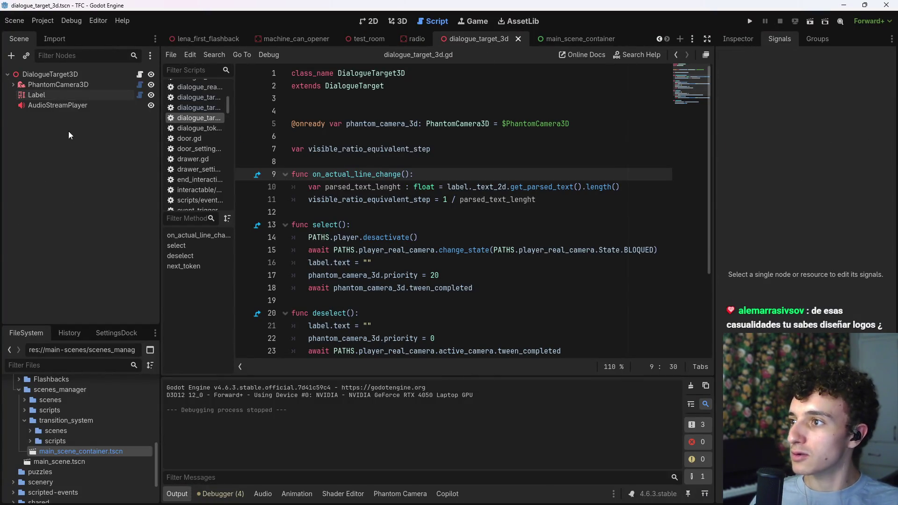
{"action": "left_click", "coordinate": [68, 105]}
{"action": "left_click", "coordinate": [103, 94]}
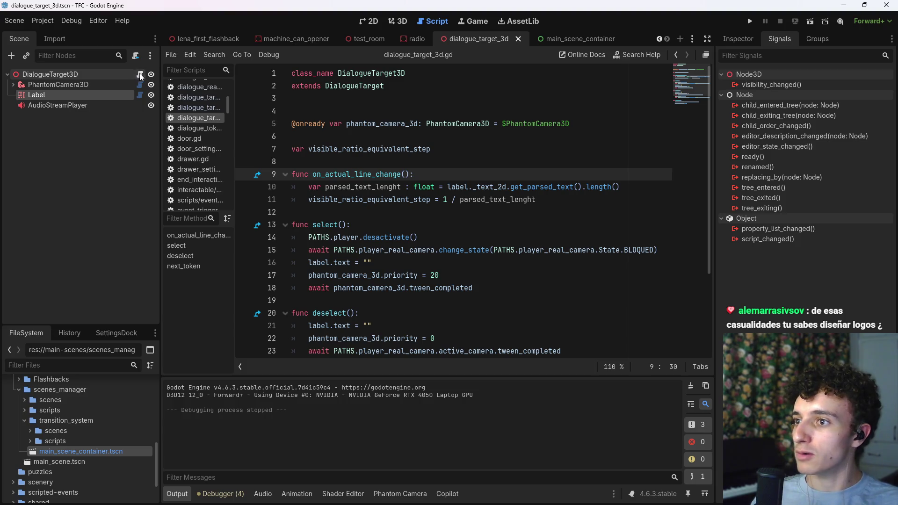
{"action": "scroll", "coordinate": [473, 204], "scroll_direction": "down", "scroll_amount": 1}
{"action": "left_click", "coordinate": [472, 187]}
{"action": "key", "text": "Return"}
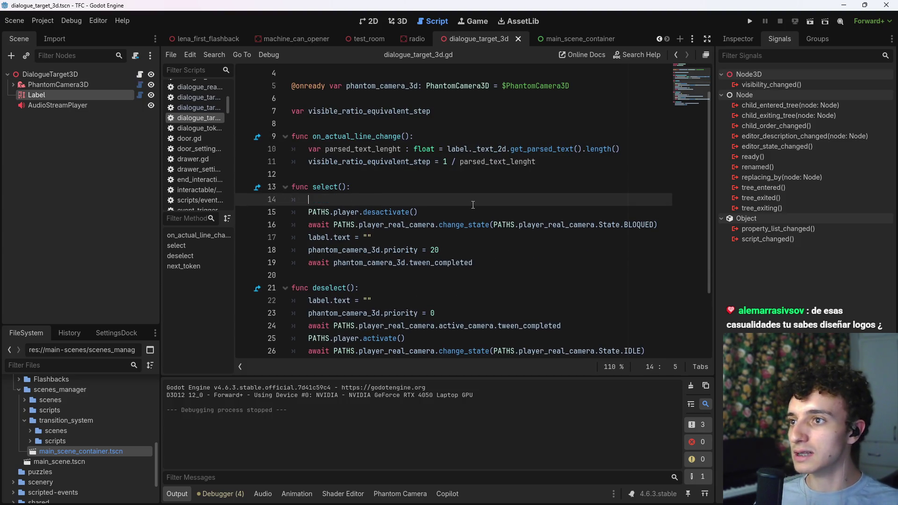
{"action": "scroll", "coordinate": [473, 204], "scroll_direction": "up", "scroll_amount": 1}
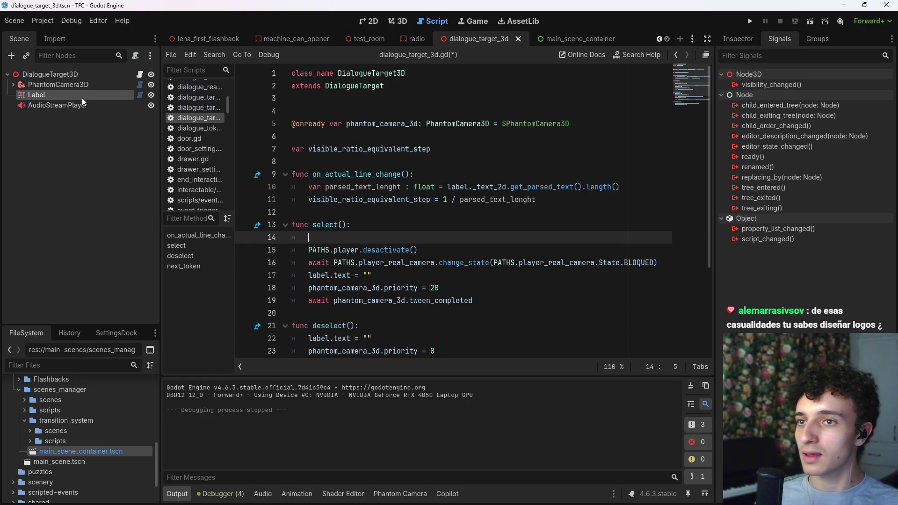
- Look over the Label's properties in the Inspector
{"action": "left_click", "coordinate": [738, 38]}
{"action": "scroll", "coordinate": [771, 221], "scroll_direction": "down", "scroll_amount": 5}
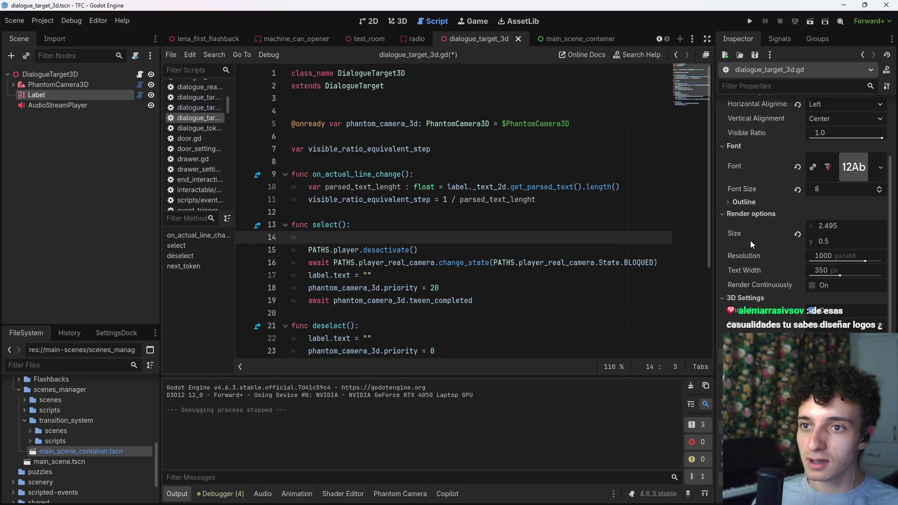
{"action": "scroll", "coordinate": [760, 291], "scroll_direction": "down", "scroll_amount": 3}
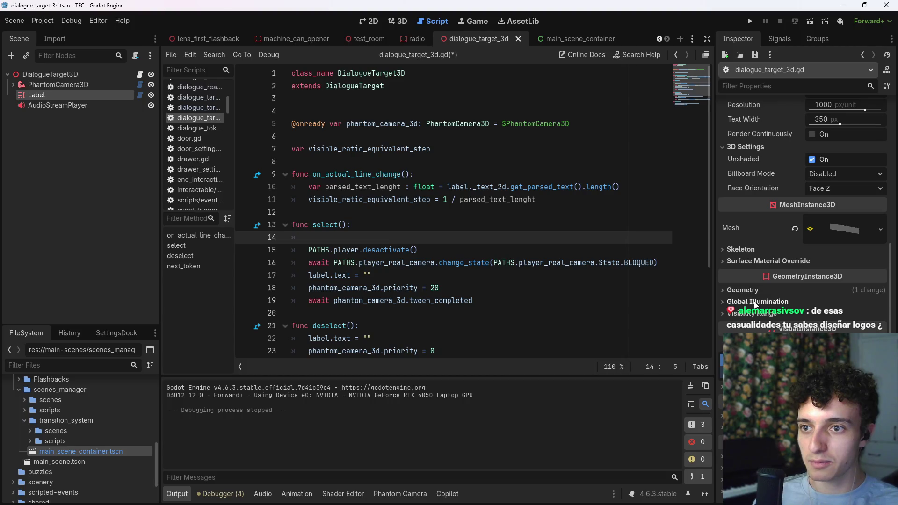
{"action": "scroll", "coordinate": [754, 304], "scroll_direction": "up", "scroll_amount": 8}
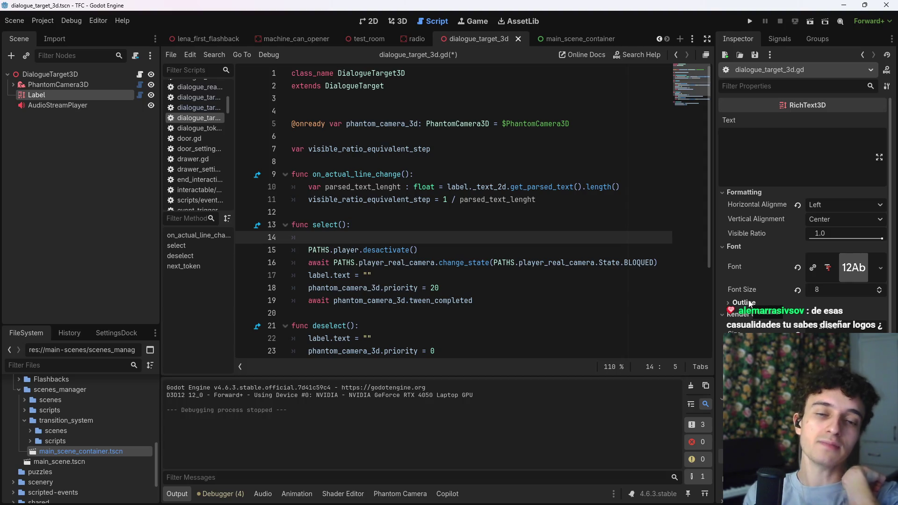
{"action": "key", "text": "alt+Tab"}
{"action": "key", "text": "Tab"}
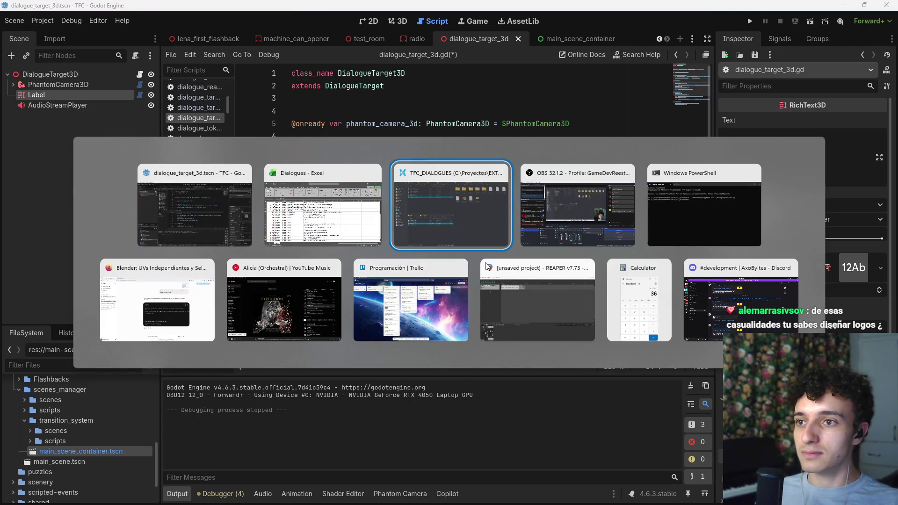
{"action": "key", "text": "Escape"}
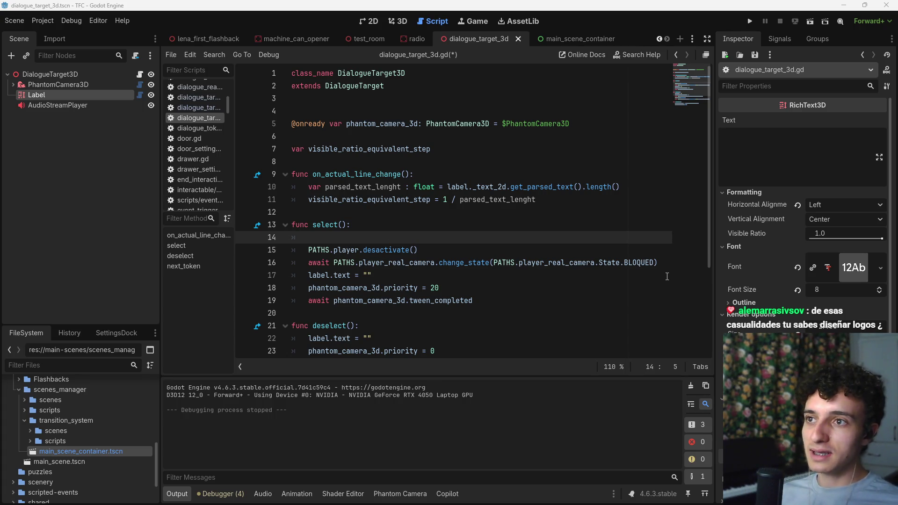
- Save dialogue_target_3d.gd with the new blank line, then return to the 3D view
{"action": "left_click", "coordinate": [509, 251]}
{"action": "key", "text": "ctrl+s"}
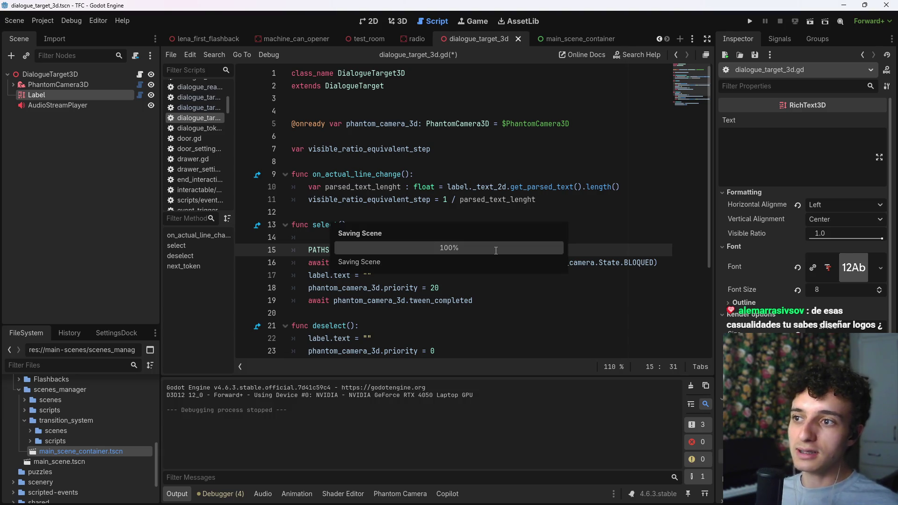
{"action": "left_click", "coordinate": [421, 235]}
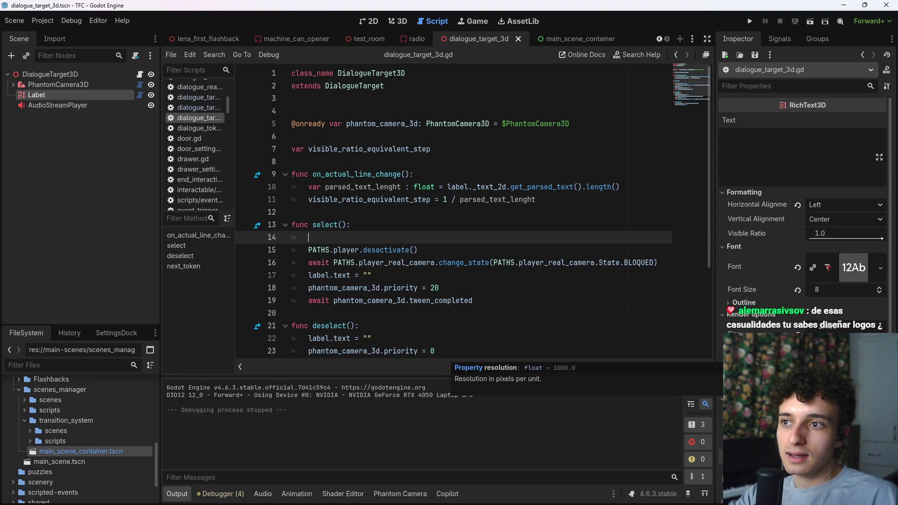
{"action": "scroll", "coordinate": [802, 210], "scroll_direction": "down", "scroll_amount": 10}
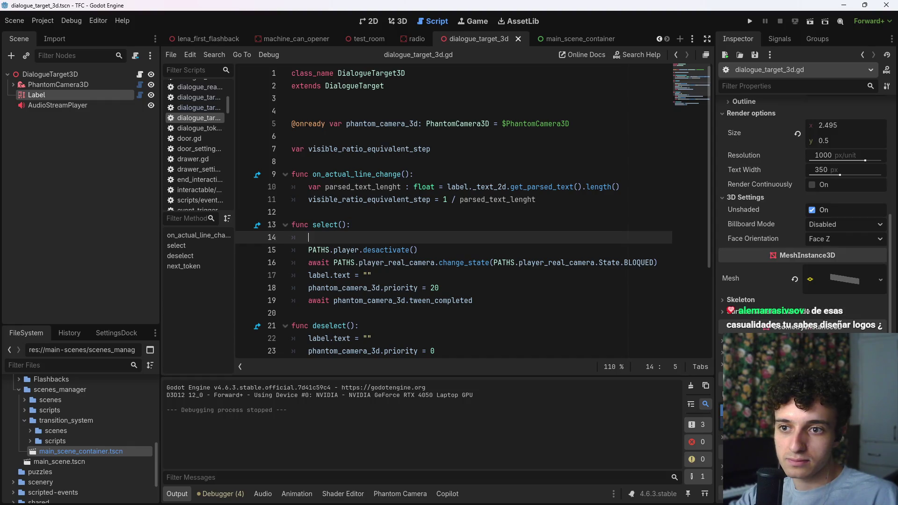
{"action": "scroll", "coordinate": [802, 211], "scroll_direction": "up", "scroll_amount": 10}
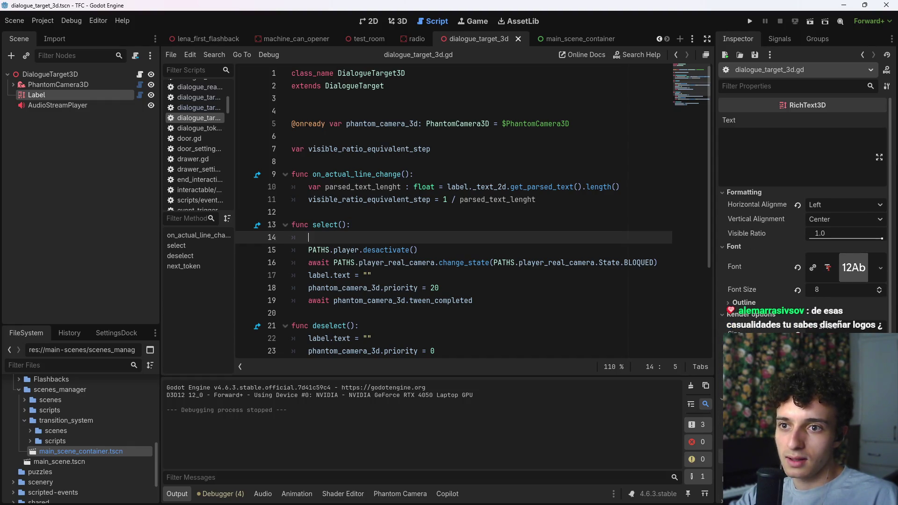
{"action": "left_click", "coordinate": [397, 21]}
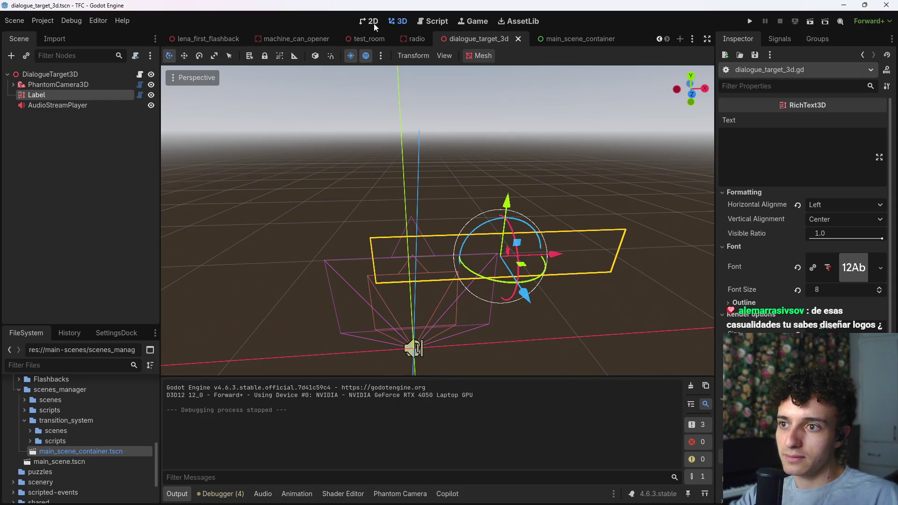
- Type and clear test text in the Label's Text field, then save the scene
{"action": "left_click", "coordinate": [797, 155]}
{"action": "type", "text": "asdasasdasd"}
{"action": "key", "text": "ctrl+a"}
{"action": "key", "text": "BackSpace"}
{"action": "key", "text": "ctrl+s"}
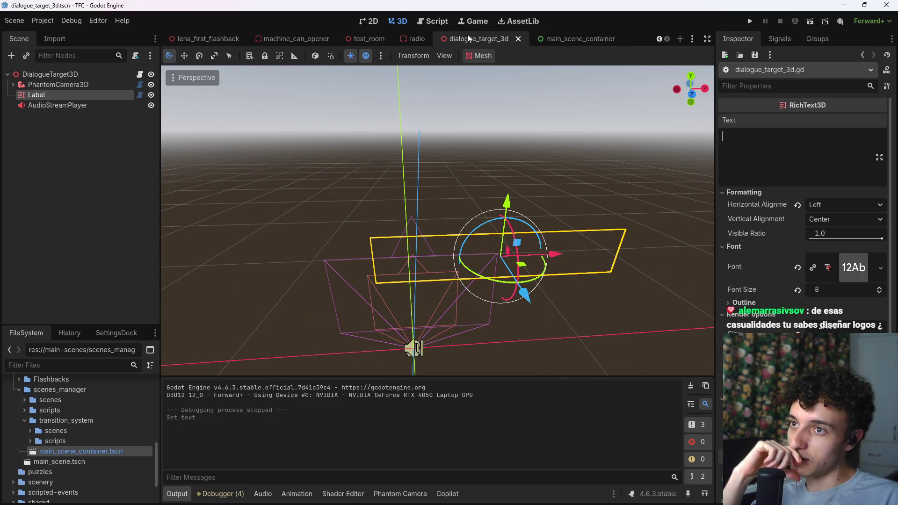
- Change line 29 of the DialogueTarget3D script to '+=' so visible_ratio grows by the step, and save
{"action": "left_click", "coordinate": [140, 74]}
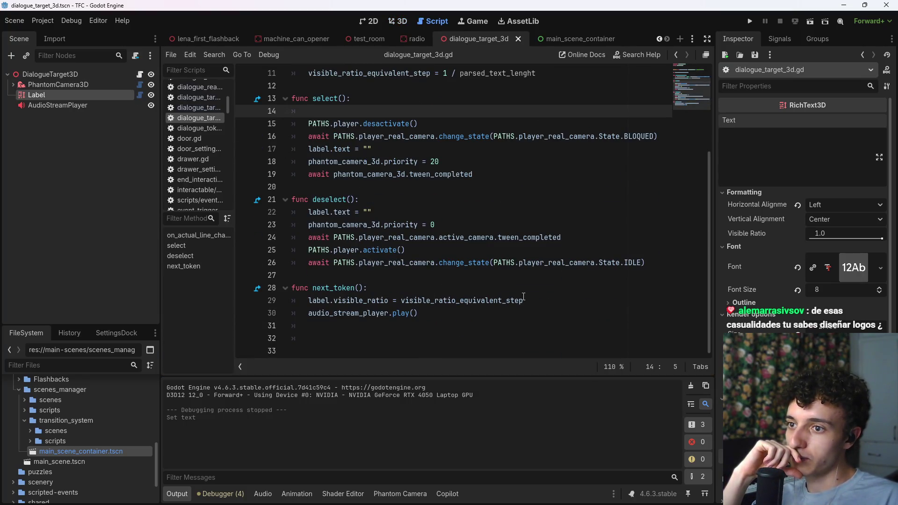
{"action": "left_click", "coordinate": [523, 300]}
{"action": "left_click", "coordinate": [393, 300]}
{"action": "type", "text": "+"}
{"action": "key", "text": "ctrl+s"}
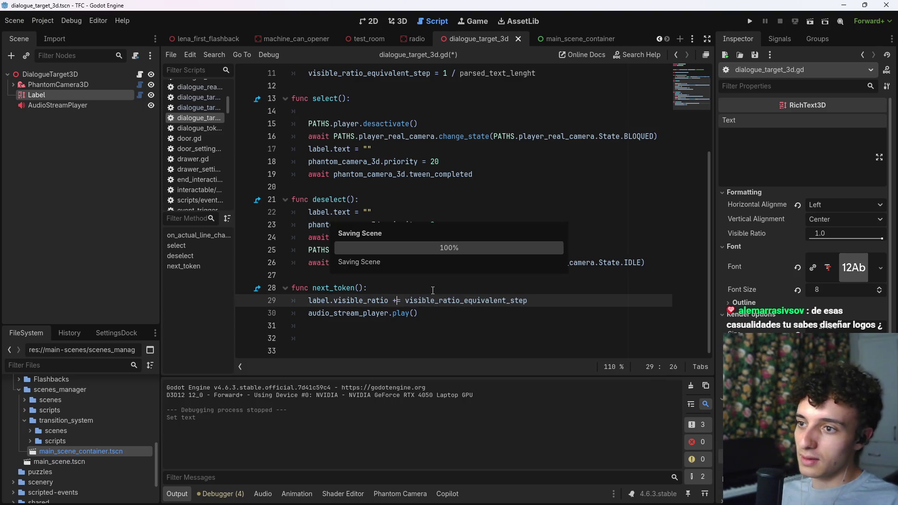
{"action": "scroll", "coordinate": [411, 187], "scroll_direction": "up", "scroll_amount": 5}
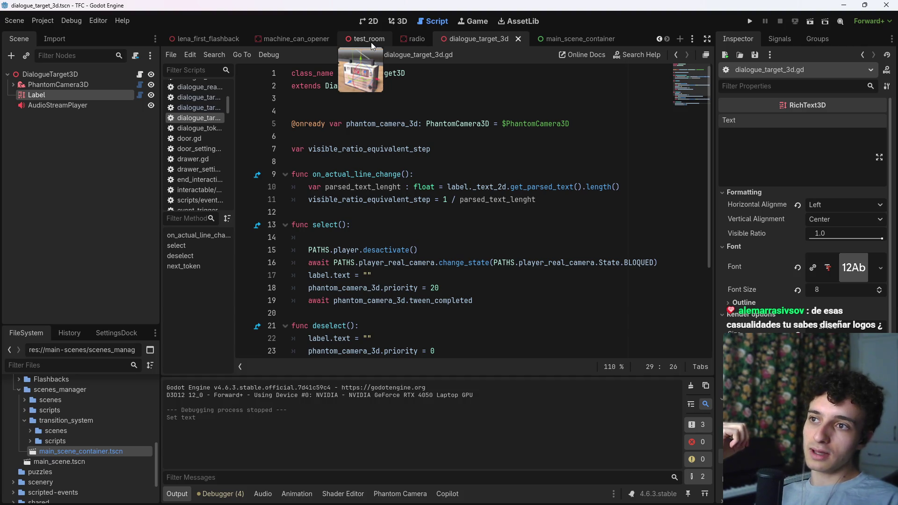
- Open test_room, clear the Output log, and run it
{"action": "left_click", "coordinate": [366, 39]}
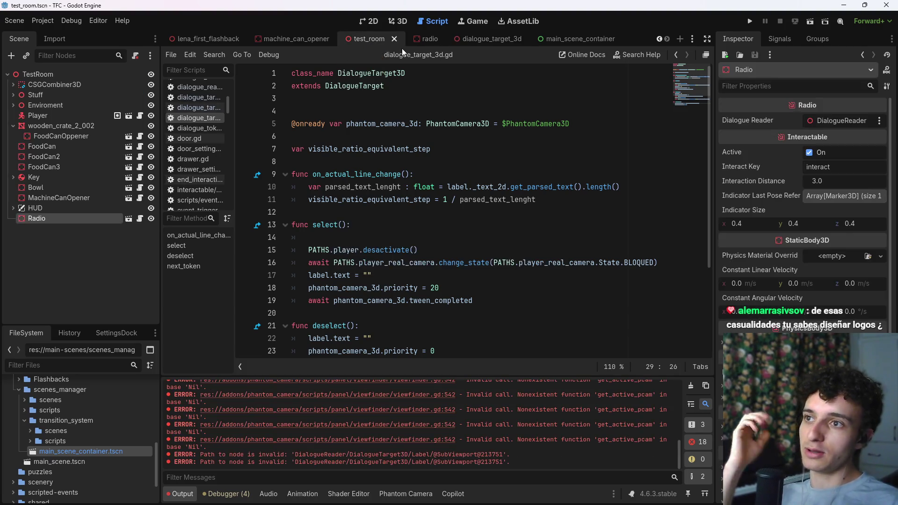
{"action": "left_click", "coordinate": [691, 386]}
{"action": "left_click", "coordinate": [807, 22]}
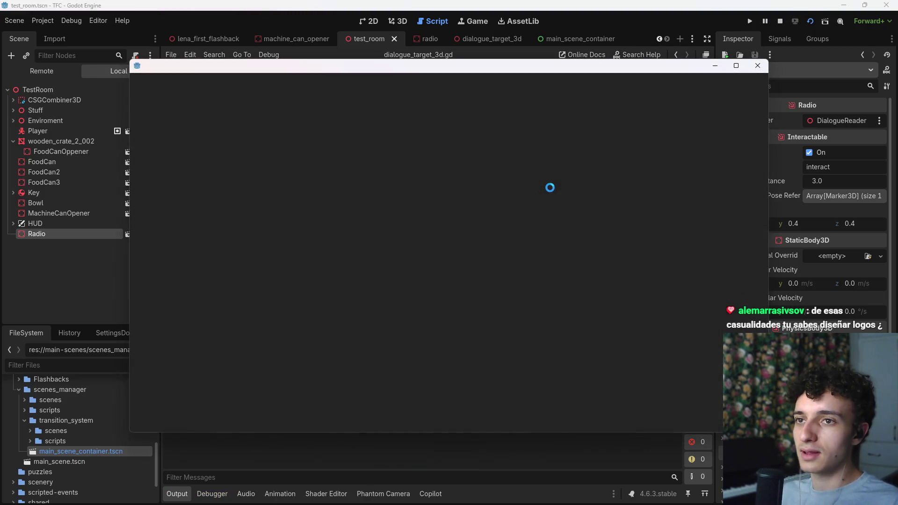
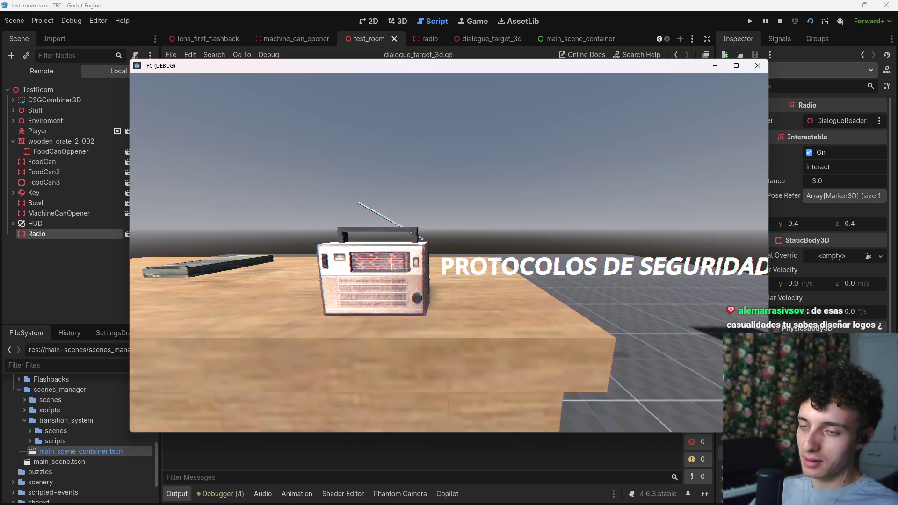
- Stop the running game, save the test_room scene, and bring the Dialogues workbook forward
{"action": "key", "text": "F8"}
{"action": "key", "text": "ctrl+s"}
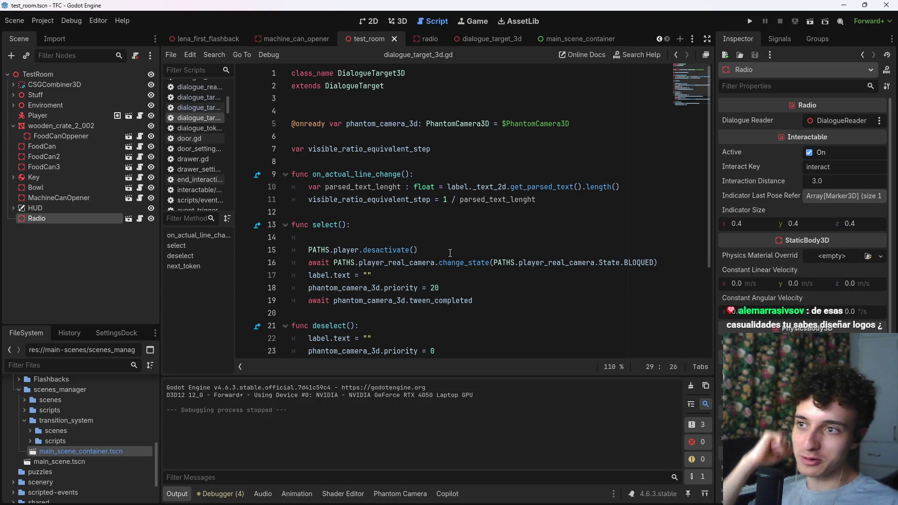
{"action": "mouse_move", "coordinate": [488, 496]}
{"action": "left_click", "coordinate": [624, 494]}
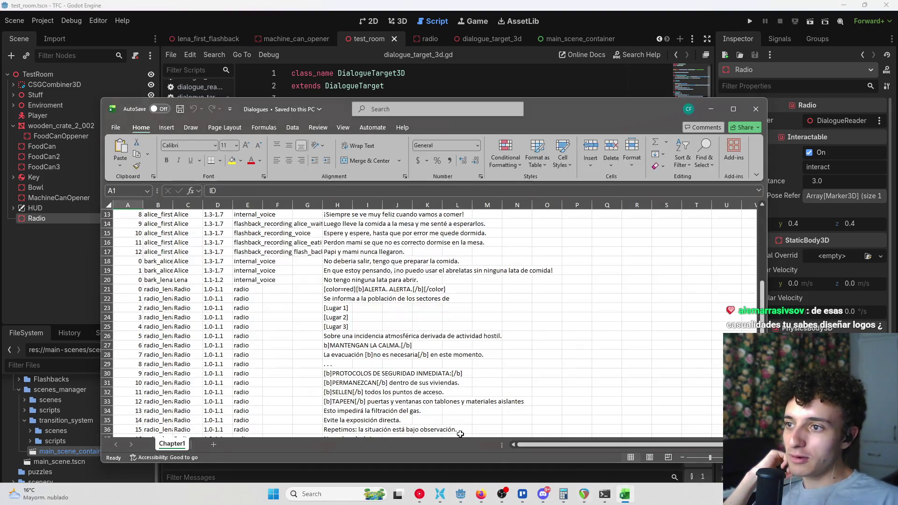
- Change cell D21 to 1.0-1.0 and copy that value into D23
{"action": "scroll", "coordinate": [234, 327], "scroll_direction": "down", "scroll_amount": 3}
{"action": "scroll", "coordinate": [221, 345], "scroll_direction": "up", "scroll_amount": 3}
{"action": "scroll", "coordinate": [221, 345], "scroll_direction": "up", "scroll_amount": 1}
{"action": "double_click", "coordinate": [228, 317]}
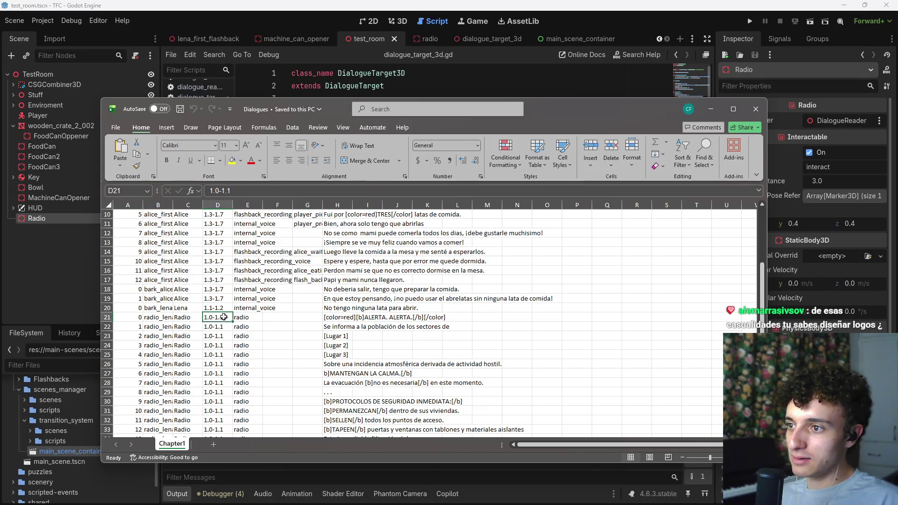
{"action": "type", "text": "0"}
{"action": "key", "text": "Return"}
{"action": "left_click", "coordinate": [225, 318]}
{"action": "key", "text": "ctrl+c"}
{"action": "key", "text": "Down"}
{"action": "key", "text": "Down"}
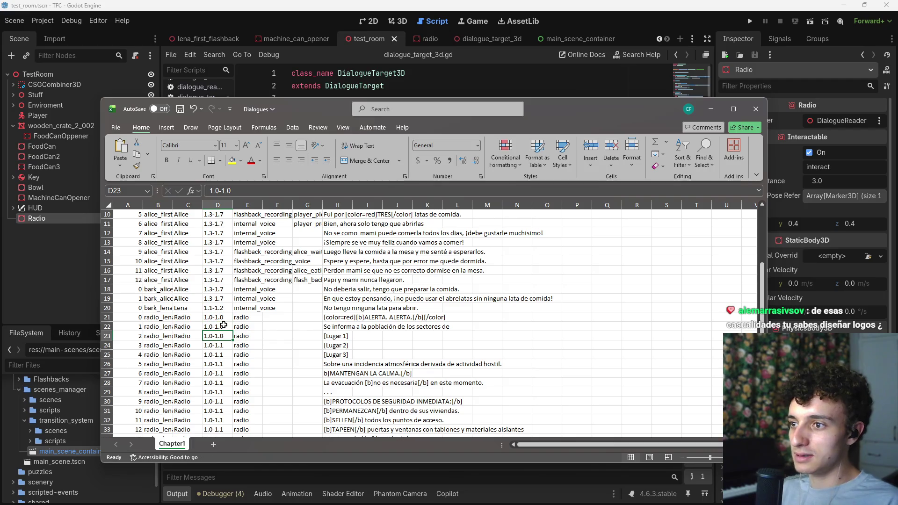
{"action": "key", "text": "Return"}
- Paste 1.0-1.0 into the remaining radio rows of column D down to row 37
{"action": "key", "text": "Down"}
{"action": "key", "text": "Down"}
{"action": "key", "text": "Up"}
{"action": "key", "text": "Up"}
{"action": "key", "text": "ctrl+c"}
{"action": "key", "text": "Down"}
{"action": "key", "text": "ctrl+v"}
{"action": "key", "text": "Down"}
{"action": "key", "text": "ctrl+v"}
{"action": "key", "text": "Down"}
{"action": "key", "text": "ctrl+v"}
{"action": "key", "text": "Down"}
{"action": "key", "text": "ctrl+v"}
{"action": "key", "text": "Down"}
{"action": "key", "text": "ctrl+v"}
{"action": "key", "text": "Down"}
{"action": "key", "text": "ctrl+v"}
{"action": "key", "text": "Down"}
{"action": "key", "text": "ctrl+v"}
{"action": "key", "text": "Down"}
{"action": "key", "text": "ctrl+v"}
{"action": "key", "text": "Down"}
{"action": "key", "text": "ctrl+v"}
{"action": "key", "text": "Down"}
{"action": "key", "text": "ctrl+v"}
{"action": "key", "text": "Down"}
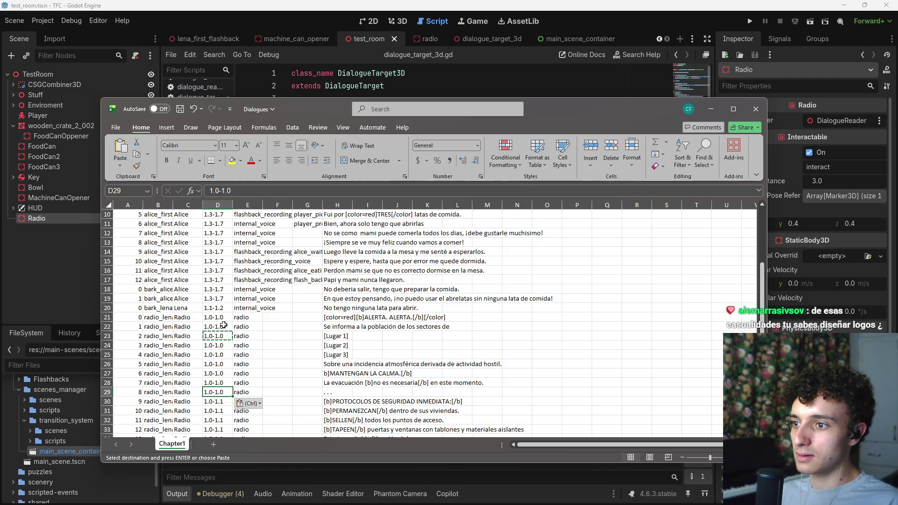
{"action": "key", "text": "ctrl+v"}
{"action": "key", "text": "Down"}
{"action": "key", "text": "ctrl+v"}
{"action": "key", "text": "Down"}
{"action": "key", "text": "ctrl+v"}
{"action": "key", "text": "Down"}
{"action": "key", "text": "ctrl+v"}
{"action": "key", "text": "Down"}
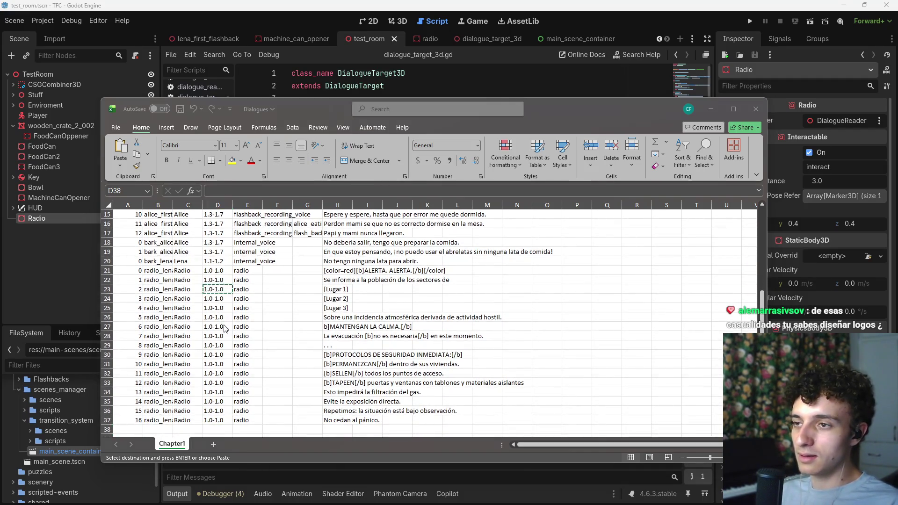
- In YouTube Music, skip to Poznań, pause it, and go back to the Home page
{"action": "key", "text": "alt+Tab"}
{"action": "left_click", "coordinate": [275, 324]}
{"action": "key", "text": "shift+n"}
{"action": "key", "text": "space"}
{"action": "left_click", "coordinate": [46, 40]}
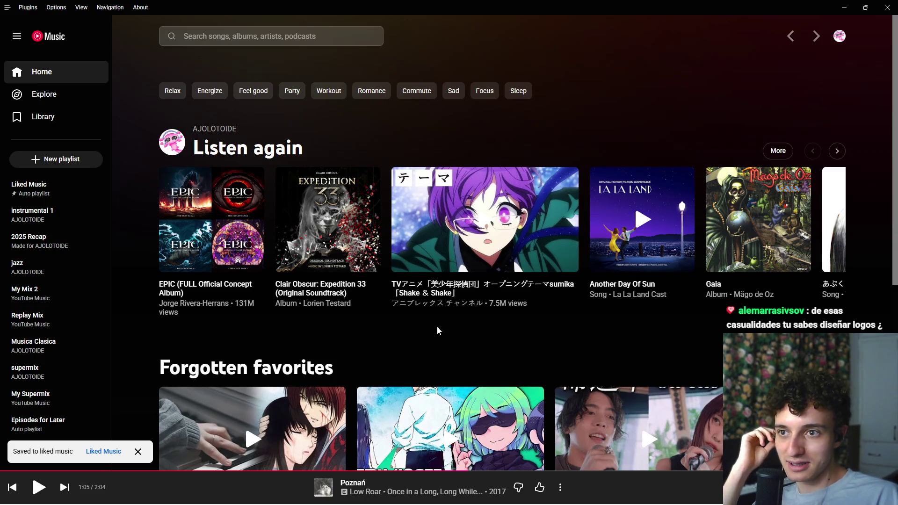
- Open and browse the instrumental 1 playlist
{"action": "scroll", "coordinate": [437, 326], "scroll_direction": "down", "scroll_amount": 5}
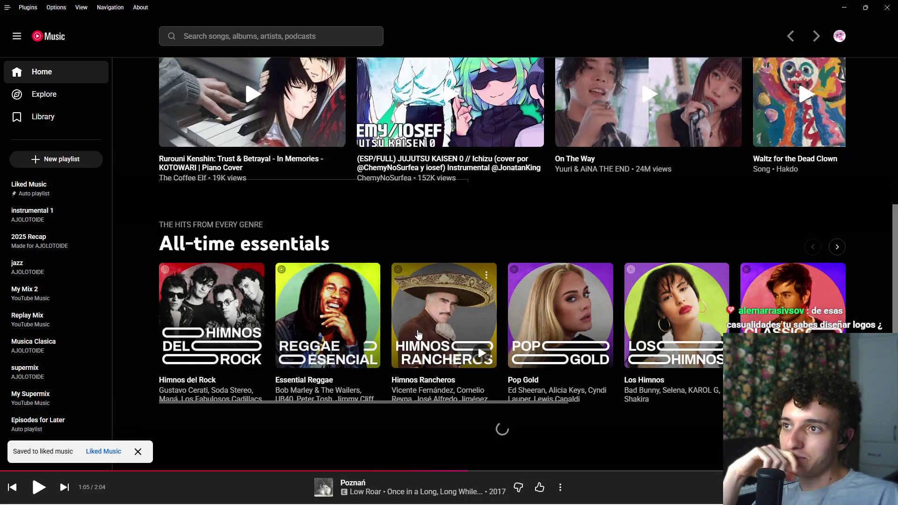
{"action": "scroll", "coordinate": [397, 312], "scroll_direction": "up", "scroll_amount": 7}
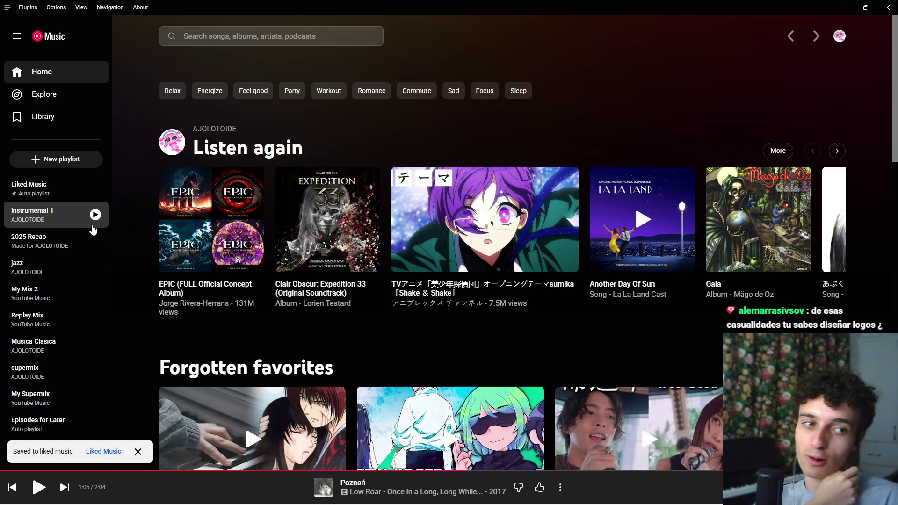
{"action": "left_click", "coordinate": [94, 230]}
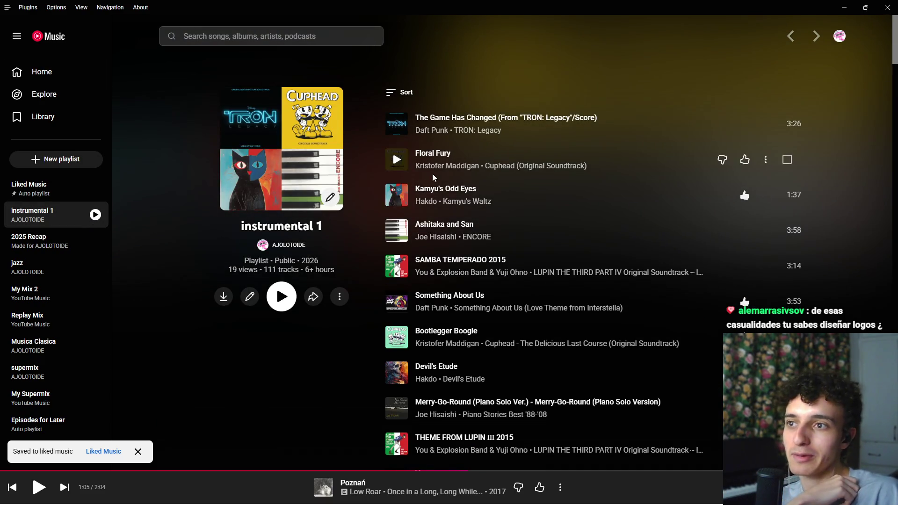
{"action": "scroll", "coordinate": [449, 195], "scroll_direction": "down", "scroll_amount": 9}
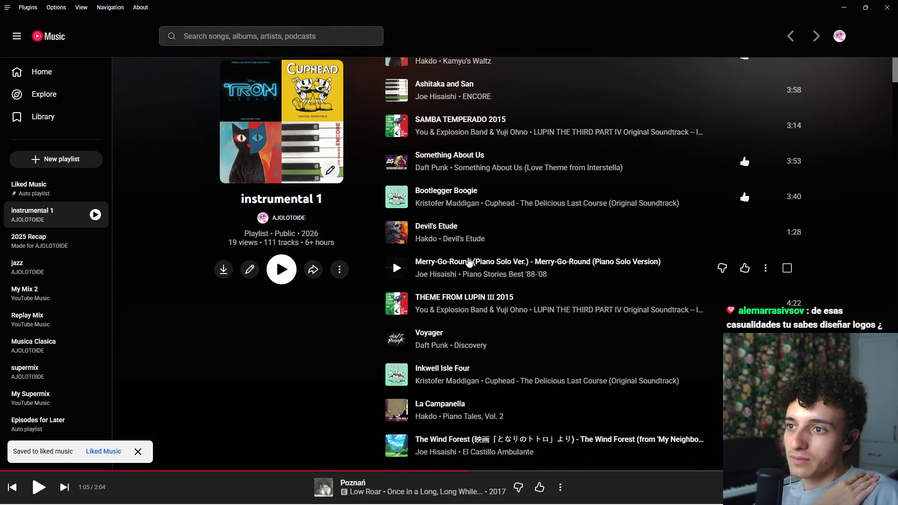
{"action": "scroll", "coordinate": [474, 284], "scroll_direction": "down", "scroll_amount": 8}
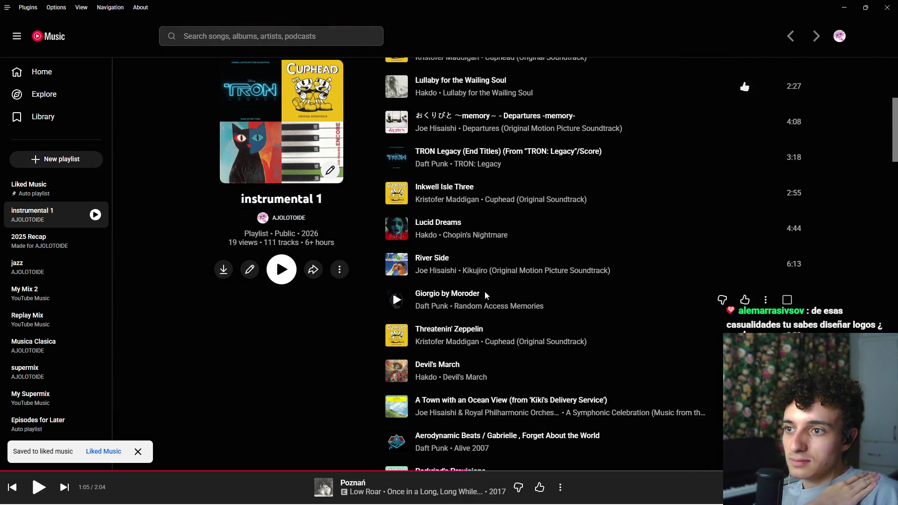
- Search 'videogame ost', play The Greatest Video Game Music album, then pause it
{"action": "left_click", "coordinate": [272, 42]}
{"action": "type", "text": "videogame ost"}
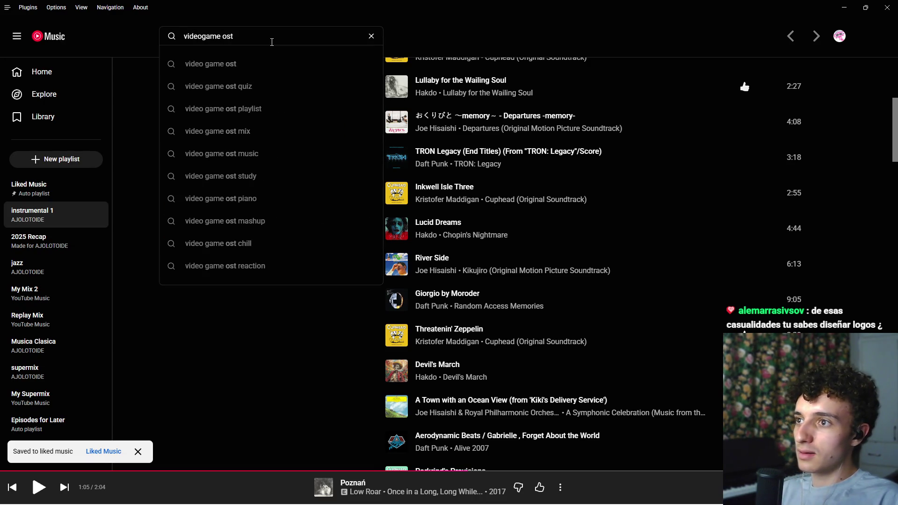
{"action": "key", "text": "Escape"}
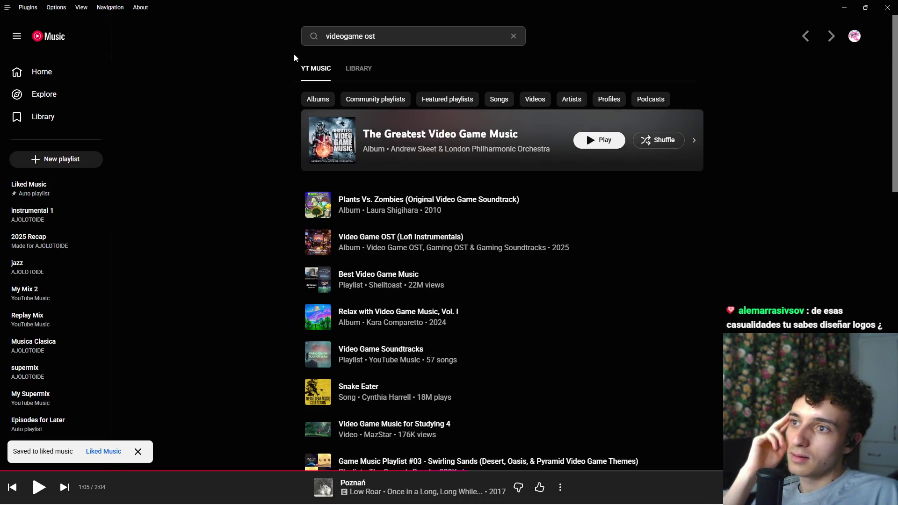
{"action": "left_click", "coordinate": [593, 149]}
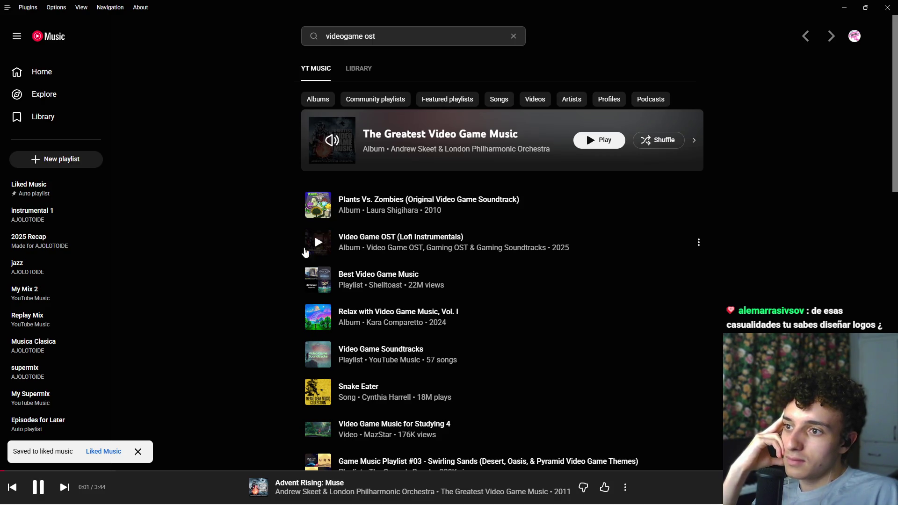
{"action": "key", "text": "space"}
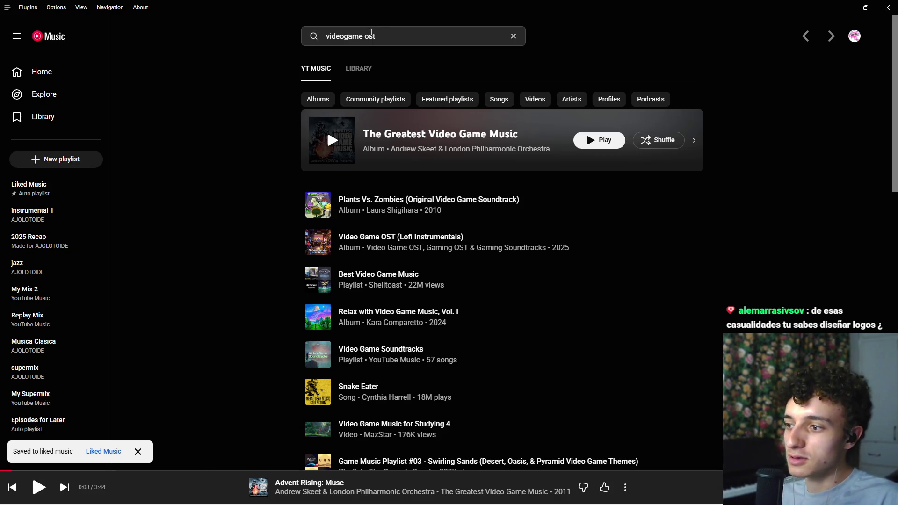
- Search 'plant vs zombies jazz', play Reeds and Seeds, and show Intro Theme's now-playing view
{"action": "key", "text": "slash"}
{"action": "type", "text": "pl"}
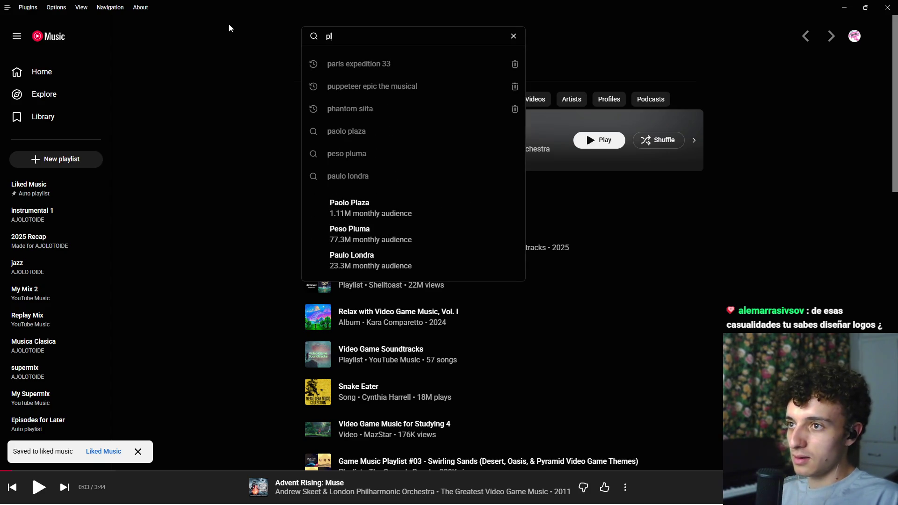
{"action": "type", "text": "ant "}
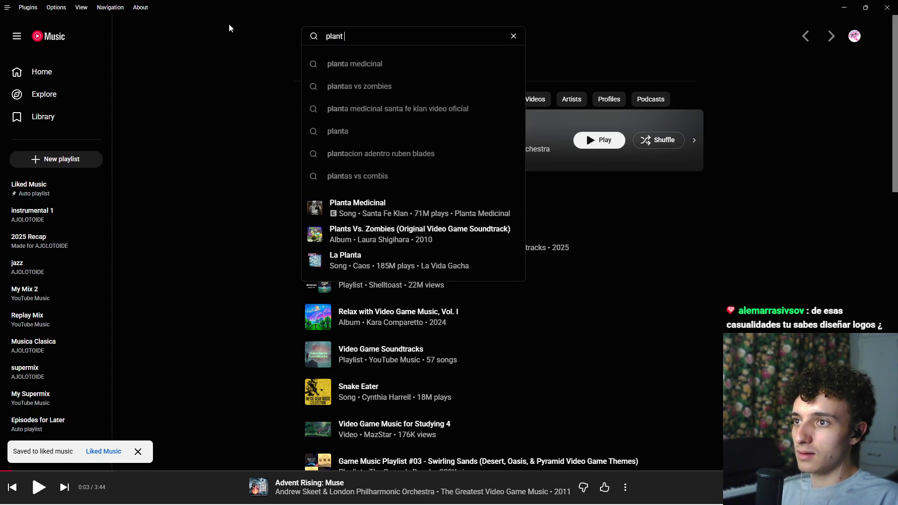
{"action": "type", "text": "vs zombies jazz"}
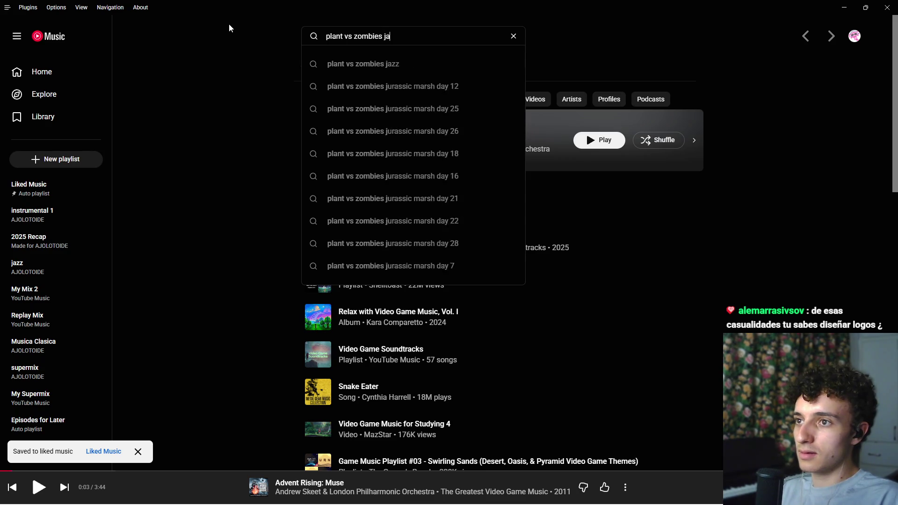
{"action": "key", "text": "Return"}
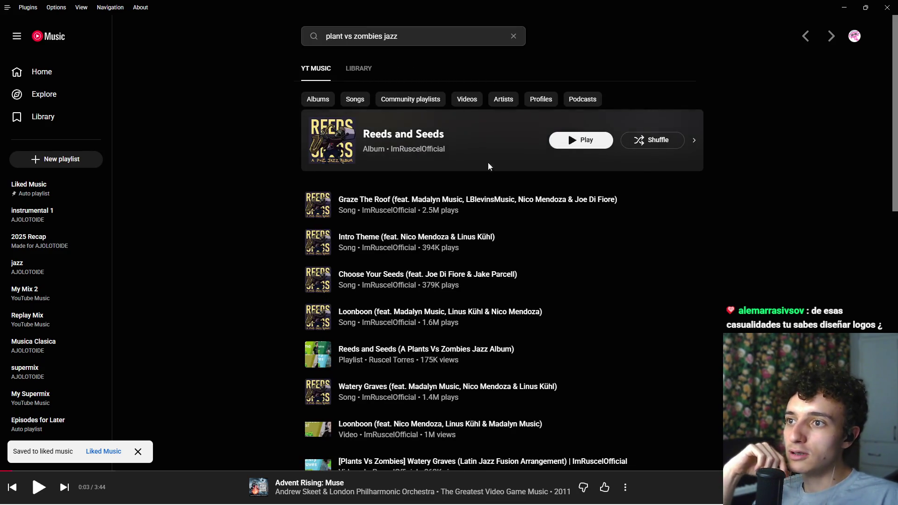
{"action": "left_click", "coordinate": [580, 142]}
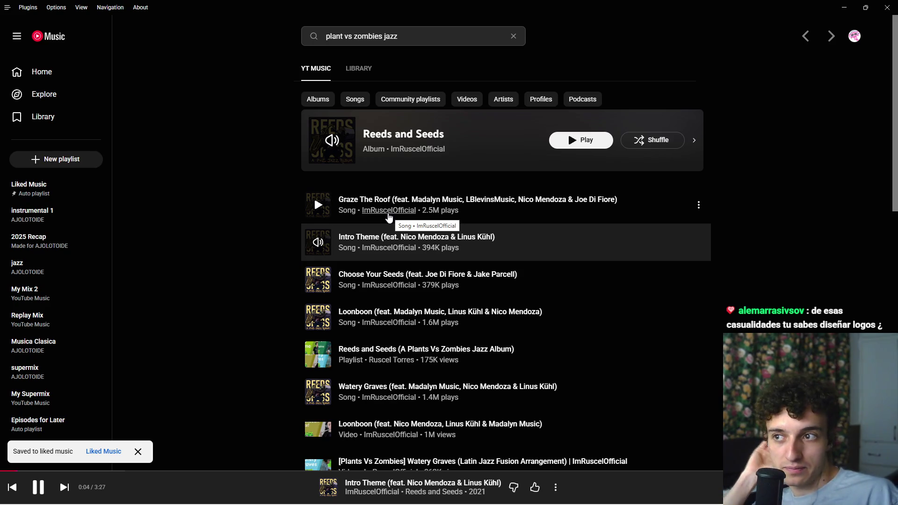
{"action": "left_click", "coordinate": [607, 484]}
- Return to Godot Engine from the taskbar
{"action": "scroll", "coordinate": [609, 200], "scroll_direction": "down", "scroll_amount": 5}
{"action": "scroll", "coordinate": [610, 281], "scroll_direction": "up", "scroll_amount": 5}
{"action": "mouse_move", "coordinate": [509, 499]}
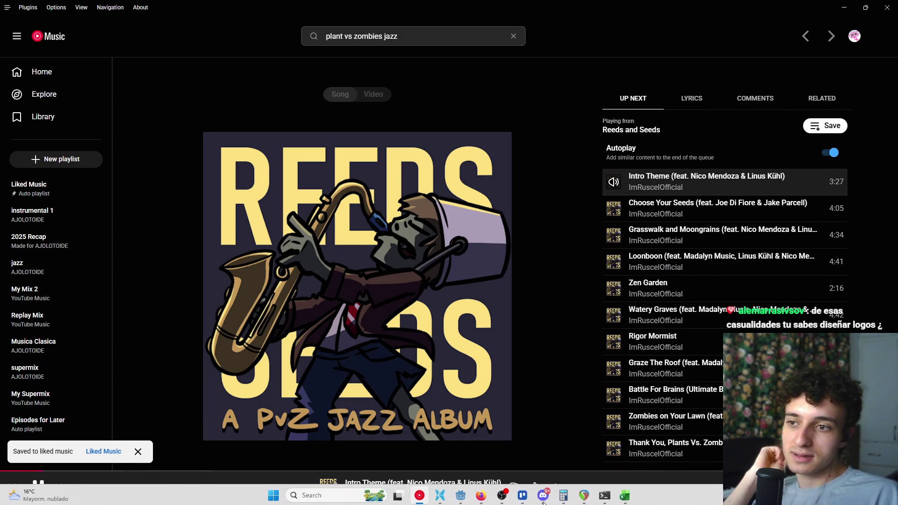
{"action": "scroll", "coordinate": [509, 414], "scroll_direction": "up", "scroll_amount": 3}
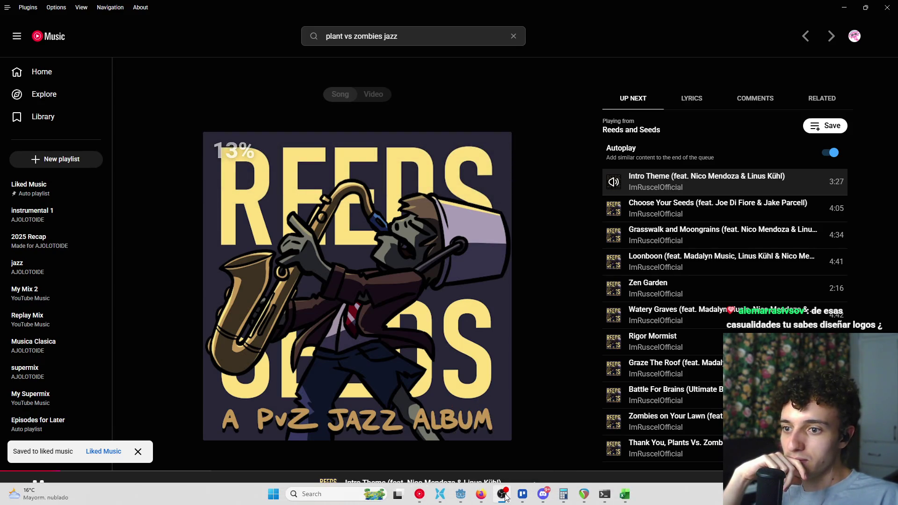
{"action": "left_click", "coordinate": [462, 496]}
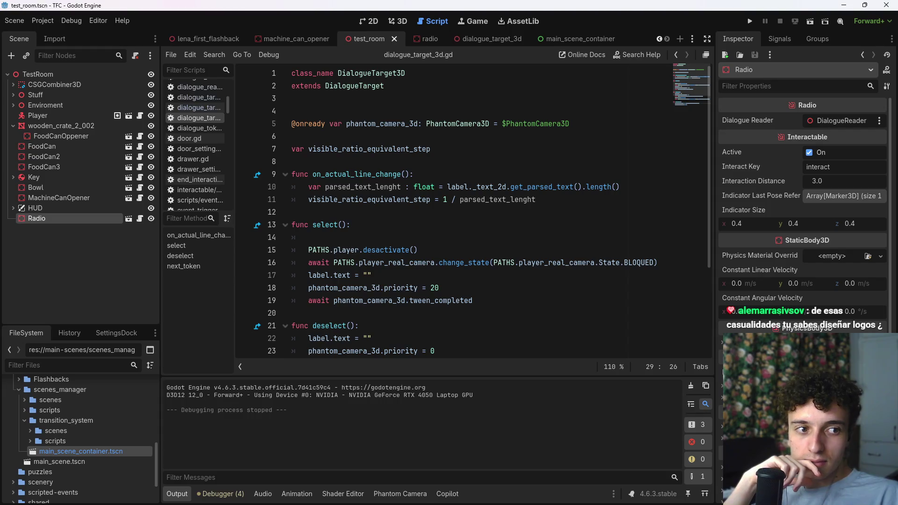
- Orbit the 3D test_room view around the radio, then bring the Dialogues spreadsheet forward
{"action": "mouse_move", "coordinate": [676, 497]}
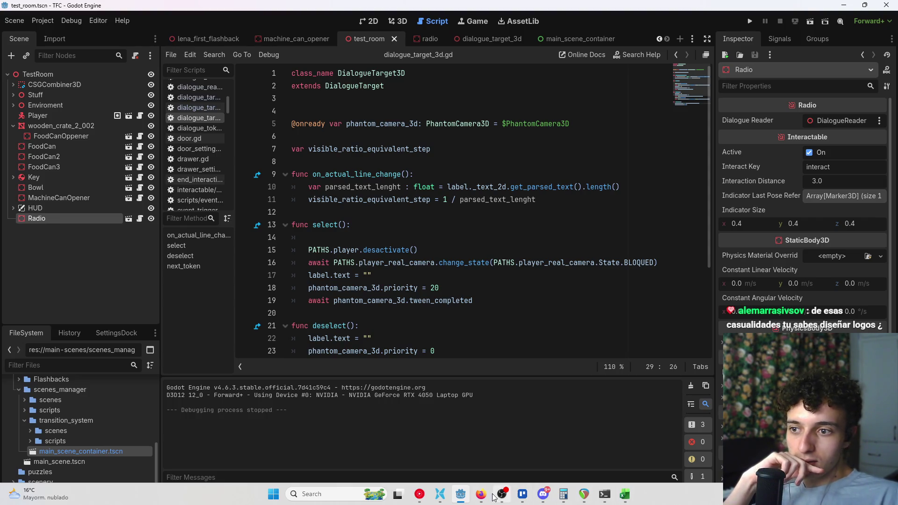
{"action": "mouse_move", "coordinate": [425, 500]}
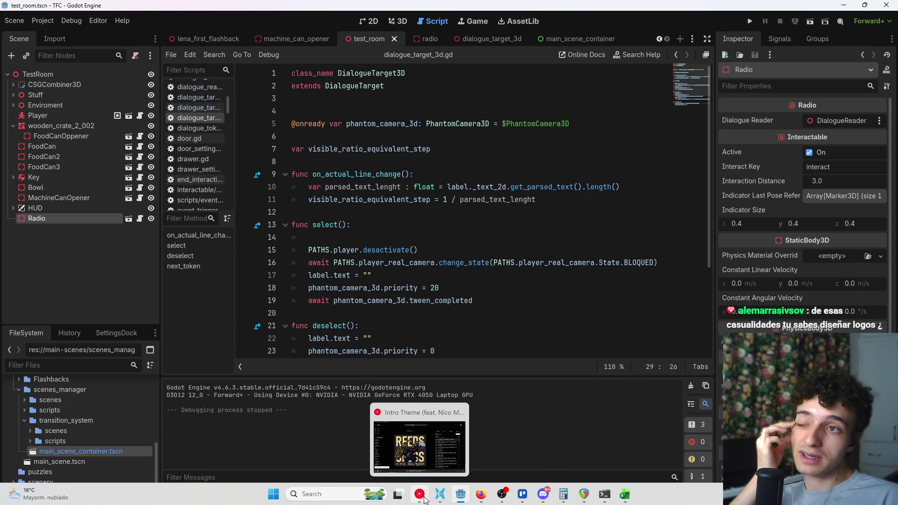
{"action": "left_click", "coordinate": [502, 495]}
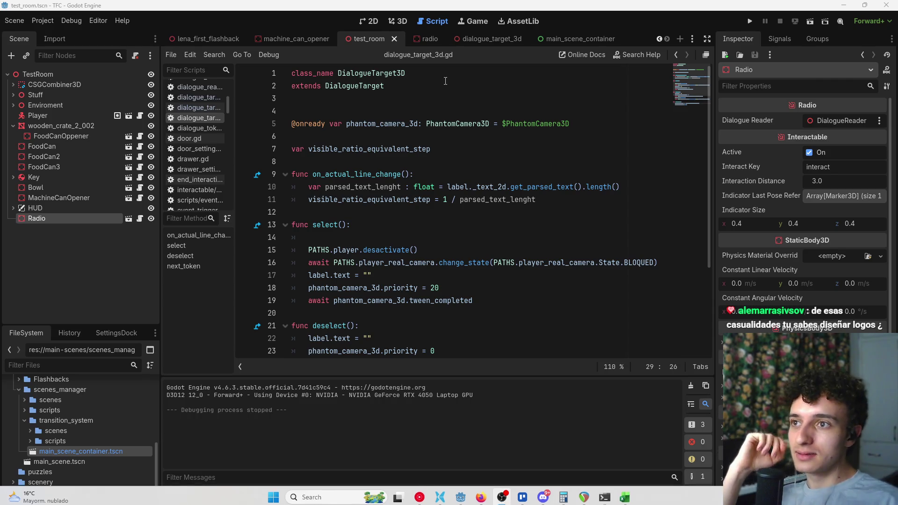
{"action": "left_click", "coordinate": [397, 22]}
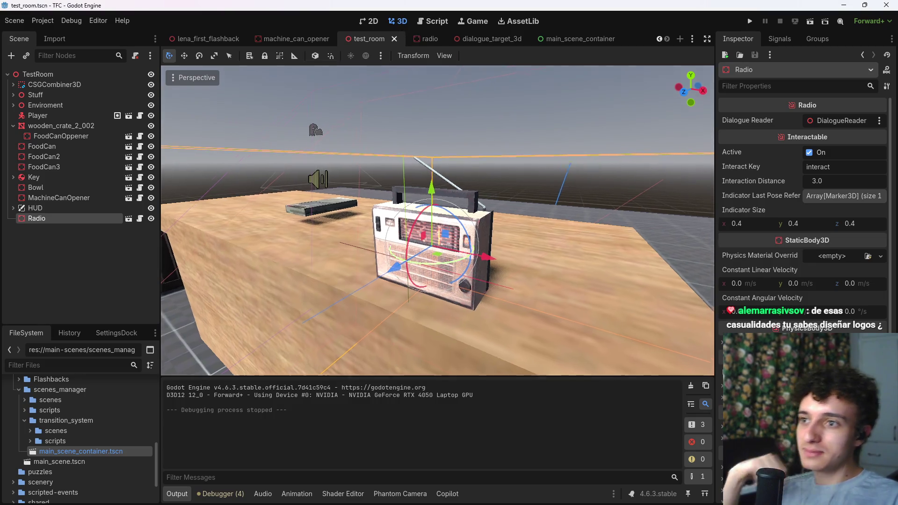
{"action": "scroll", "coordinate": [469, 109], "scroll_direction": "down", "scroll_amount": 5}
{"action": "left_click", "coordinate": [470, 110]}
{"action": "left_click_drag", "start_coordinate": [469, 110], "coordinate": [491, 209]}
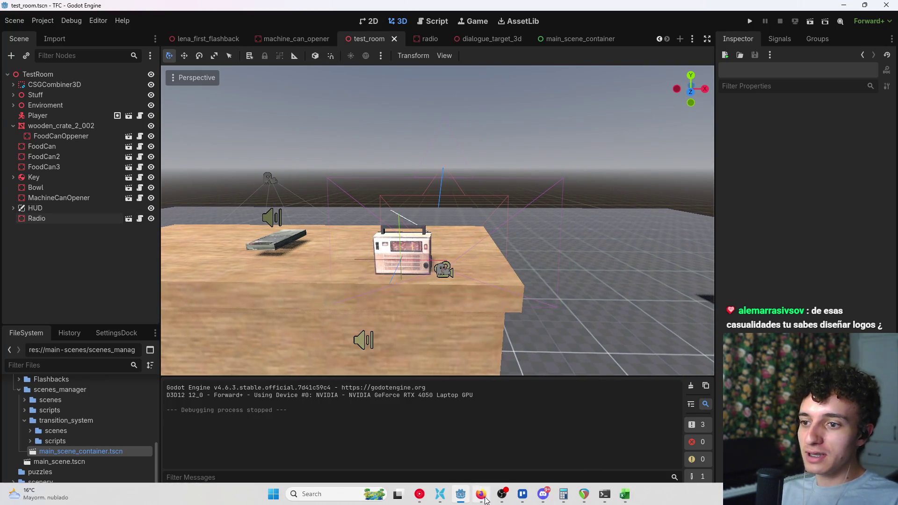
{"action": "left_click", "coordinate": [625, 495]}
{"action": "scroll", "coordinate": [402, 383], "scroll_direction": "up", "scroll_amount": 2}
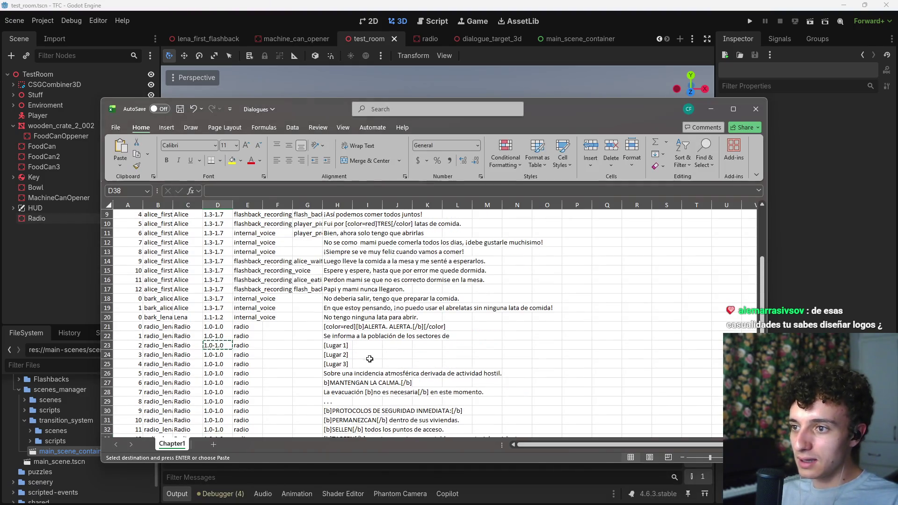
- Inspect the [color=red][b]ALERTA. ALERTA.[/b][/color] markup in cell H21 without changing it
{"action": "left_click", "coordinate": [367, 328]}
{"action": "key", "text": "Escape"}
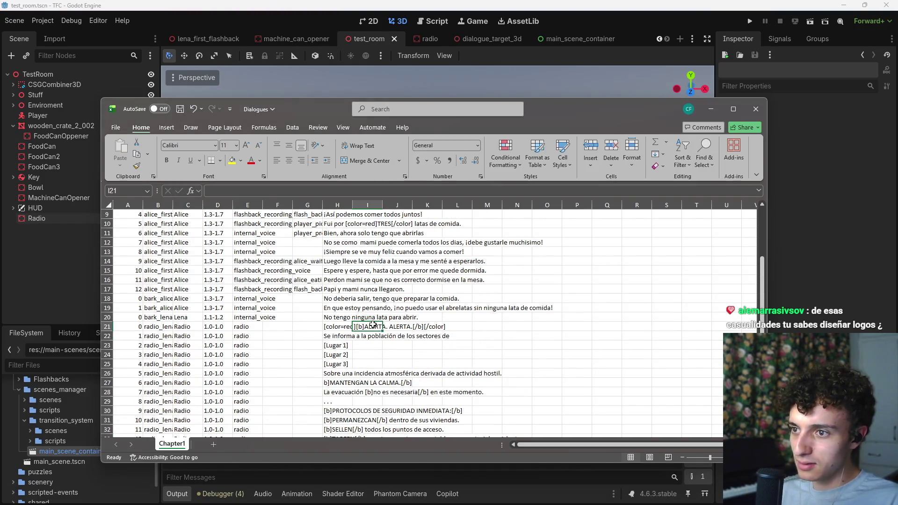
{"action": "left_click", "coordinate": [333, 327]}
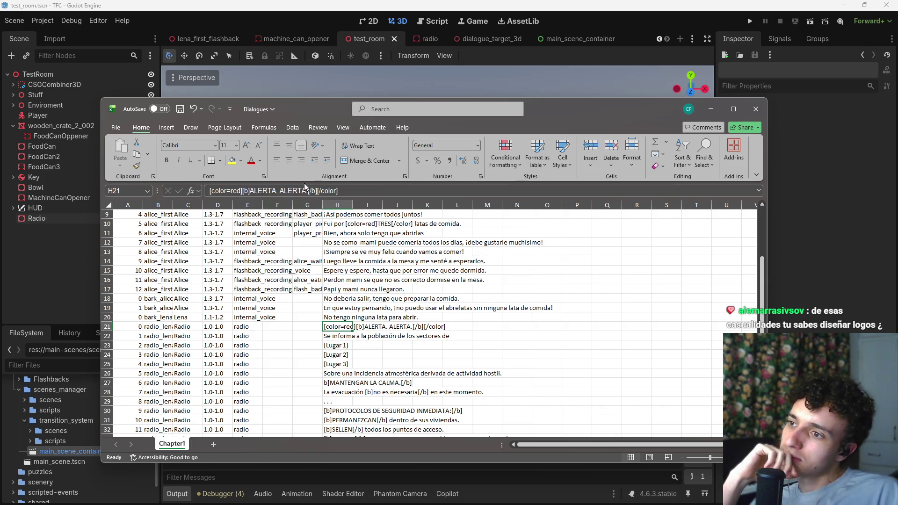
{"action": "left_click", "coordinate": [249, 191]}
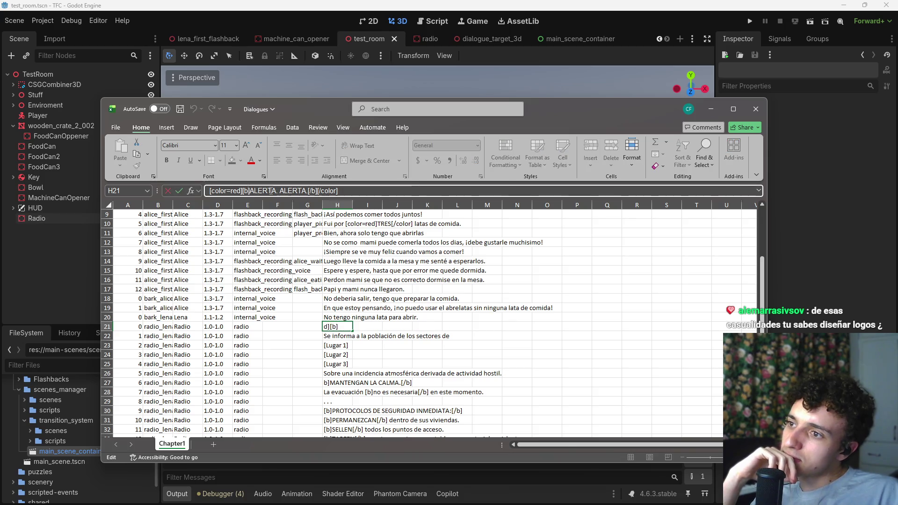
{"action": "left_click", "coordinate": [316, 191]}
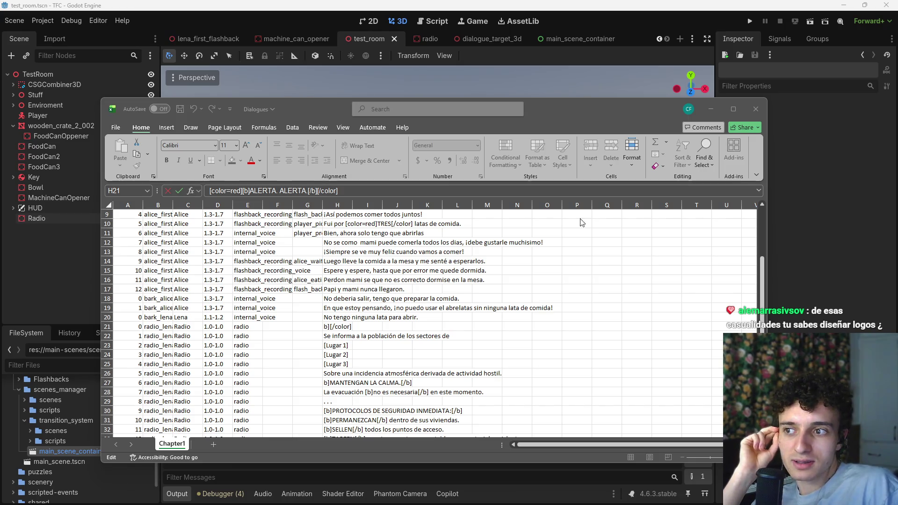
{"action": "scroll", "coordinate": [436, 354], "scroll_direction": "down", "scroll_amount": 3}
{"action": "left_click", "coordinate": [344, 392]}
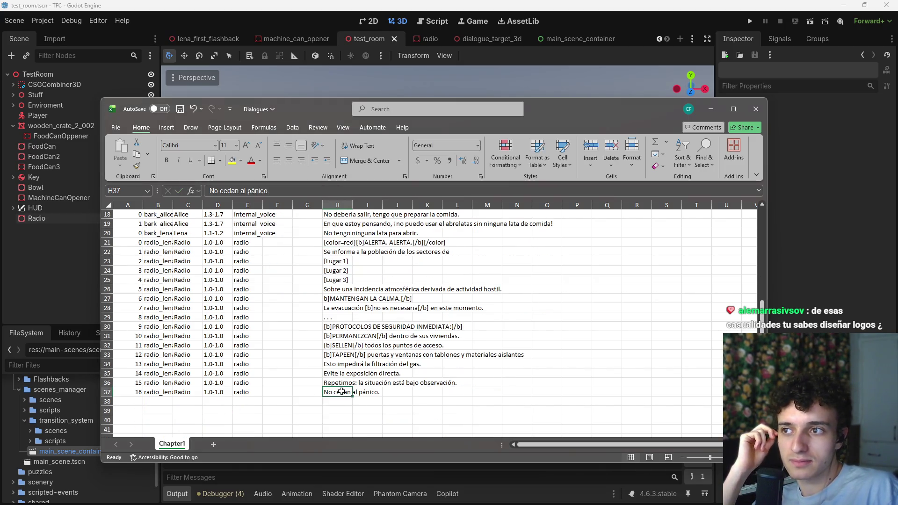
{"action": "left_click", "coordinate": [335, 243]}
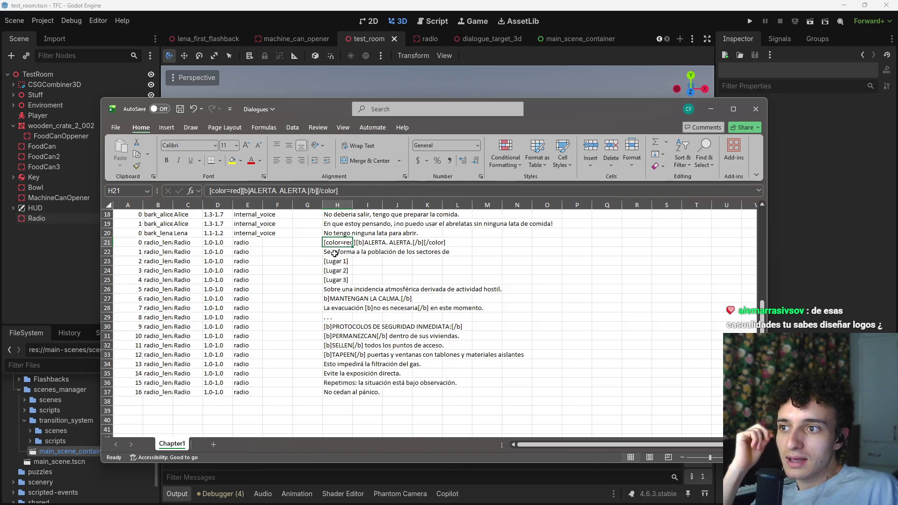
{"action": "scroll", "coordinate": [331, 290], "scroll_direction": "up", "scroll_amount": 2}
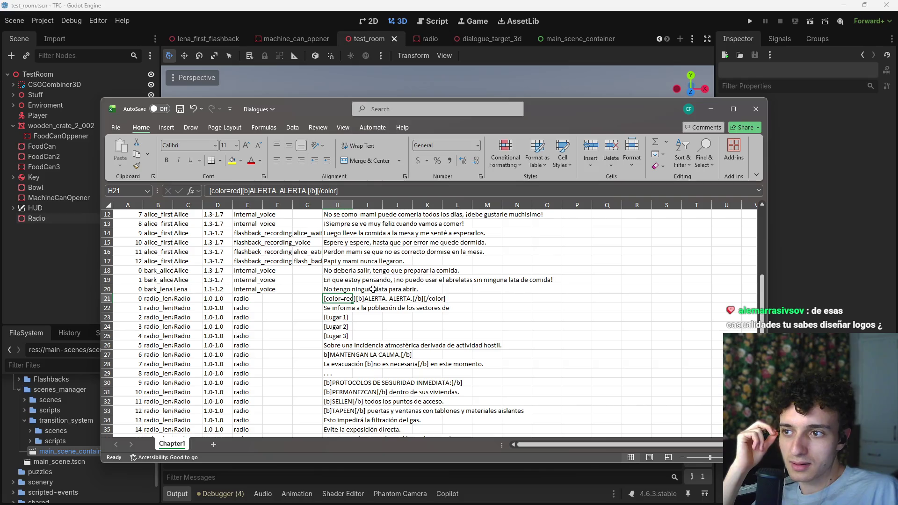
{"action": "left_click", "coordinate": [309, 191]}
{"action": "left_click_drag", "start_coordinate": [309, 191], "coordinate": [251, 191]}
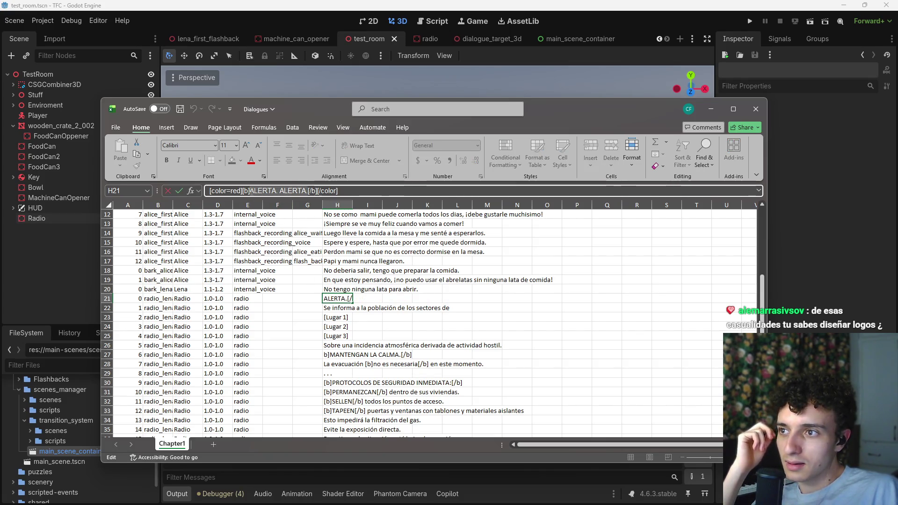
{"action": "left_click", "coordinate": [236, 145]}
{"action": "key", "text": "Escape"}
{"action": "key", "text": "Escape"}
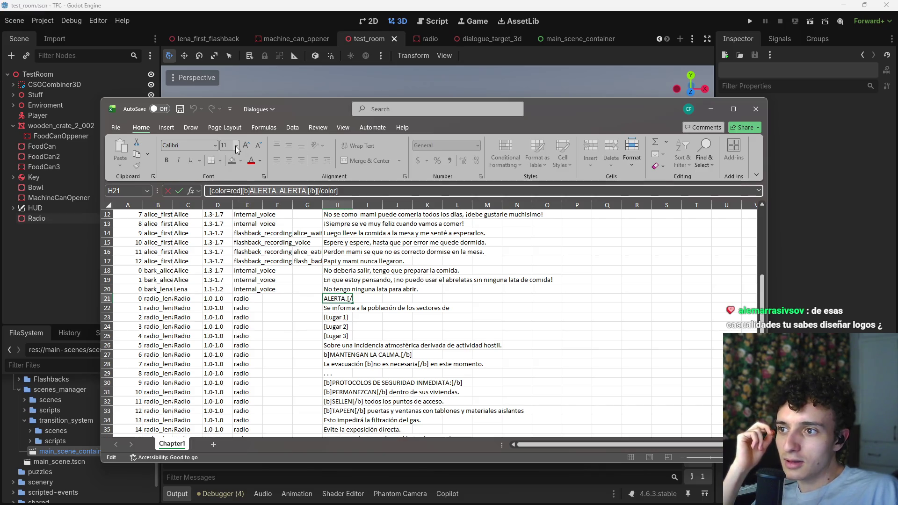
- Auto-fit every column of the Dialogues sheet and save the workbook
{"action": "left_click", "coordinate": [108, 204]}
{"action": "double_click", "coordinate": [323, 205]}
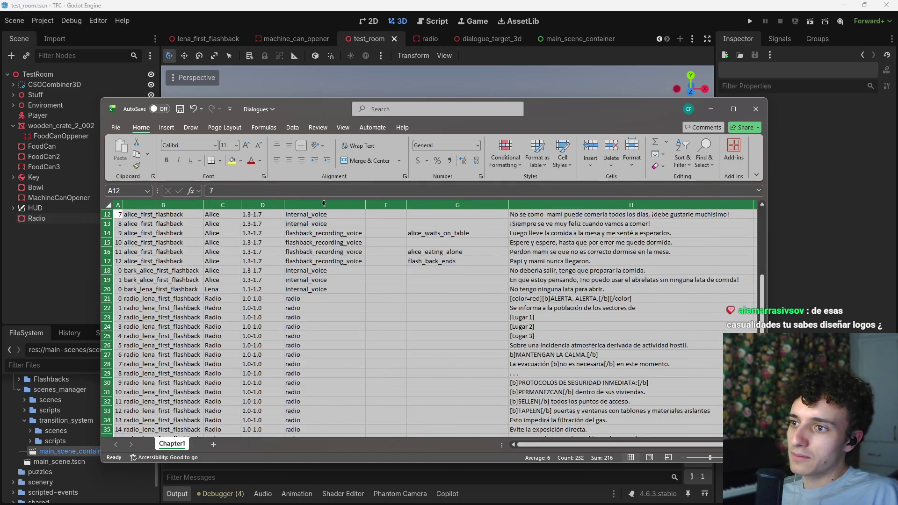
{"action": "left_click", "coordinate": [457, 289]}
{"action": "key", "text": "ctrl+s"}
- Copy the H21 alert markup into the dialogue_target_3d Label's Text property
{"action": "left_click", "coordinate": [565, 299]}
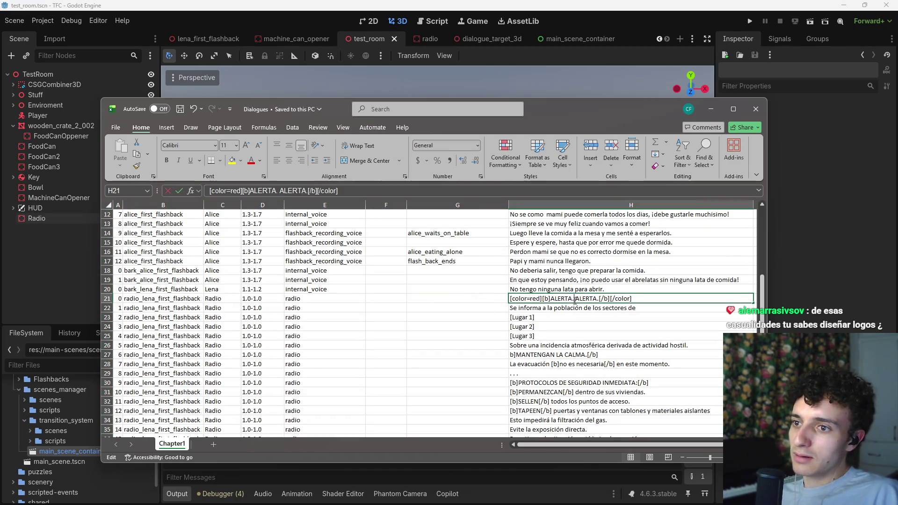
{"action": "double_click", "coordinate": [565, 299]}
{"action": "key", "text": "ctrl+c"}
{"action": "left_click", "coordinate": [881, 245]}
{"action": "left_click", "coordinate": [496, 39]}
{"action": "left_click", "coordinate": [758, 142]}
{"action": "key", "text": "ctrl+v"}
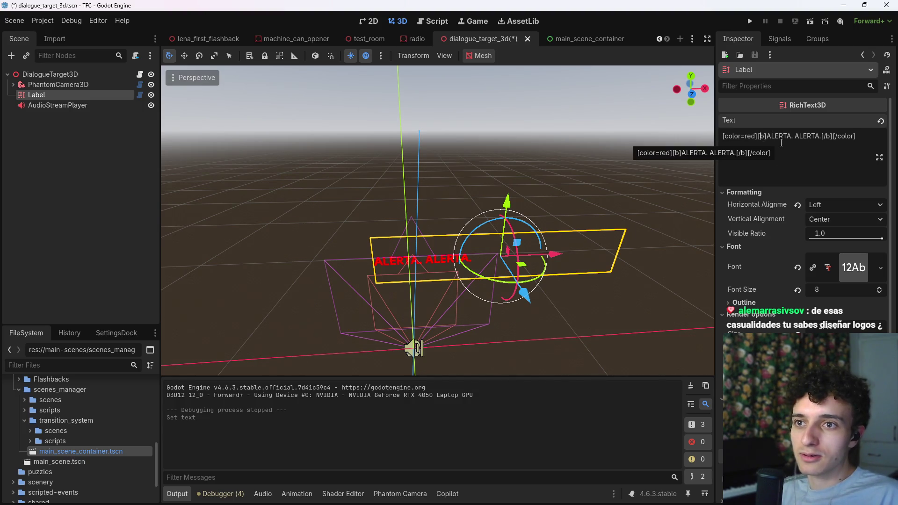
- Retype the [b] tag in the Label text to test the bold rendering
{"action": "key", "text": "BackSpace"}
{"action": "key", "text": "BackSpace"}
{"action": "key", "text": "BackSpace"}
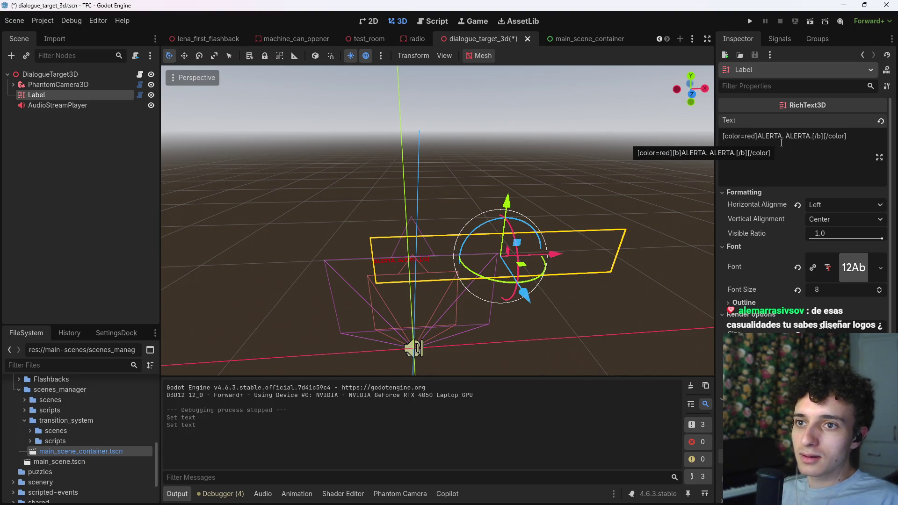
{"action": "type", "text": "[b]"}
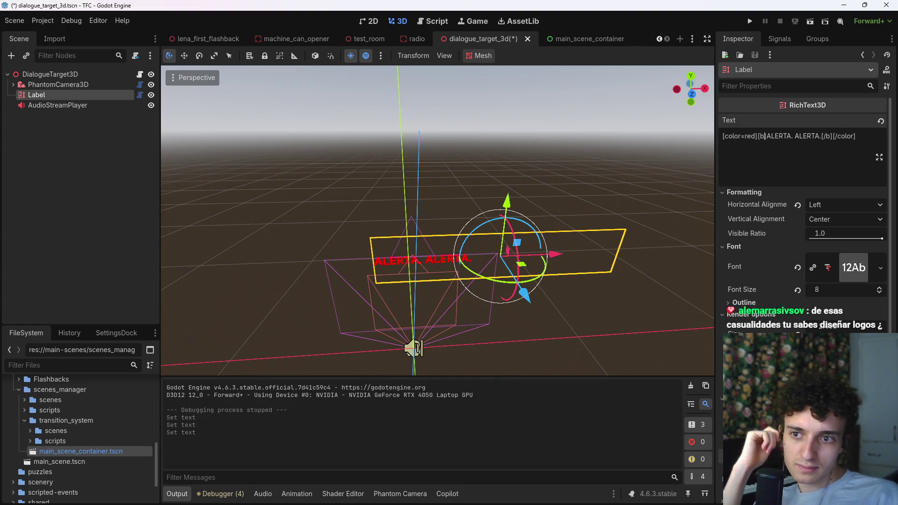
{"action": "left_click", "coordinate": [830, 290]}
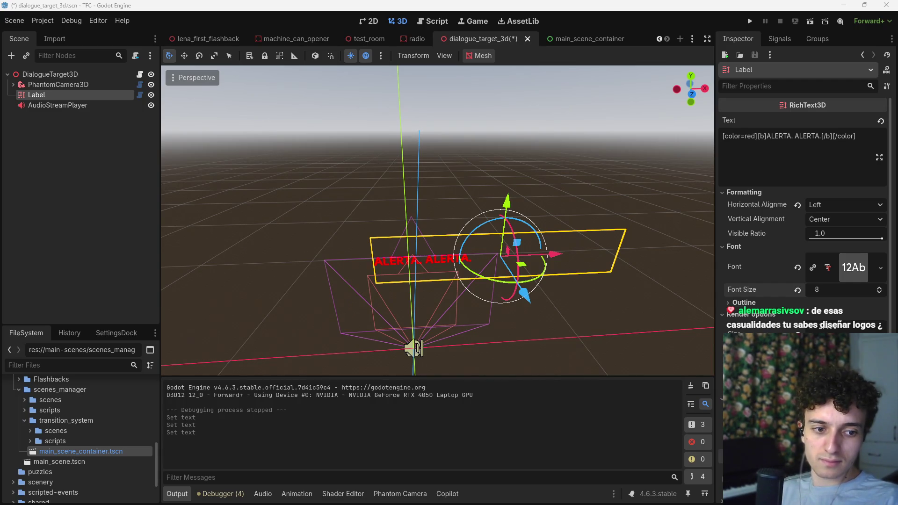
{"action": "scroll", "coordinate": [734, 276], "scroll_direction": "down", "scroll_amount": 8}
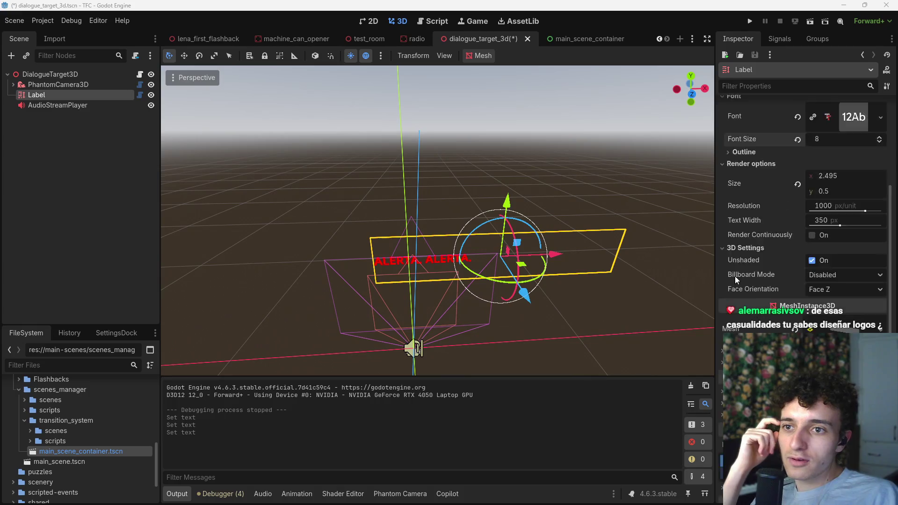
{"action": "scroll", "coordinate": [767, 285], "scroll_direction": "up", "scroll_amount": 8}
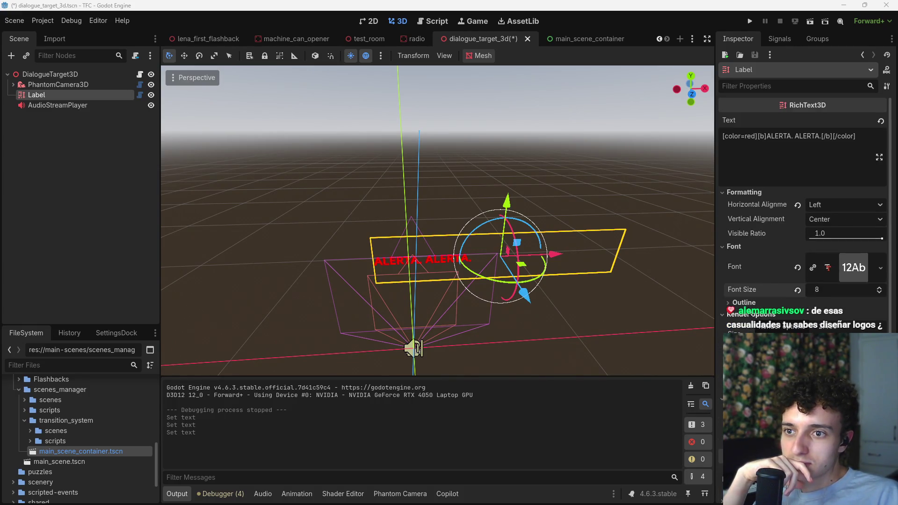
- Review the Label's Outline and 3D settings, then open its rich_text_3d.gd script
{"action": "scroll", "coordinate": [743, 314], "scroll_direction": "down", "scroll_amount": 3}
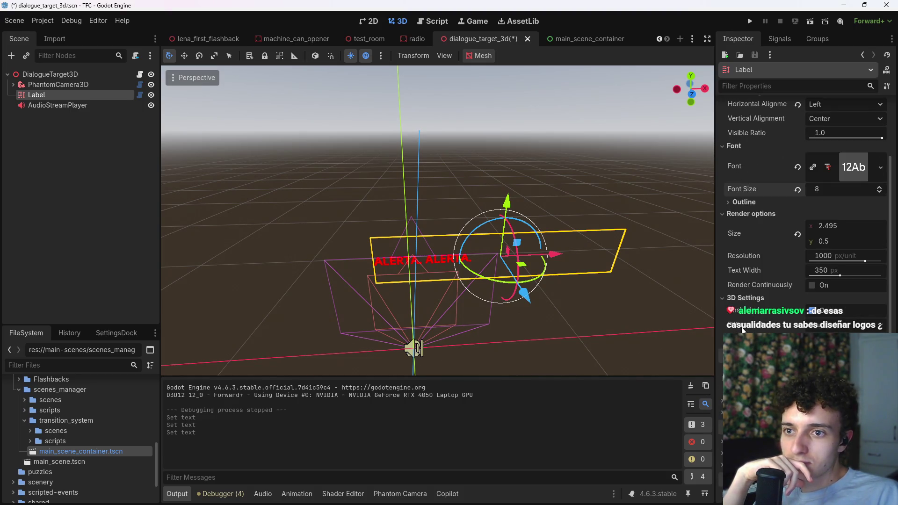
{"action": "scroll", "coordinate": [744, 318], "scroll_direction": "down", "scroll_amount": 2}
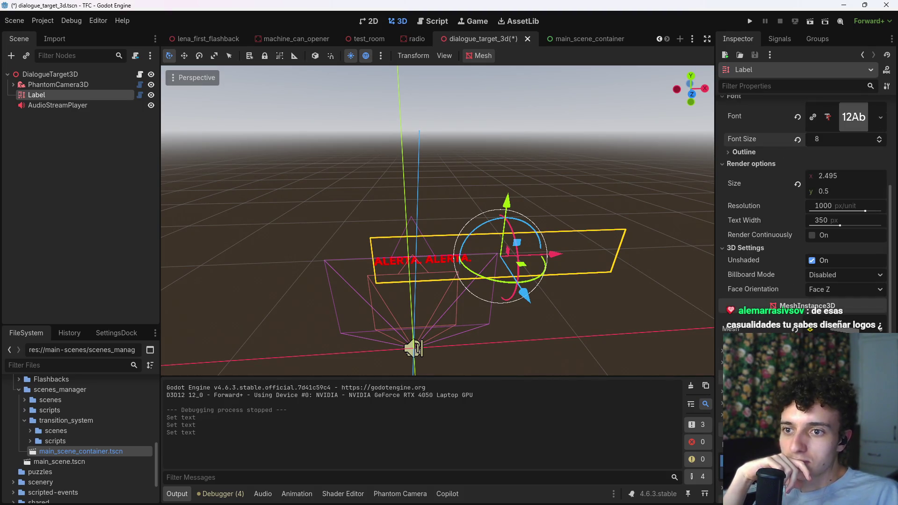
{"action": "scroll", "coordinate": [802, 206], "scroll_direction": "down", "scroll_amount": 5}
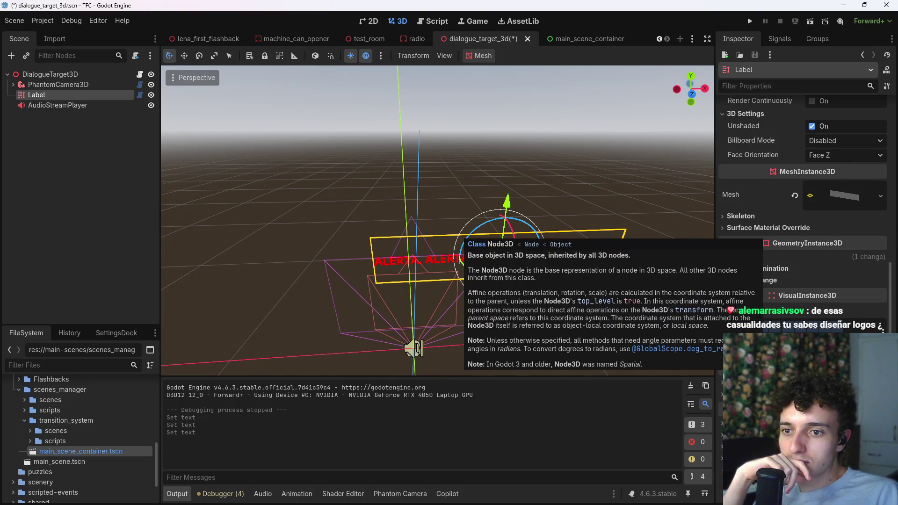
{"action": "scroll", "coordinate": [802, 234], "scroll_direction": "up", "scroll_amount": 5}
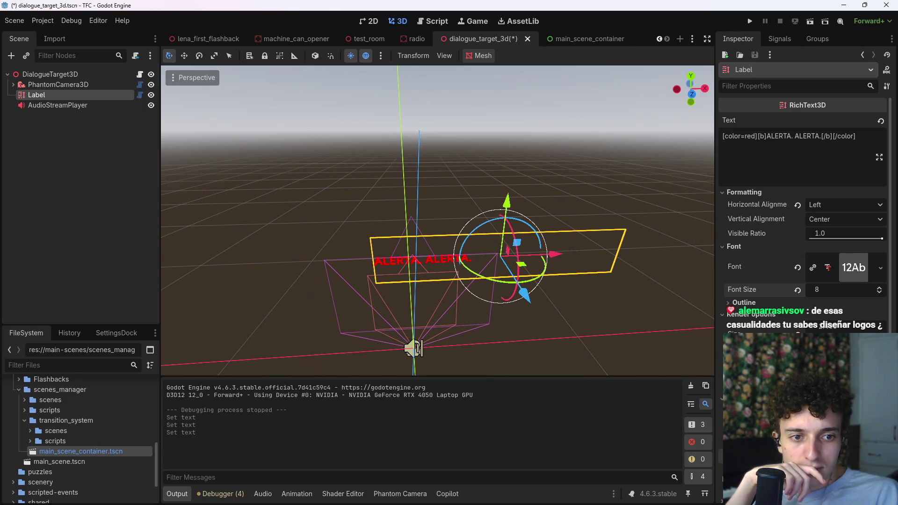
{"action": "scroll", "coordinate": [737, 232], "scroll_direction": "down", "scroll_amount": 2}
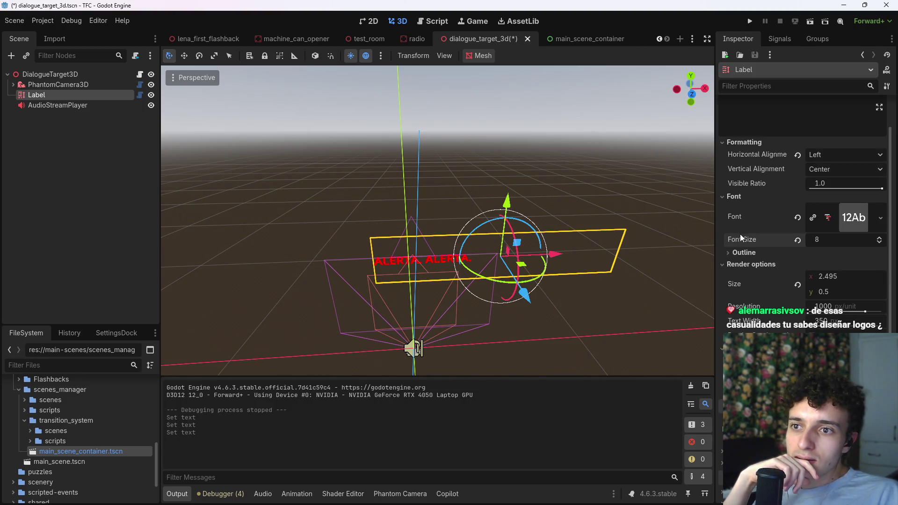
{"action": "left_click", "coordinate": [744, 252]}
{"action": "left_click", "coordinate": [744, 252]}
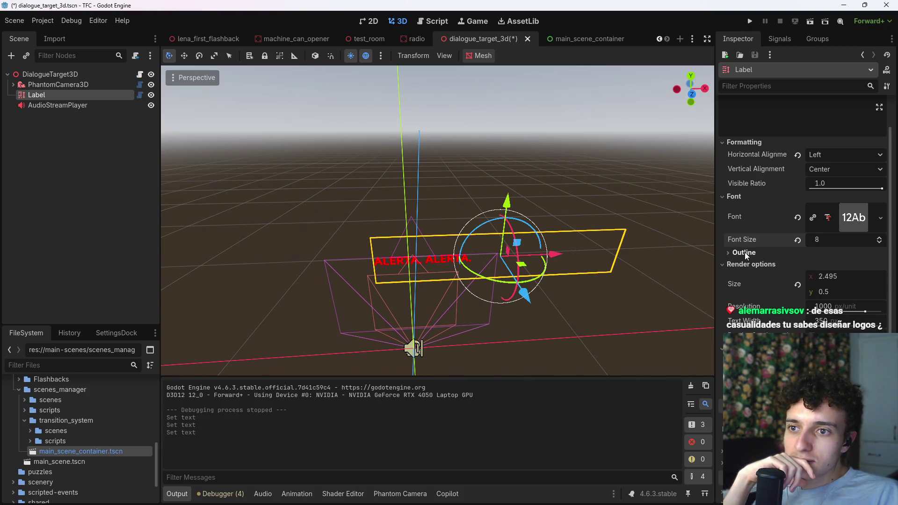
{"action": "scroll", "coordinate": [748, 270], "scroll_direction": "down", "scroll_amount": 6}
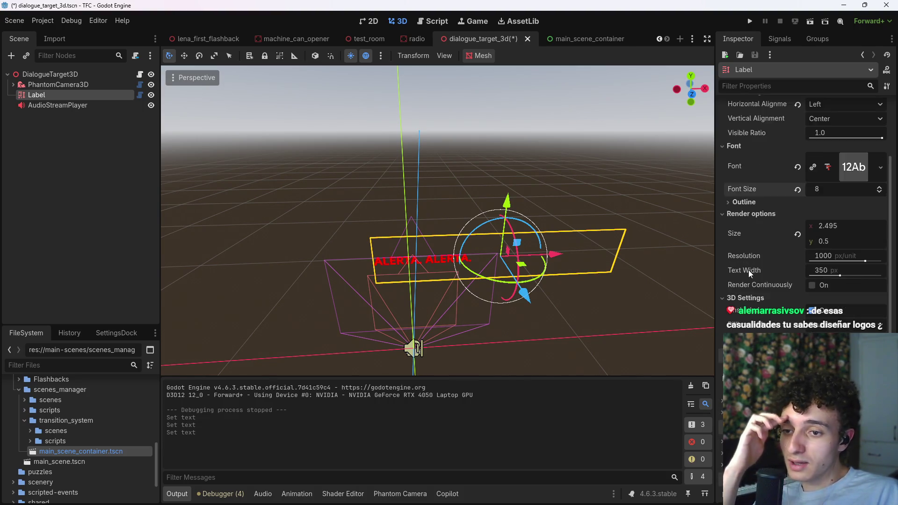
{"action": "scroll", "coordinate": [802, 205], "scroll_direction": "down", "scroll_amount": 3}
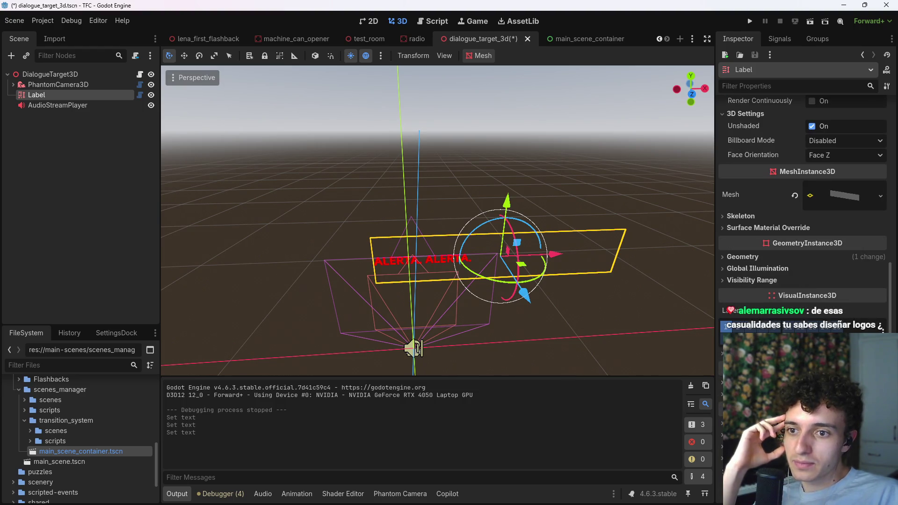
{"action": "scroll", "coordinate": [803, 206], "scroll_direction": "up", "scroll_amount": 10}
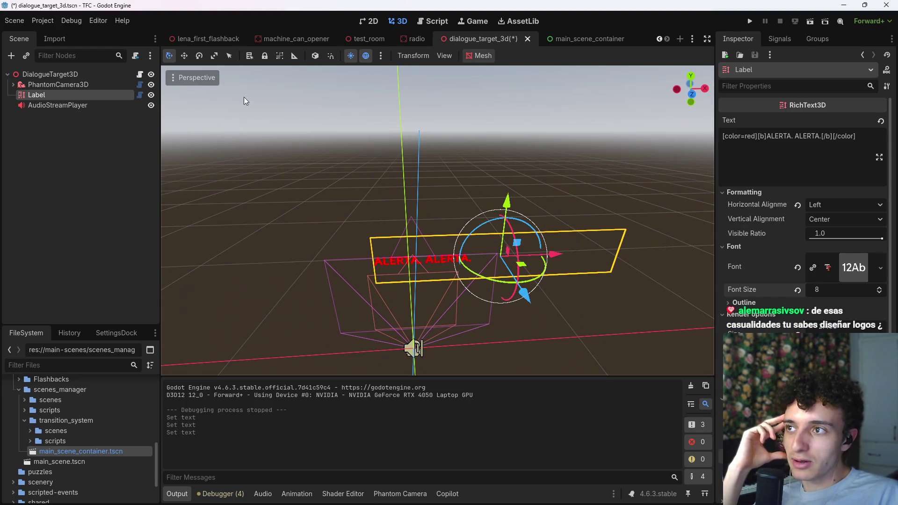
{"action": "left_click", "coordinate": [139, 94]}
- Enlarge the code area by narrowing the Inspector and collapsing the output log, and save dialogue_target_3d
{"action": "left_click", "coordinate": [505, 242]}
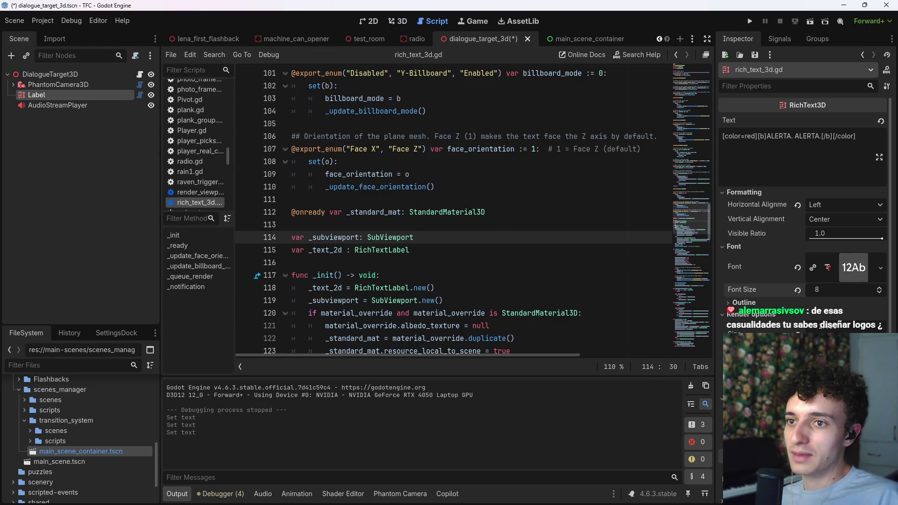
{"action": "left_click_drag", "start_coordinate": [714, 267], "coordinate": [750, 266]}
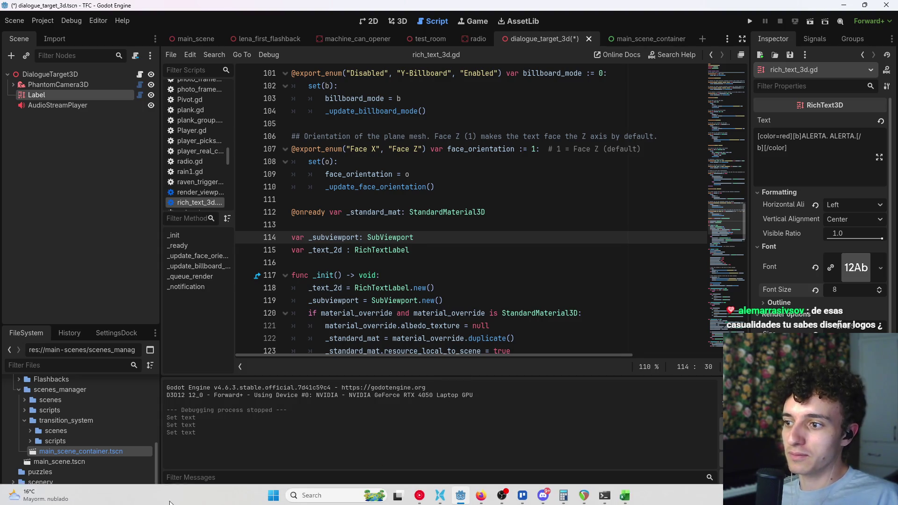
{"action": "left_click", "coordinate": [176, 494]}
{"action": "scroll", "coordinate": [474, 317], "scroll_direction": "up", "scroll_amount": 4}
{"action": "key", "text": "ctrl+s"}
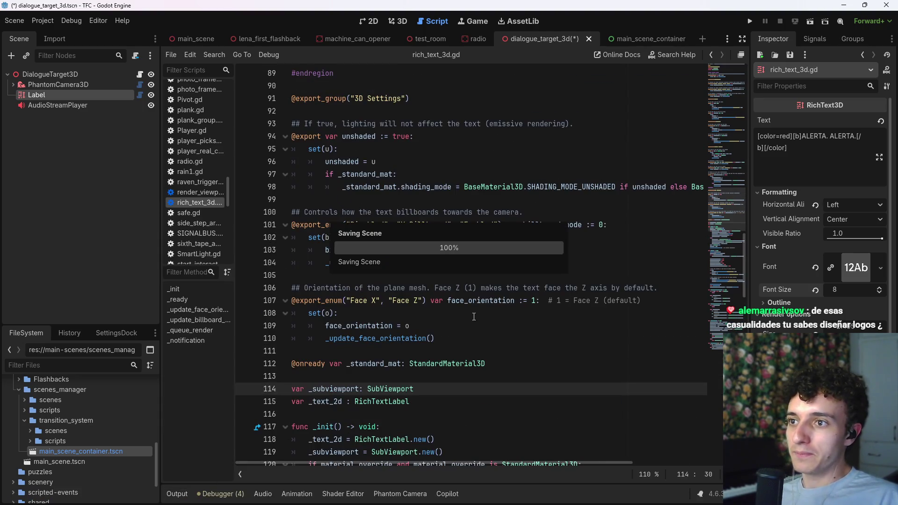
{"action": "scroll", "coordinate": [473, 316], "scroll_direction": "up", "scroll_amount": 4}
{"action": "scroll", "coordinate": [459, 331], "scroll_direction": "down", "scroll_amount": 2}
{"action": "scroll", "coordinate": [459, 331], "scroll_direction": "down", "scroll_amount": 3}
{"action": "scroll", "coordinate": [491, 367], "scroll_direction": "down", "scroll_amount": 2}
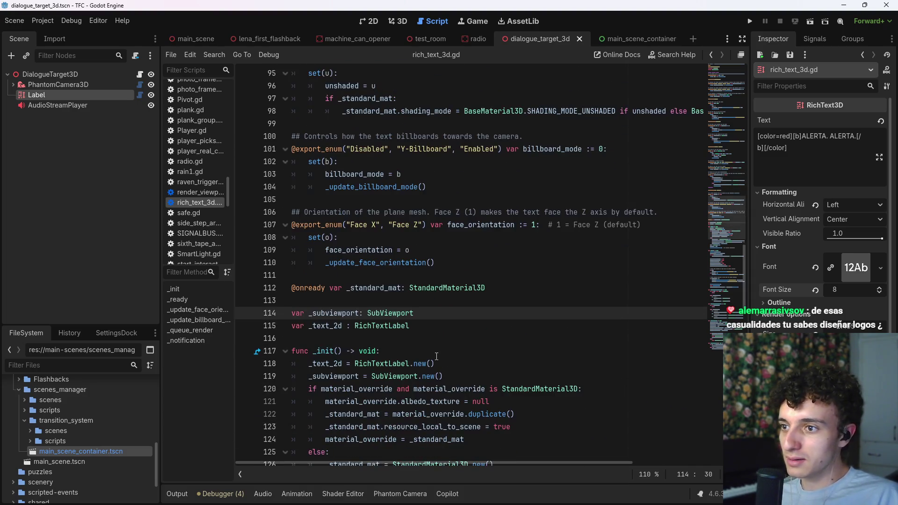
{"action": "scroll", "coordinate": [426, 289], "scroll_direction": "down", "scroll_amount": 1}
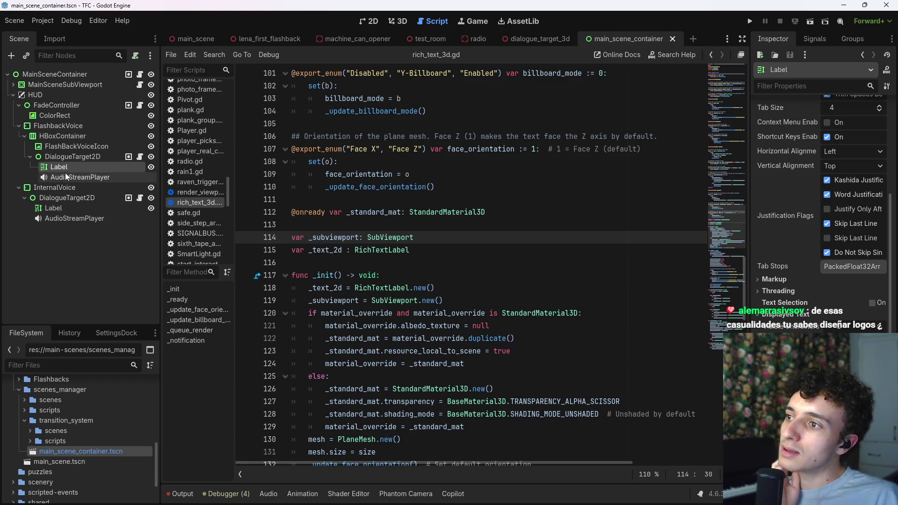
- Select the Label under DialogueTarget2D and widen the Inspector's properties list
{"action": "left_click", "coordinate": [66, 177]}
{"action": "left_click", "coordinate": [72, 168]}
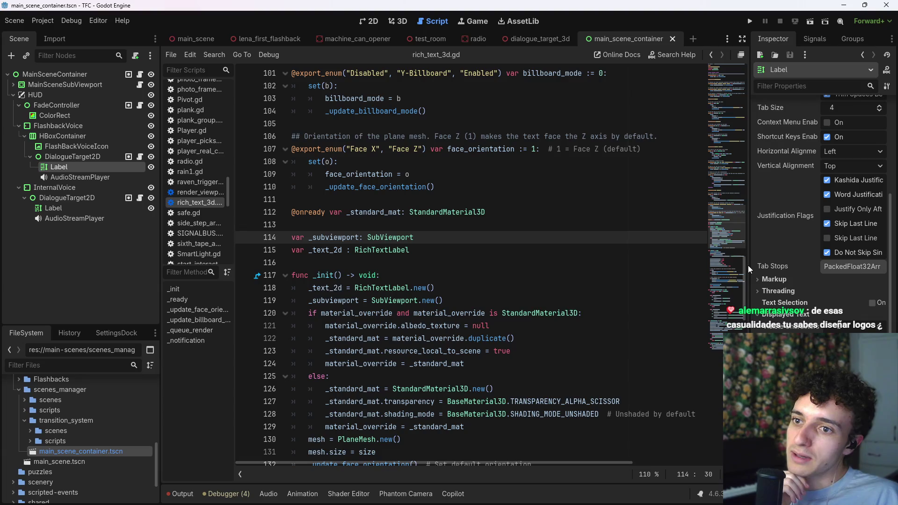
{"action": "left_click_drag", "start_coordinate": [748, 266], "coordinate": [687, 266]}
{"action": "scroll", "coordinate": [745, 323], "scroll_direction": "down", "scroll_amount": 5}
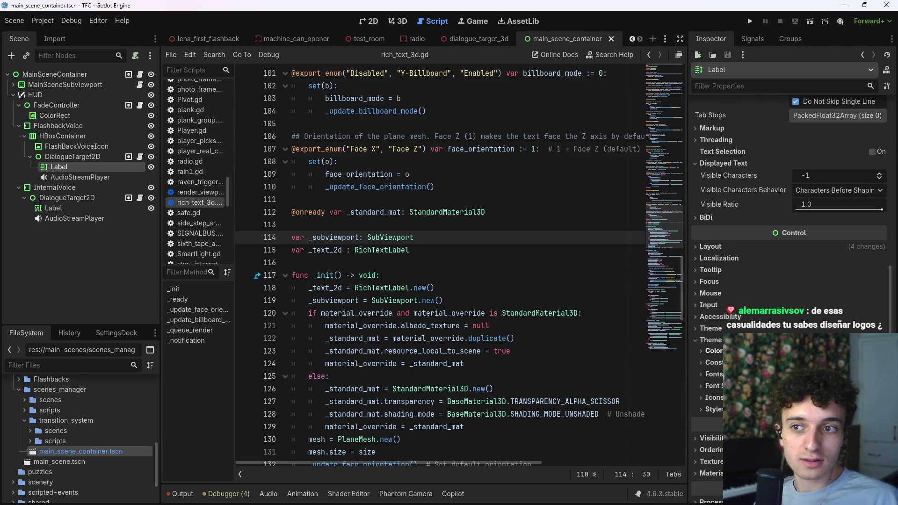
{"action": "scroll", "coordinate": [740, 297], "scroll_direction": "down", "scroll_amount": 1}
- Review the Label's colour theme overrides and Theme settings, then return to dialogue_target_3d
{"action": "left_click", "coordinate": [730, 300]}
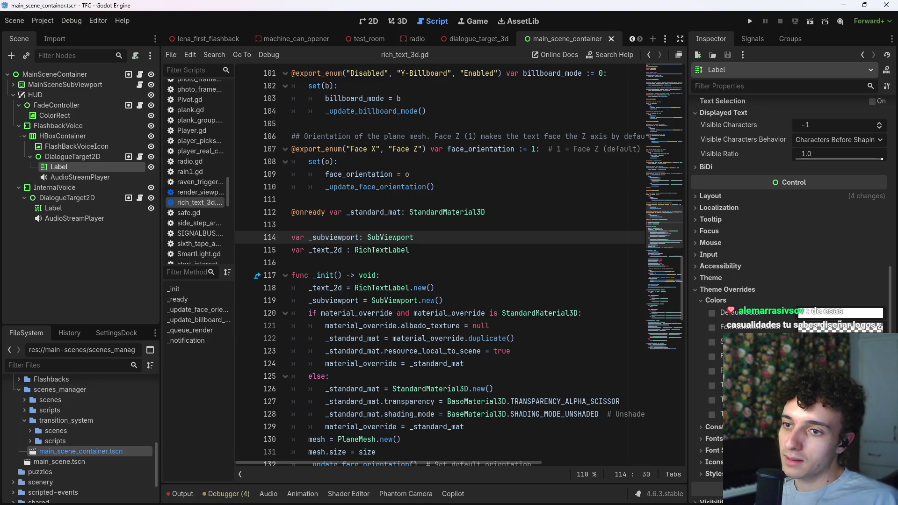
{"action": "left_click", "coordinate": [714, 302]}
{"action": "left_click", "coordinate": [718, 290]}
{"action": "left_click", "coordinate": [711, 319]}
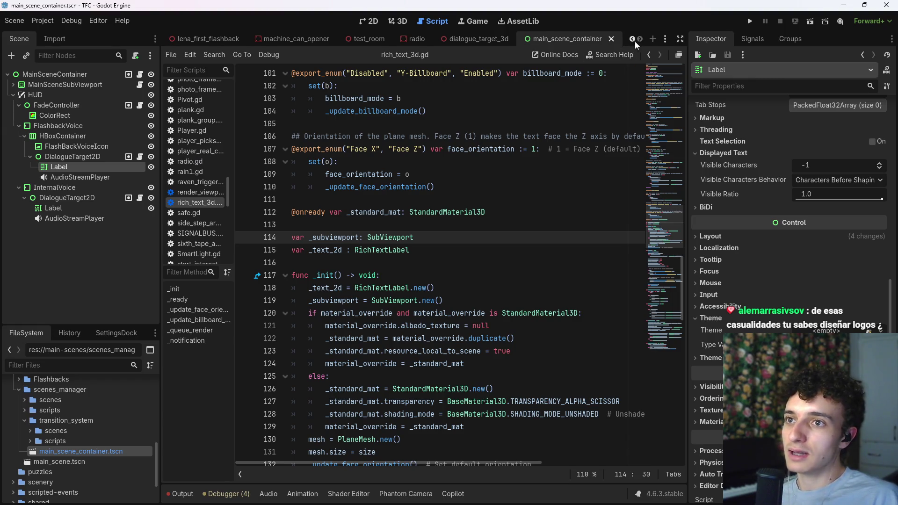
{"action": "left_click", "coordinate": [479, 37]}
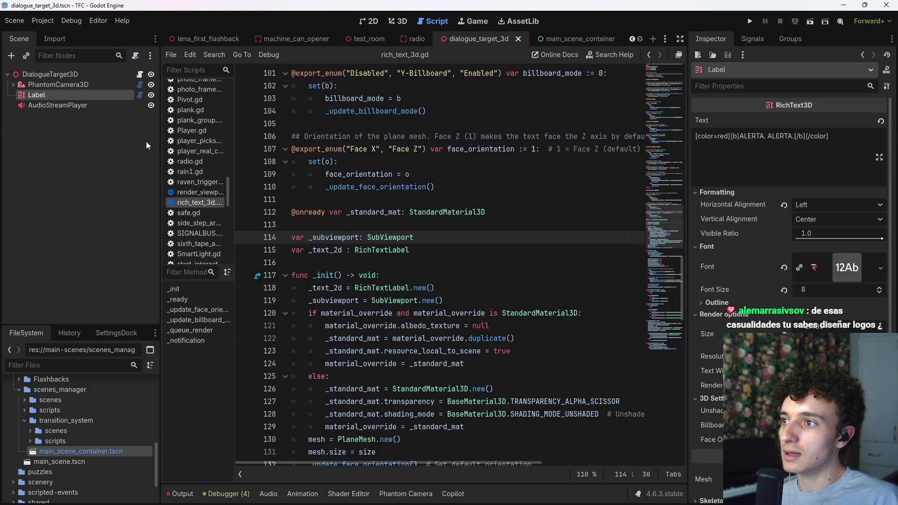
{"action": "scroll", "coordinate": [596, 262], "scroll_direction": "up", "scroll_amount": 3}
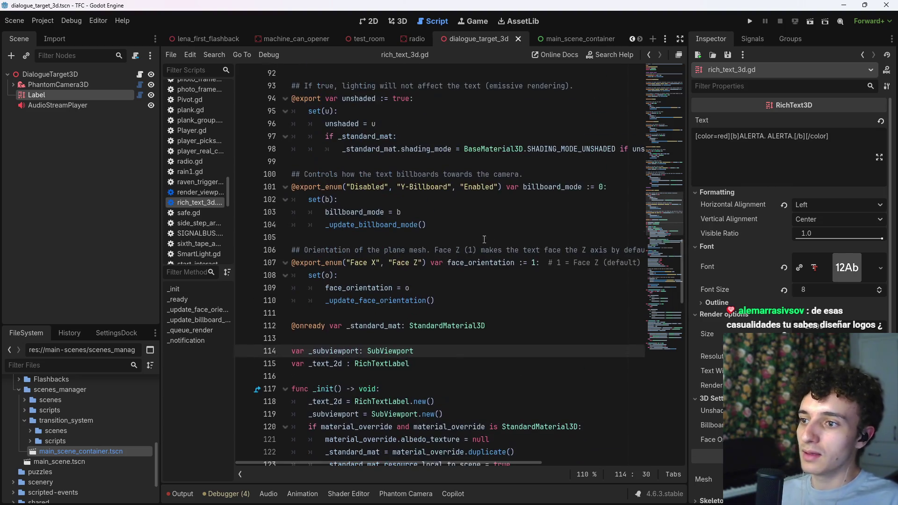
{"action": "left_click", "coordinate": [453, 365]}
{"action": "double_click", "coordinate": [327, 364]}
{"action": "left_click", "coordinate": [344, 364]}
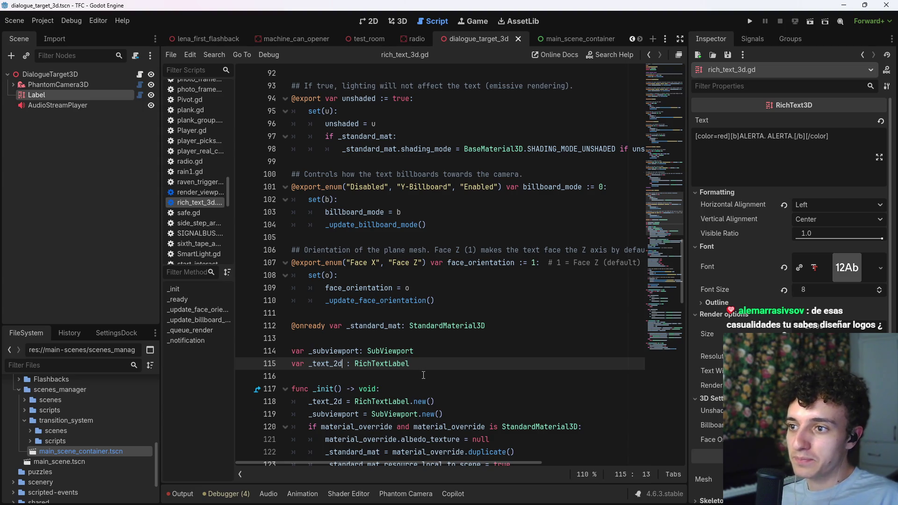
{"action": "scroll", "coordinate": [468, 346], "scroll_direction": "up", "scroll_amount": 1}
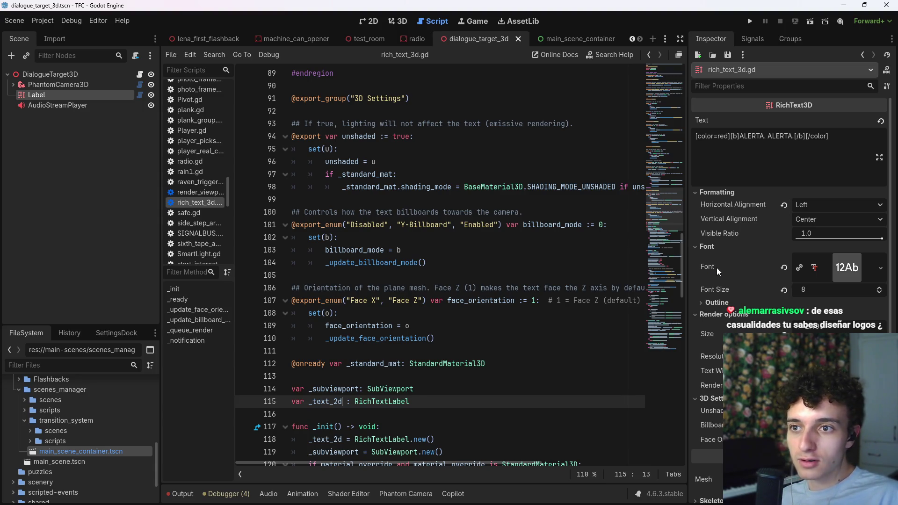
{"action": "scroll", "coordinate": [360, 252], "scroll_direction": "up", "scroll_amount": 2}
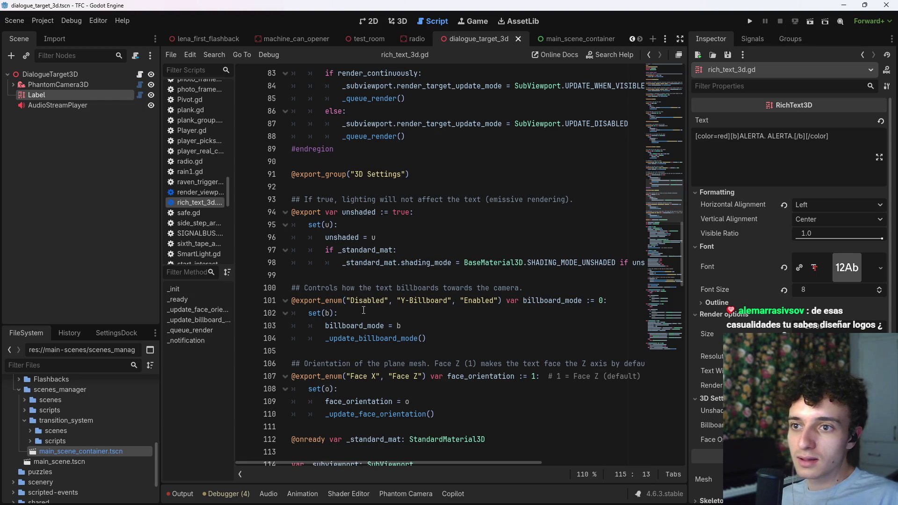
{"action": "scroll", "coordinate": [361, 232], "scroll_direction": "up", "scroll_amount": 4}
{"action": "scroll", "coordinate": [361, 232], "scroll_direction": "up", "scroll_amount": 2}
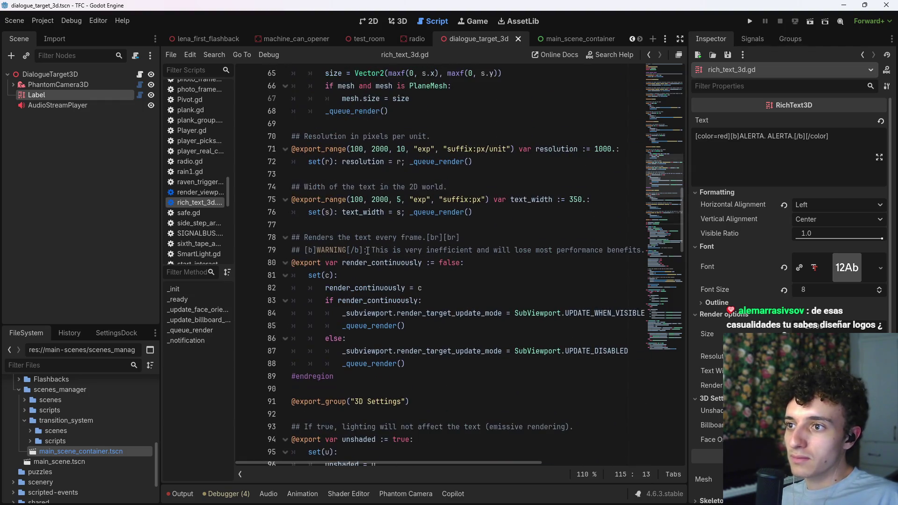
{"action": "scroll", "coordinate": [380, 252], "scroll_direction": "up", "scroll_amount": 13}
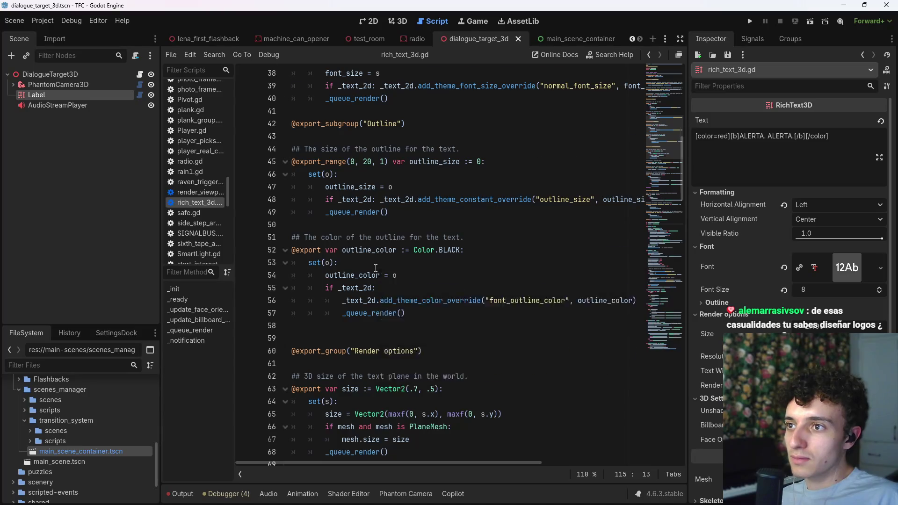
{"action": "scroll", "coordinate": [380, 273], "scroll_direction": "up", "scroll_amount": 8}
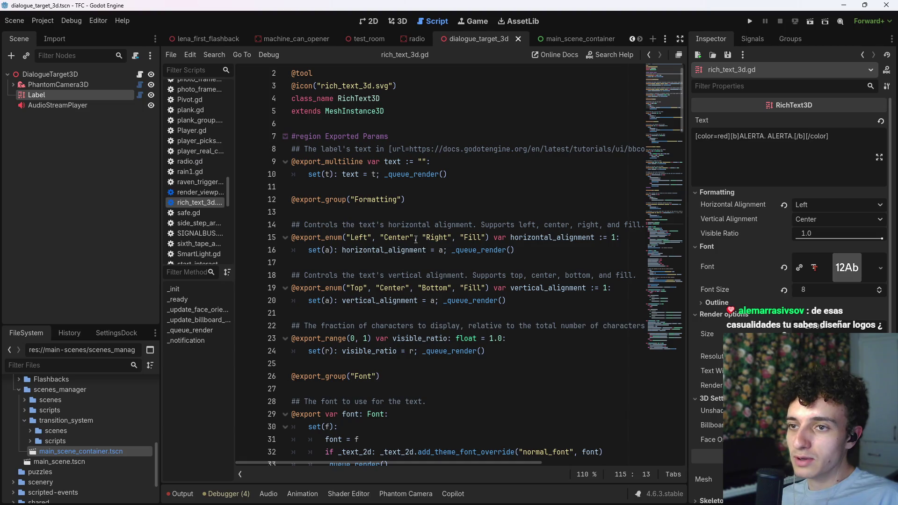
{"action": "scroll", "coordinate": [403, 242], "scroll_direction": "down", "scroll_amount": 3}
{"action": "left_click", "coordinate": [392, 299]}
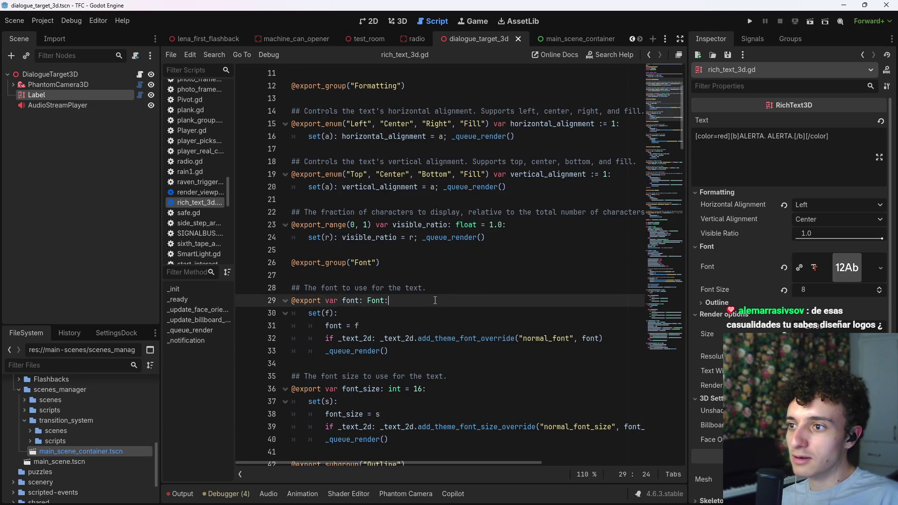
{"action": "scroll", "coordinate": [402, 290], "scroll_direction": "down", "scroll_amount": 2}
{"action": "left_click", "coordinate": [431, 286]}
{"action": "scroll", "coordinate": [430, 281], "scroll_direction": "down", "scroll_amount": 1}
{"action": "left_click", "coordinate": [495, 338]}
{"action": "left_click", "coordinate": [494, 326]}
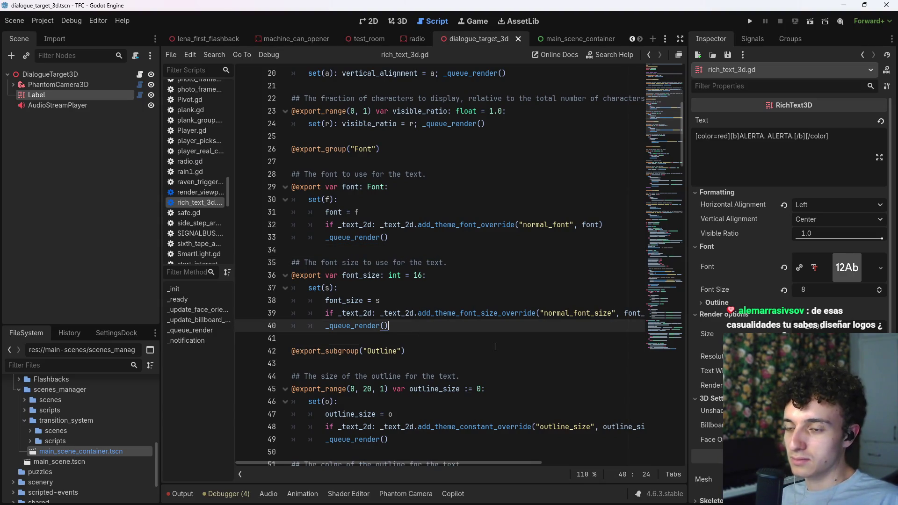
{"action": "key", "text": "Return"}
{"action": "key", "text": "BackSpace"}
{"action": "key", "text": "BackSpace"}
{"action": "key", "text": "Return"}
{"action": "type", "text": "@export var f"}
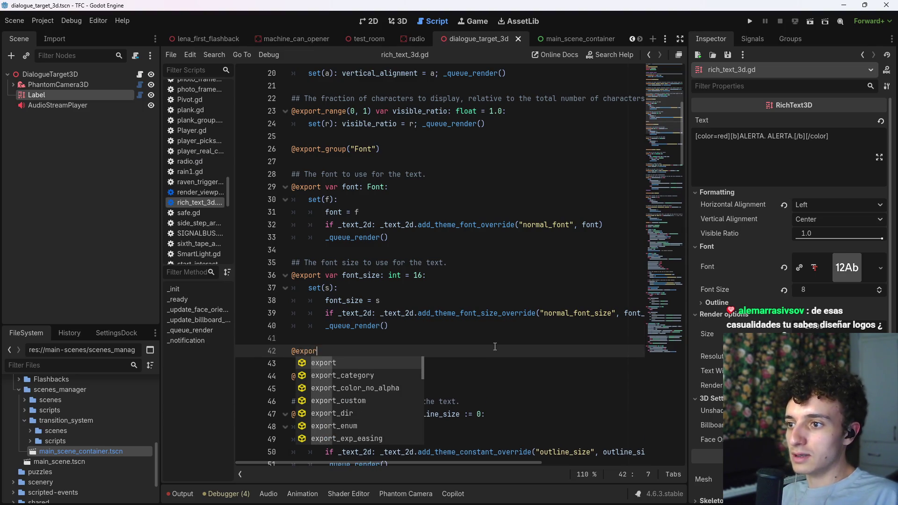
{"action": "key", "text": "BackSpace"}
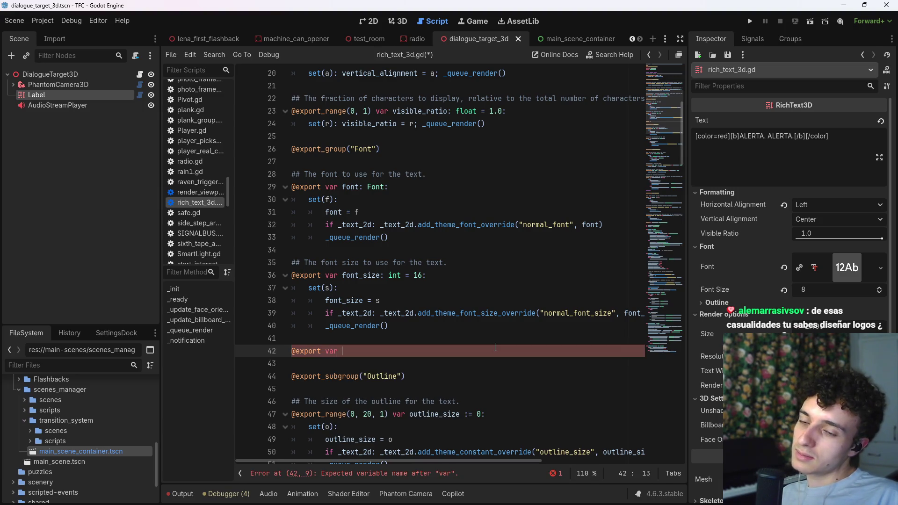
{"action": "type", "text": "theme"}
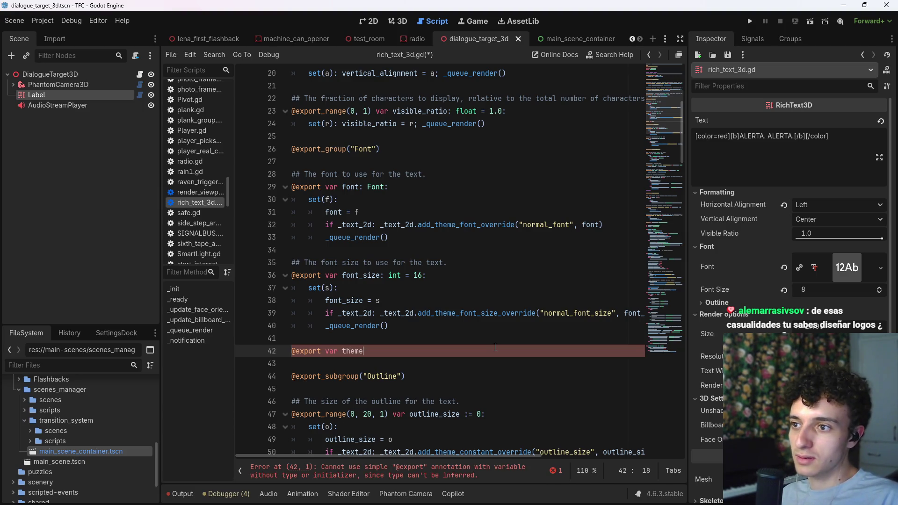
{"action": "type", "text": " : The"}
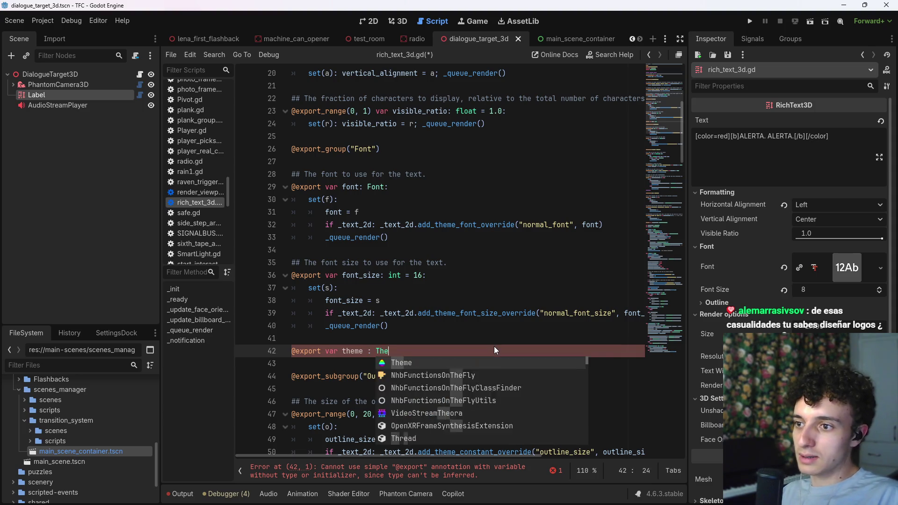
{"action": "type", "text": "me:"}
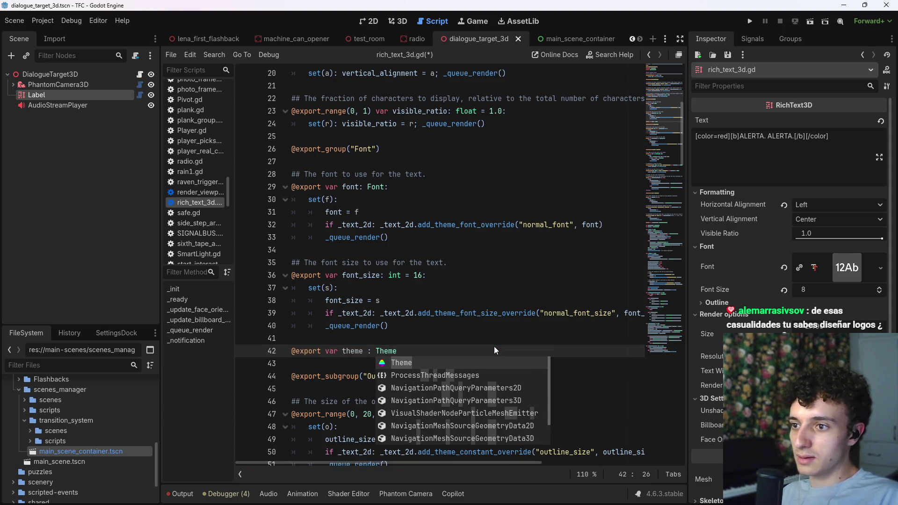
{"action": "key", "text": "Return"}
{"action": "type", "text": "set(t):"}
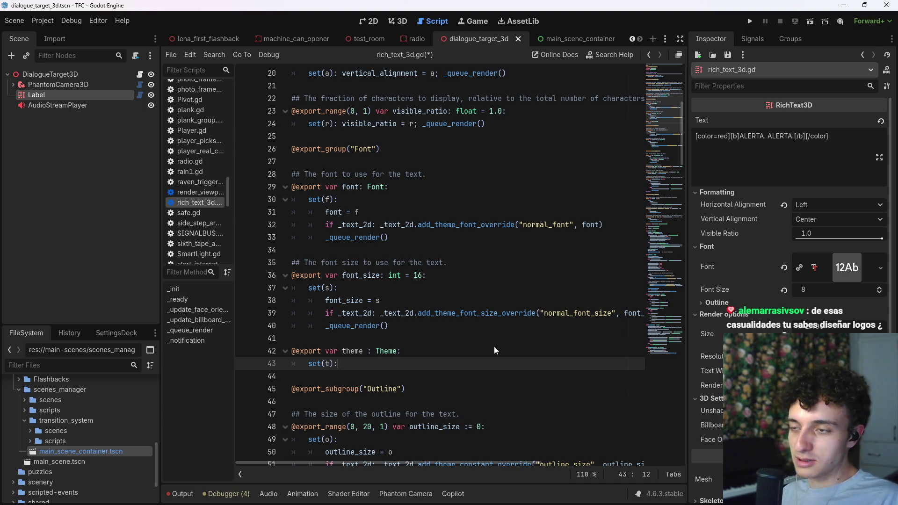
{"action": "key", "text": "Return"}
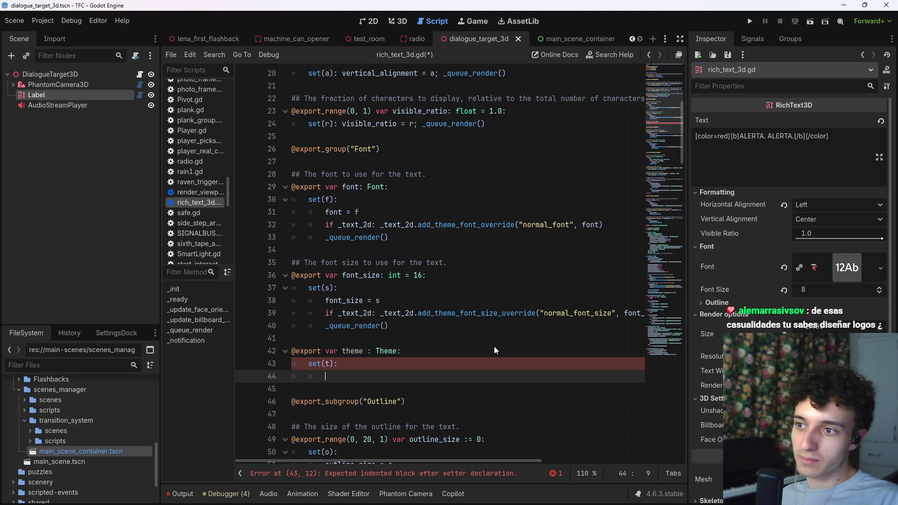
{"action": "type", "text": "th"}
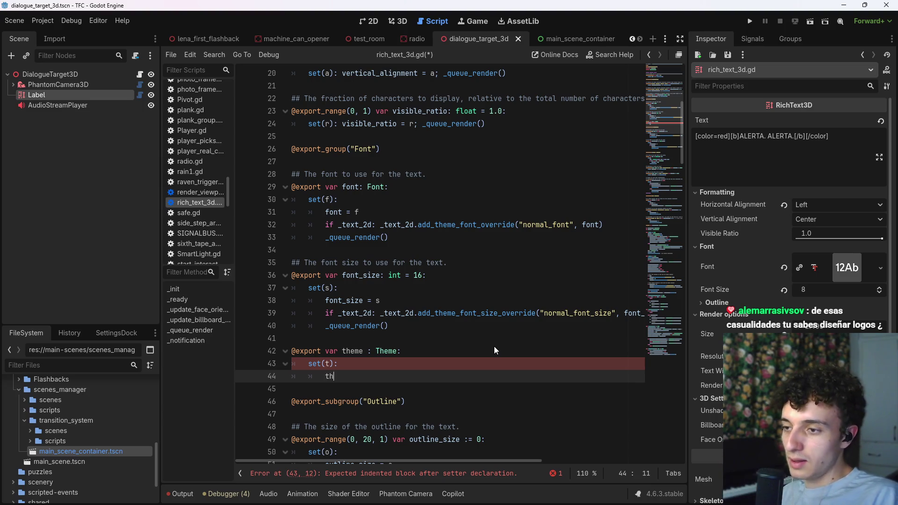
{"action": "type", "text": "eme = t"}
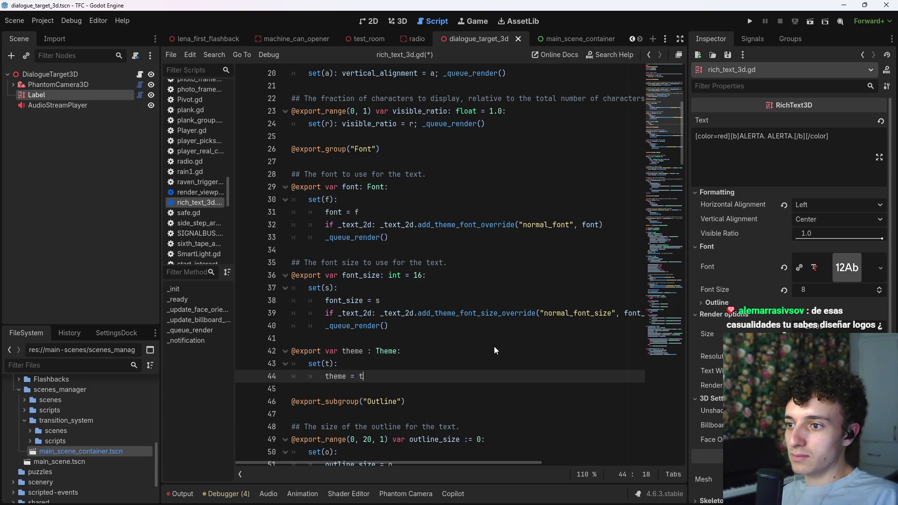
- Add 'if _text_2d: _text_2d.theme = t' to the theme setter and save the script
{"action": "key", "text": "Return"}
{"action": "key", "text": "Return"}
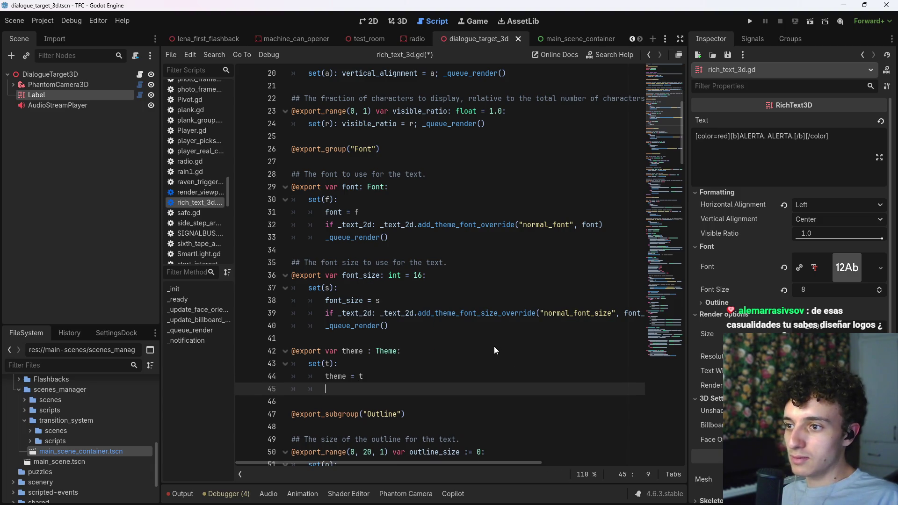
{"action": "type", "text": "i"}
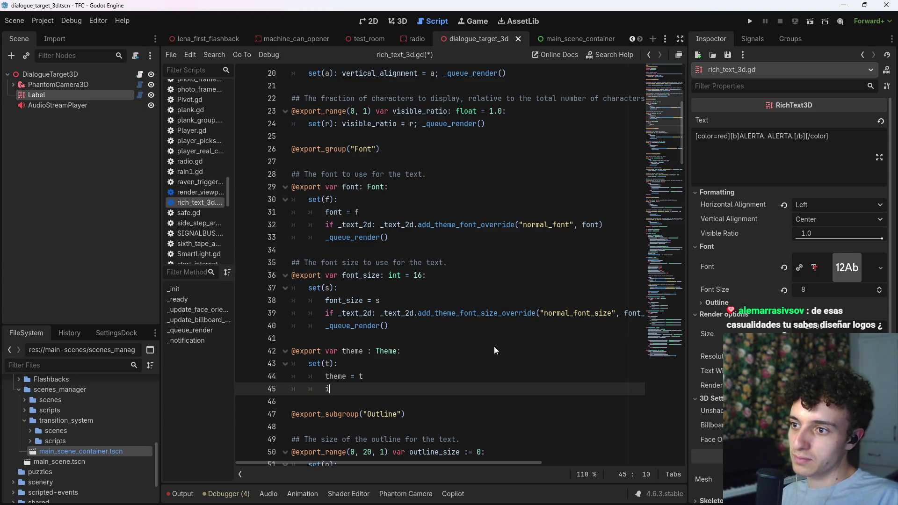
{"action": "type", "text": "f _text_2d."}
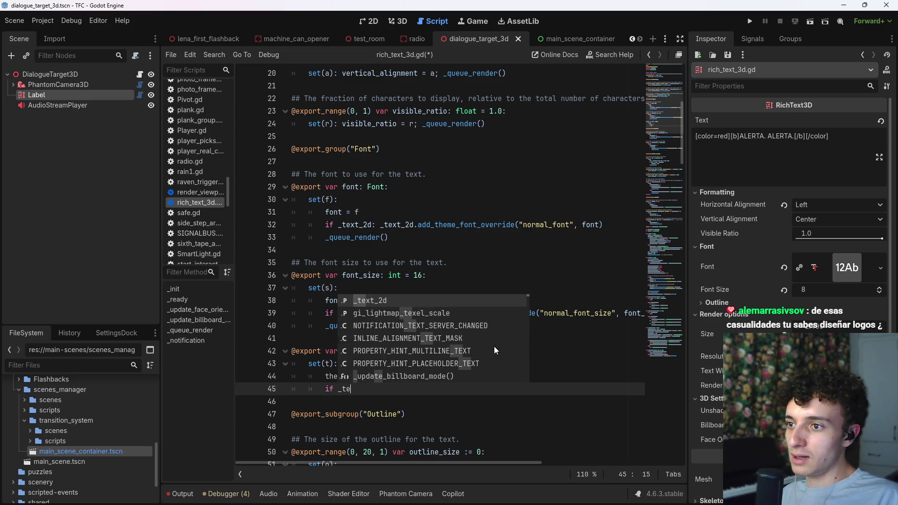
{"action": "key", "text": "BackSpace"}
{"action": "type", "text": ": _text_2d"}
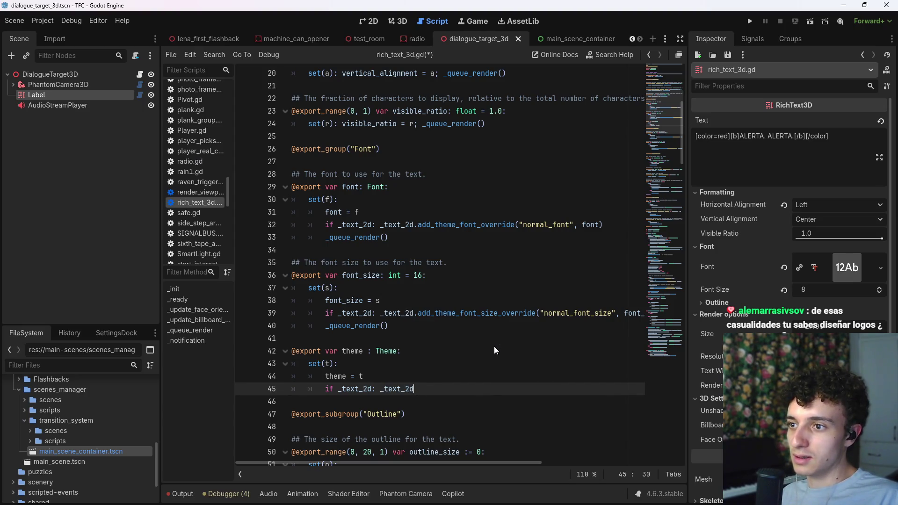
{"action": "type", "text": ".add"}
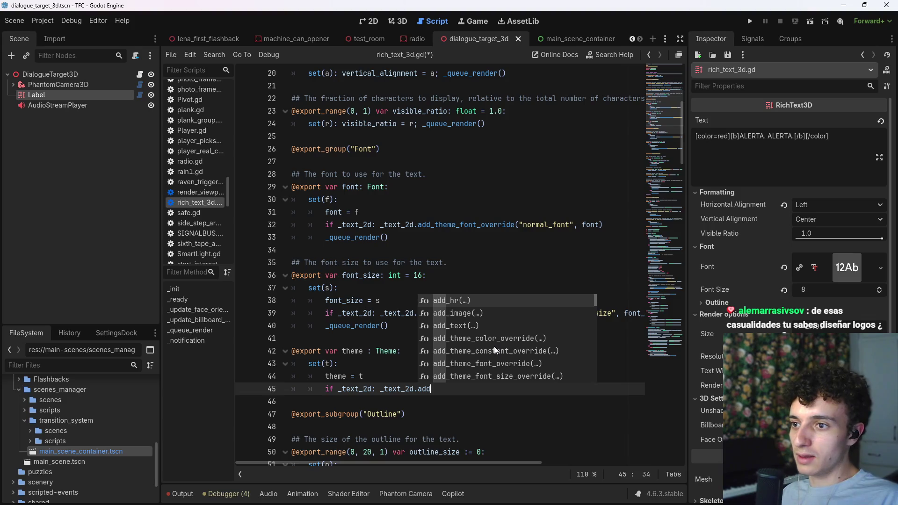
{"action": "left_click", "coordinate": [459, 391]}
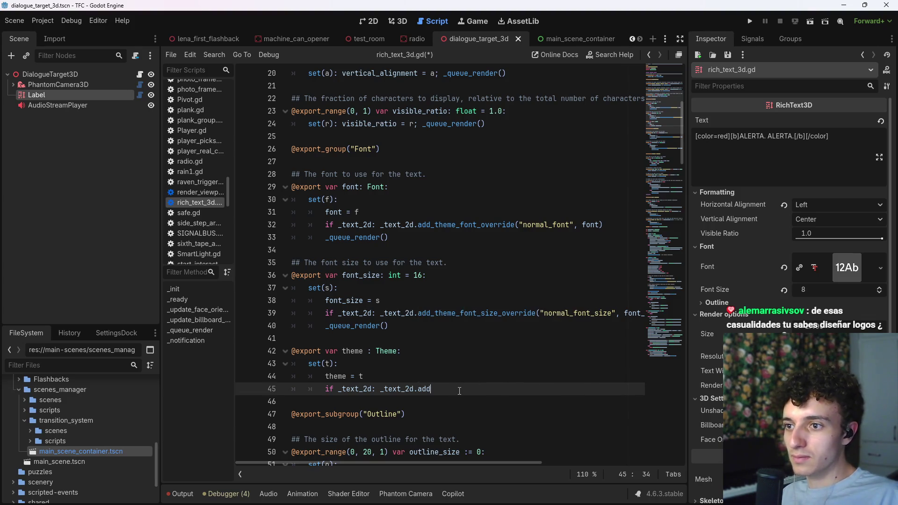
{"action": "key", "text": "BackSpace"}
{"action": "key", "text": "BackSpace"}
{"action": "key", "text": "BackSpace"}
{"action": "type", "text": "set"}
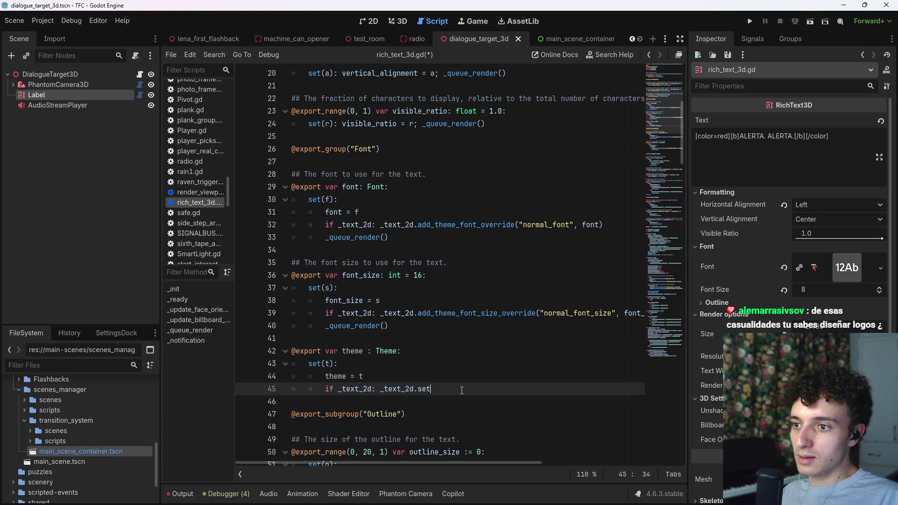
{"action": "type", "text": "_then"}
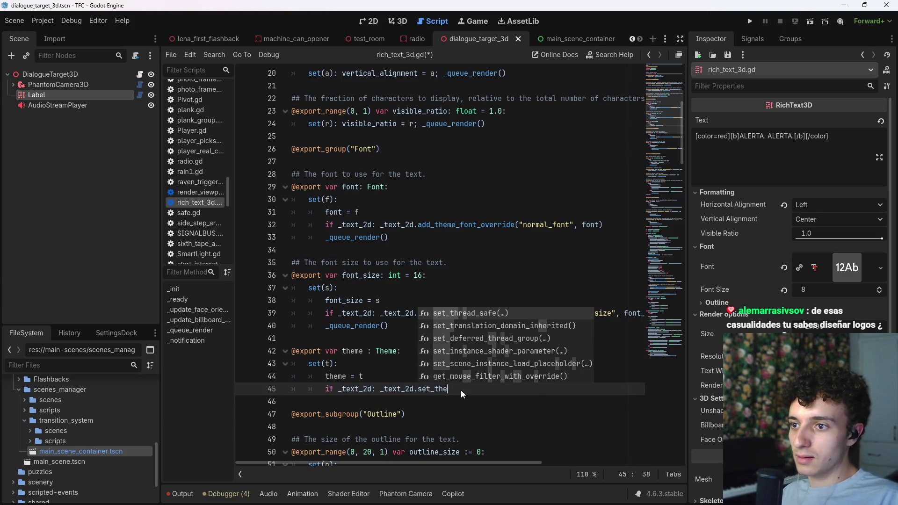
{"action": "key", "text": "BackSpace"}
{"action": "key", "text": "BackSpace"}
{"action": "key", "text": "BackSpace"}
{"action": "type", "text": "th"}
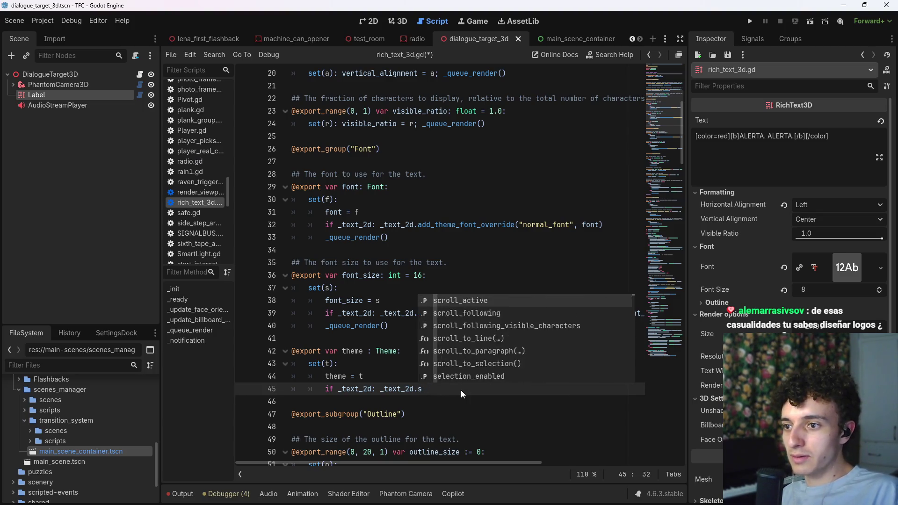
{"action": "type", "text": "em"}
{"action": "key", "text": "Return"}
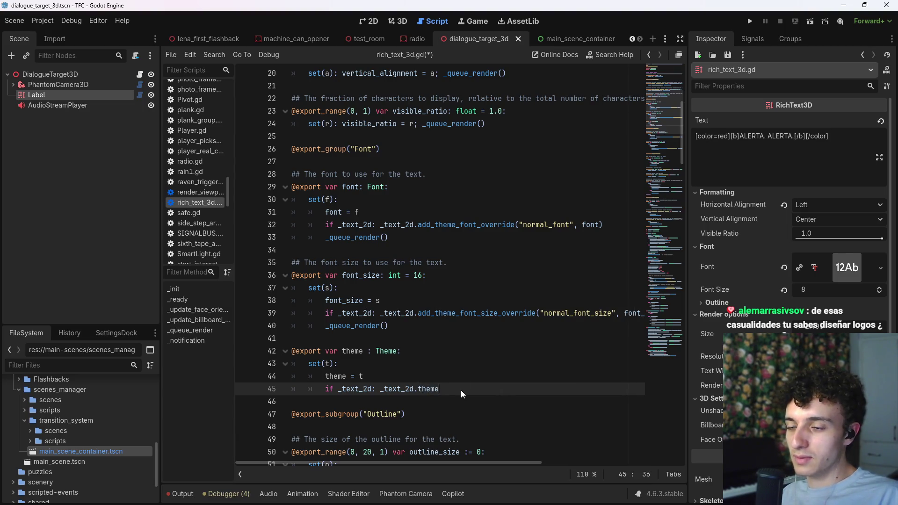
{"action": "type", "text": " = "}
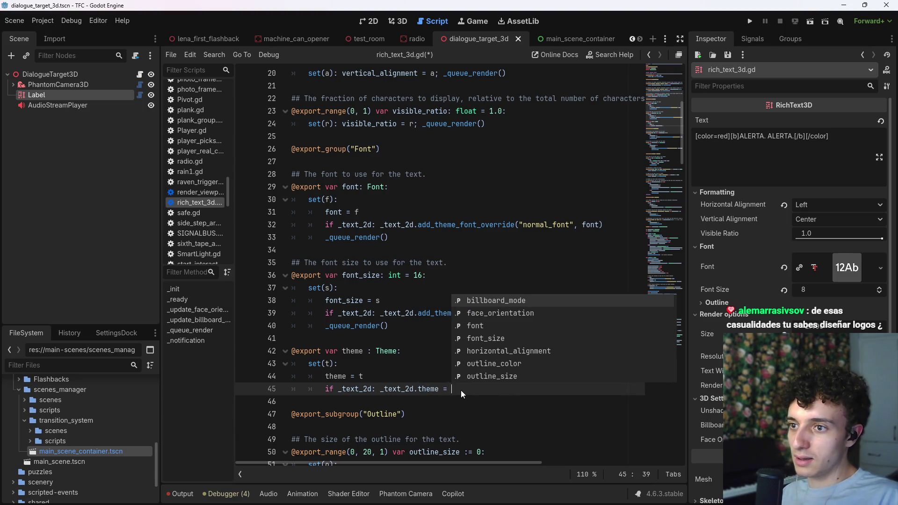
{"action": "type", "text": "t"}
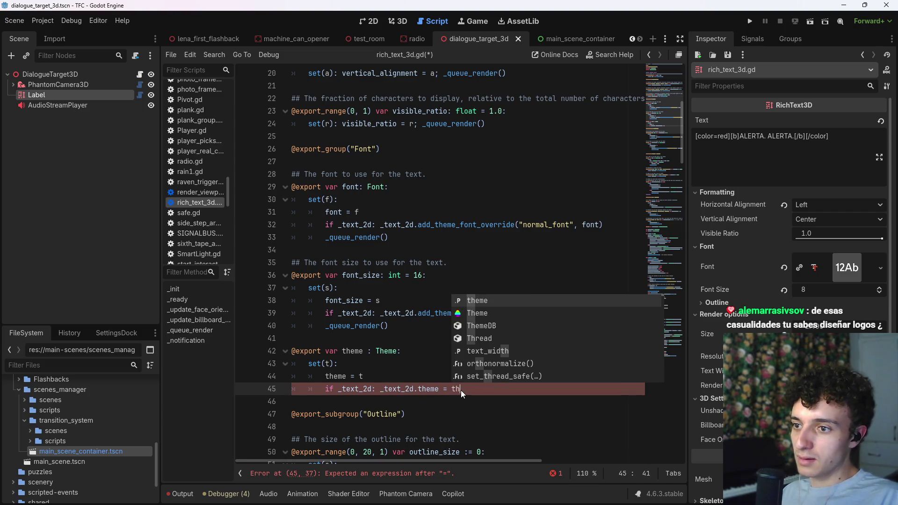
{"action": "key", "text": "ctrl+s"}
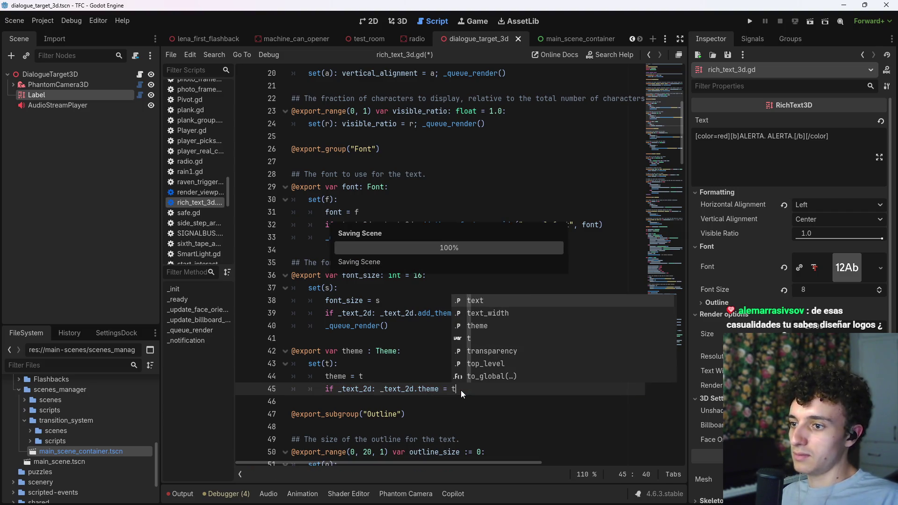
- Add a '_queue_render()' call to the theme setter and save the script
{"action": "key", "text": "Escape"}
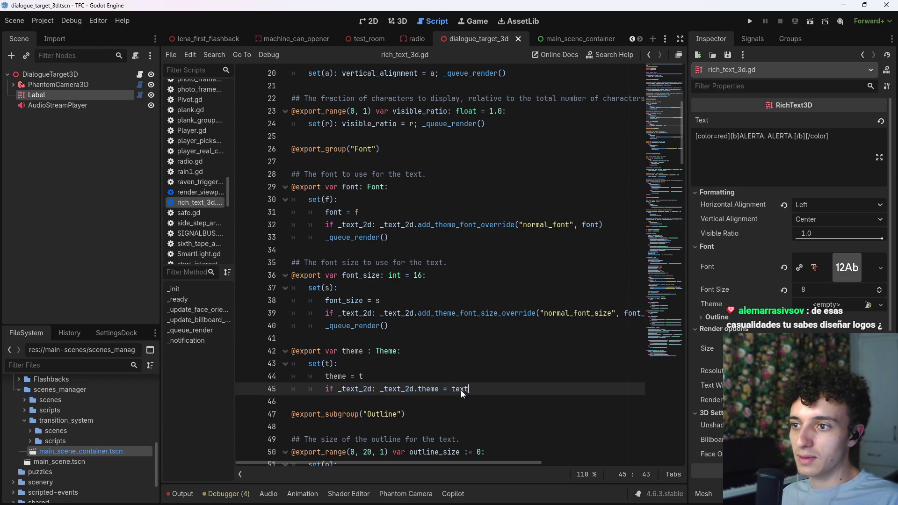
{"action": "key", "text": "Return"}
{"action": "type", "text": "_queue_rend"}
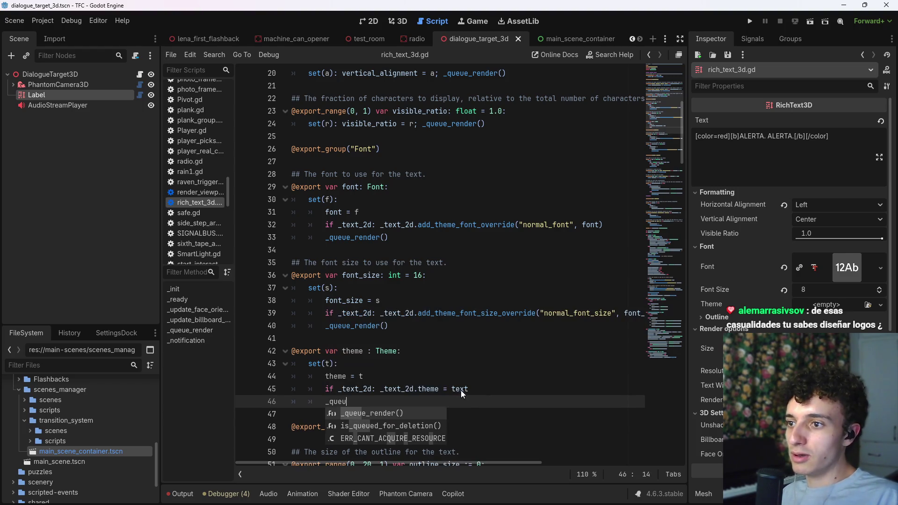
{"action": "key", "text": "BackSpace"}
{"action": "key", "text": "BackSpace"}
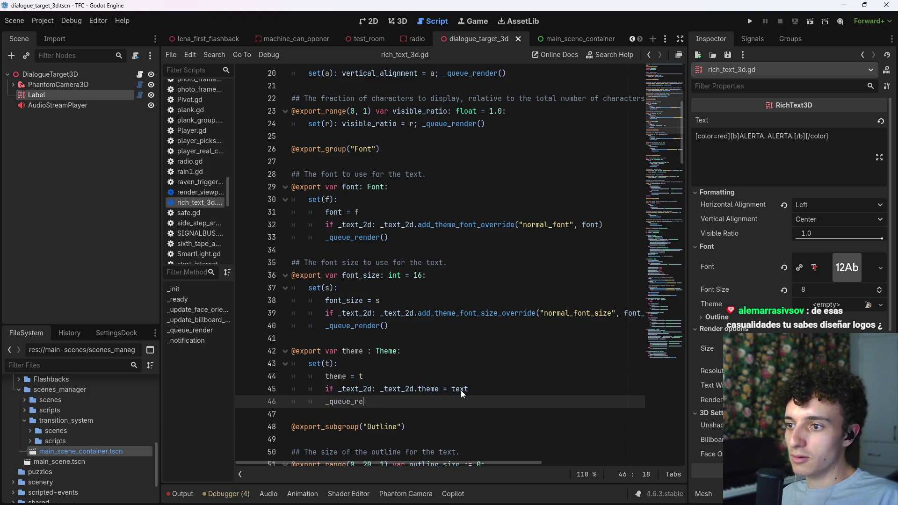
{"action": "key", "text": "Return"}
{"action": "key", "text": "ctrl+s"}
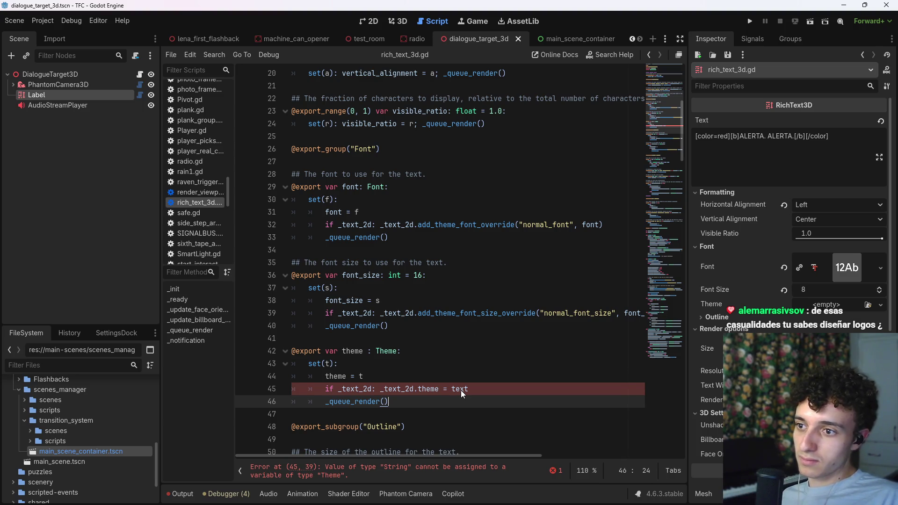
- Replace the last word on line 45 with 'theme', then save the script and the scene
{"action": "left_click", "coordinate": [491, 387]}
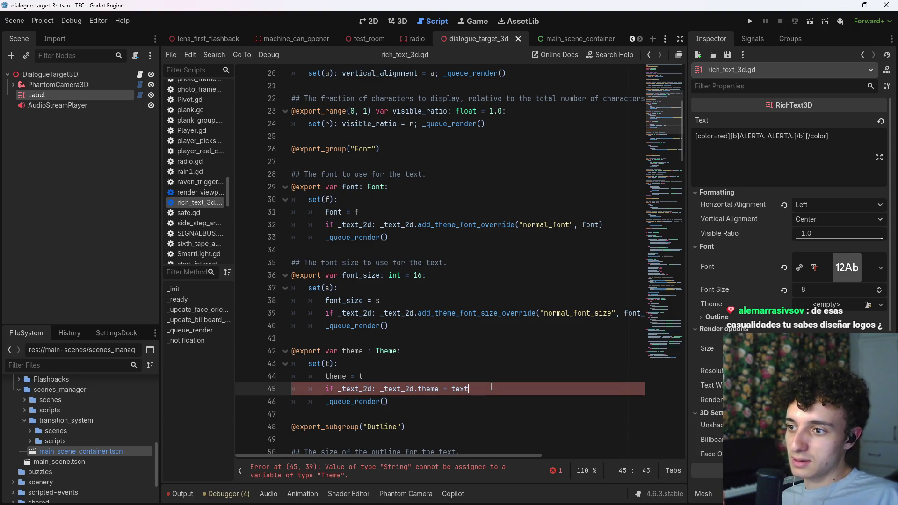
{"action": "key", "text": "ctrl+shift+Left"}
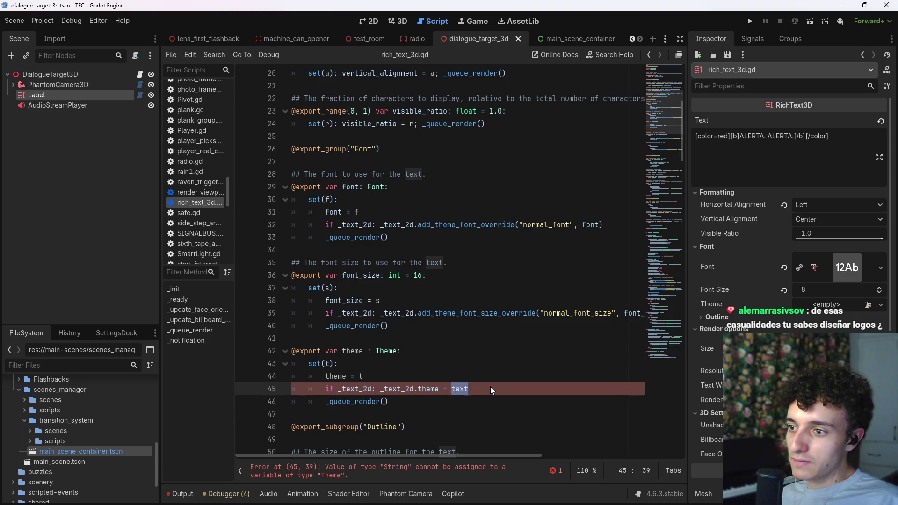
{"action": "left_click", "coordinate": [490, 386]}
{"action": "key", "text": "ctrl+shift+Left"}
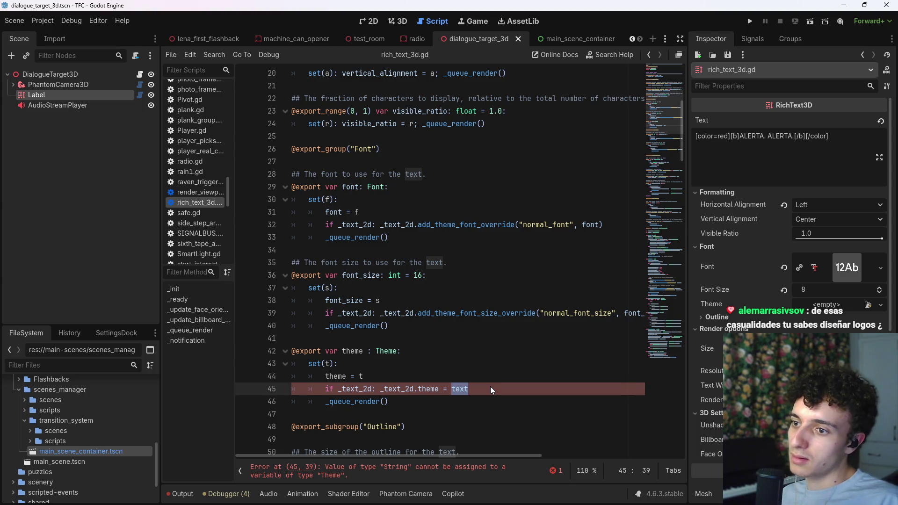
{"action": "type", "text": "theme"}
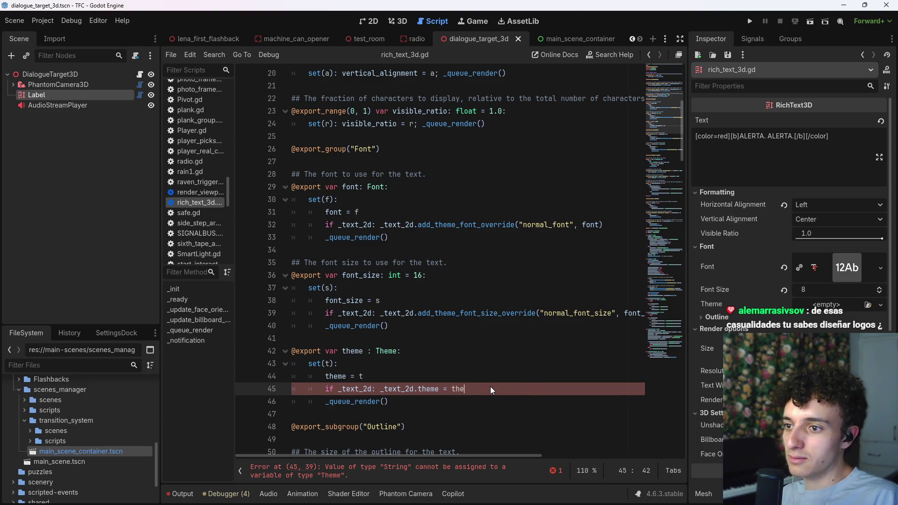
{"action": "key", "text": "Down"}
{"action": "key", "text": "ctrl+s"}
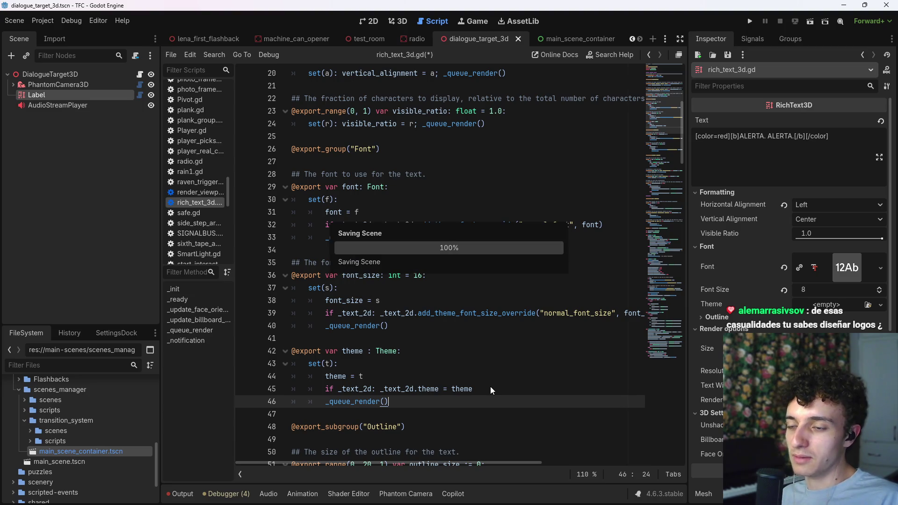
{"action": "key", "text": "ctrl+s"}
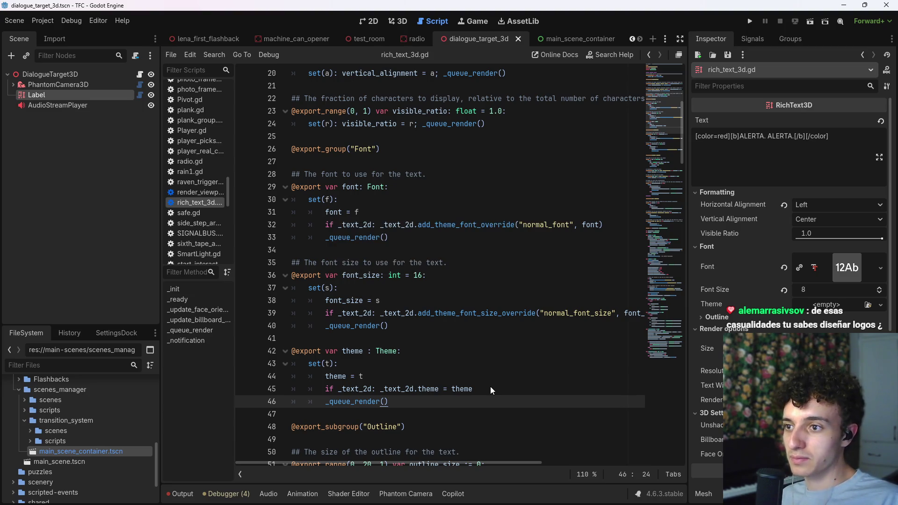
{"action": "key", "text": "ctrl+s"}
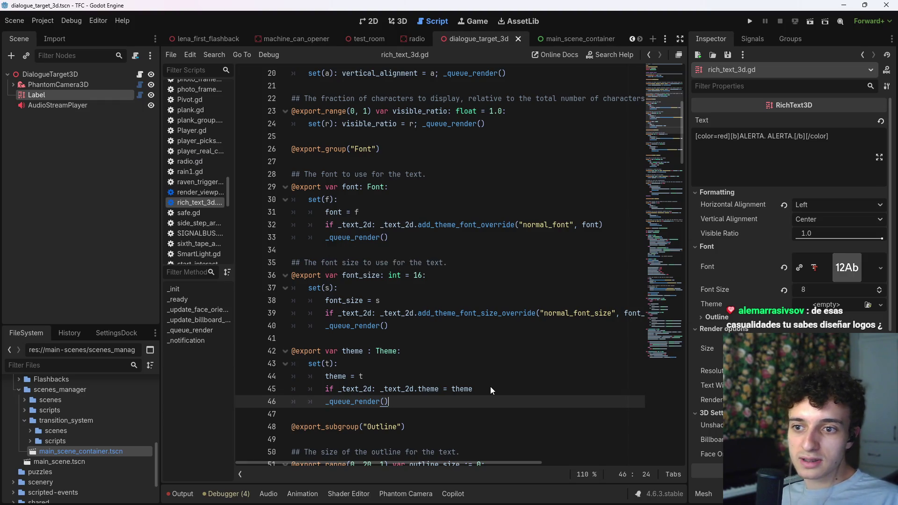
{"action": "left_click", "coordinate": [835, 306]}
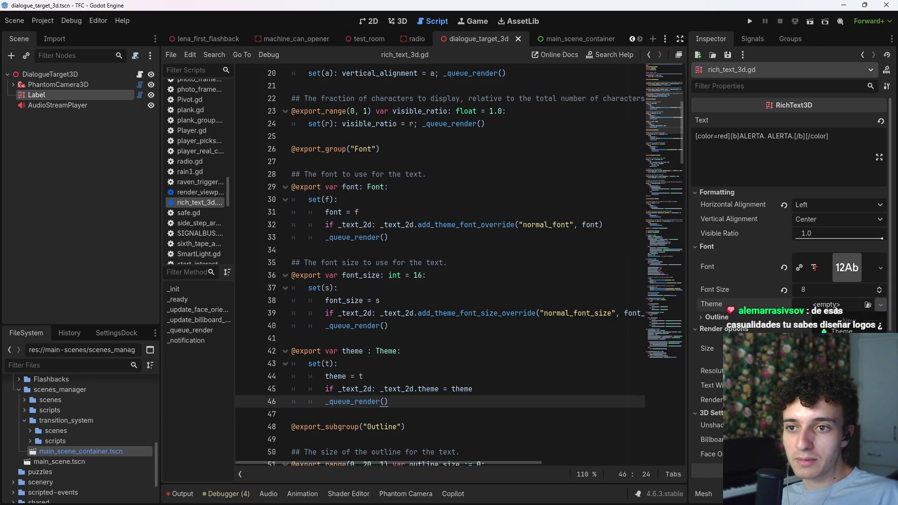
- Give the Label a New Theme and add the RichTextLabel type in the Theme editor
{"action": "left_click", "coordinate": [125, 122]}
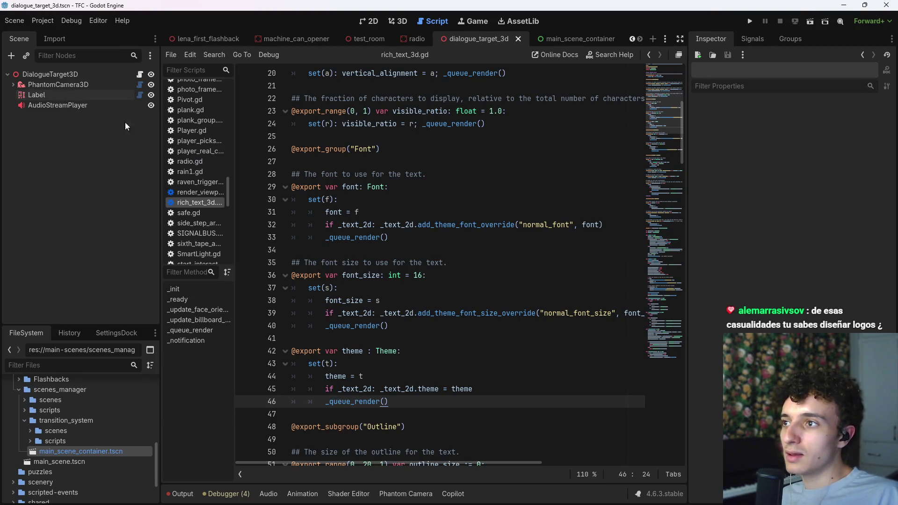
{"action": "left_click", "coordinate": [82, 97]}
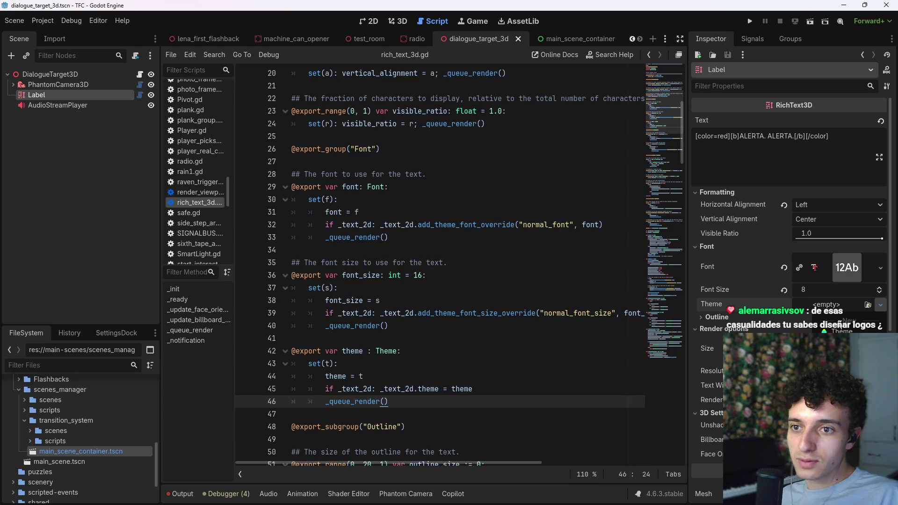
{"action": "left_click", "coordinate": [799, 304]}
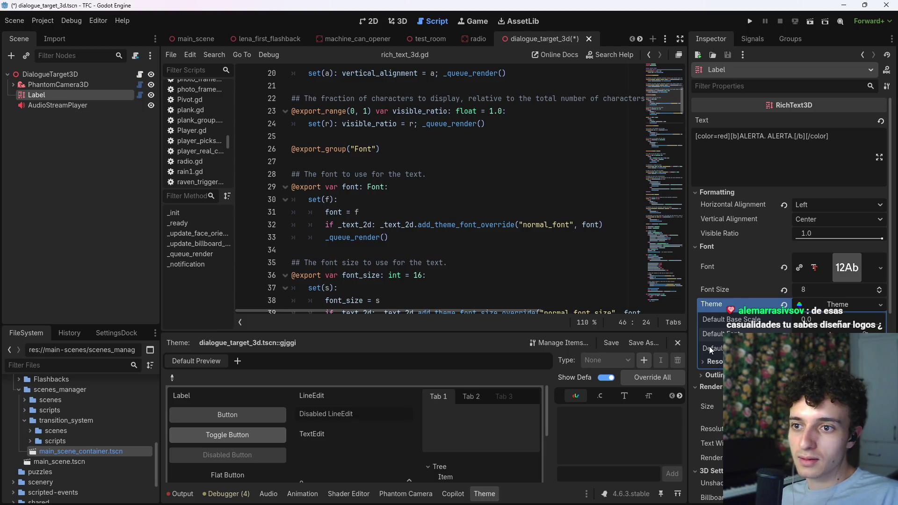
{"action": "left_click", "coordinate": [837, 305]}
{"action": "left_click", "coordinate": [836, 305]}
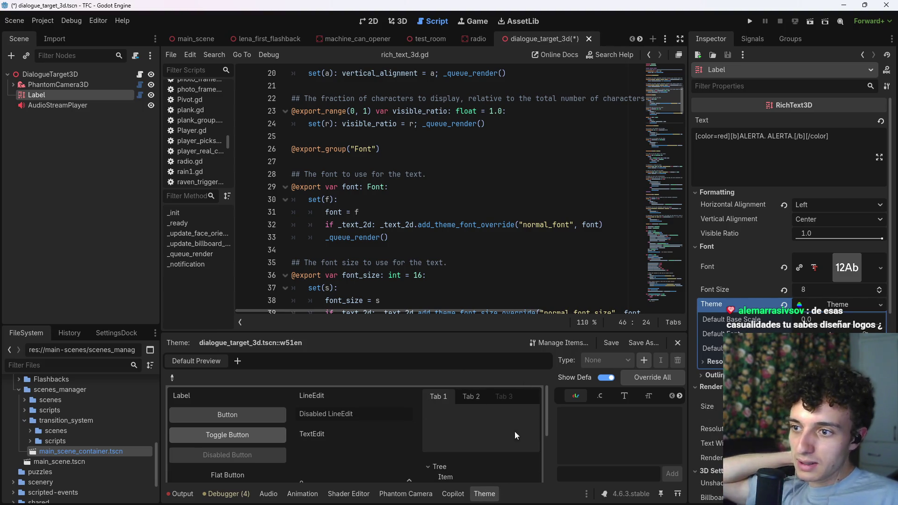
{"action": "left_click", "coordinate": [644, 359]}
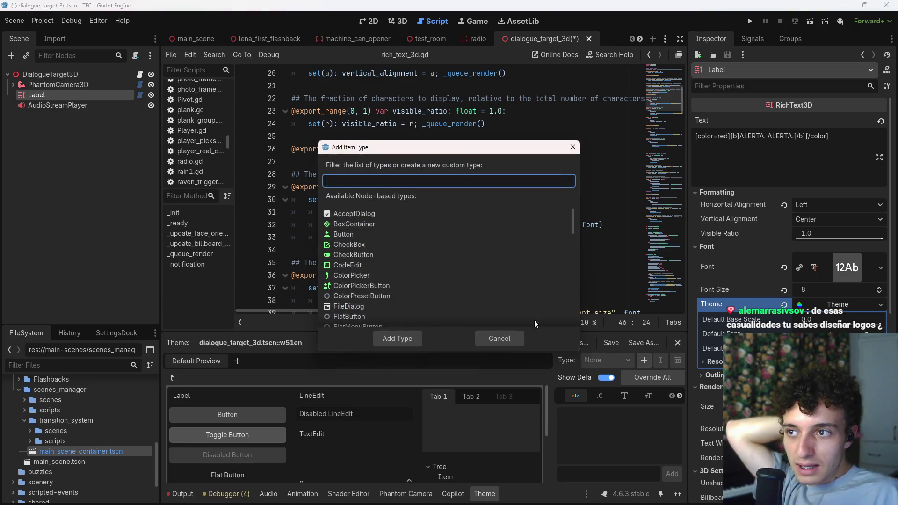
{"action": "left_click", "coordinate": [377, 181]}
{"action": "type", "text": "richte"}
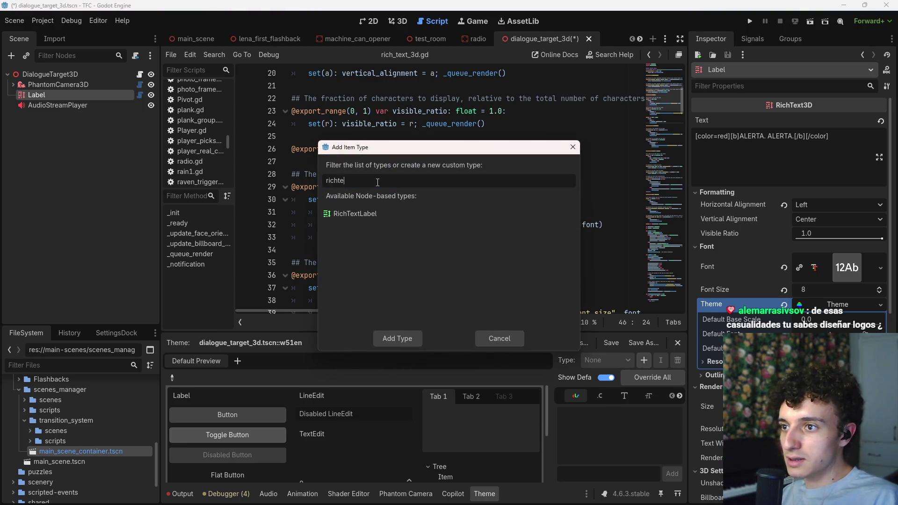
{"action": "left_click", "coordinate": [382, 215]}
{"action": "left_click", "coordinate": [406, 335]}
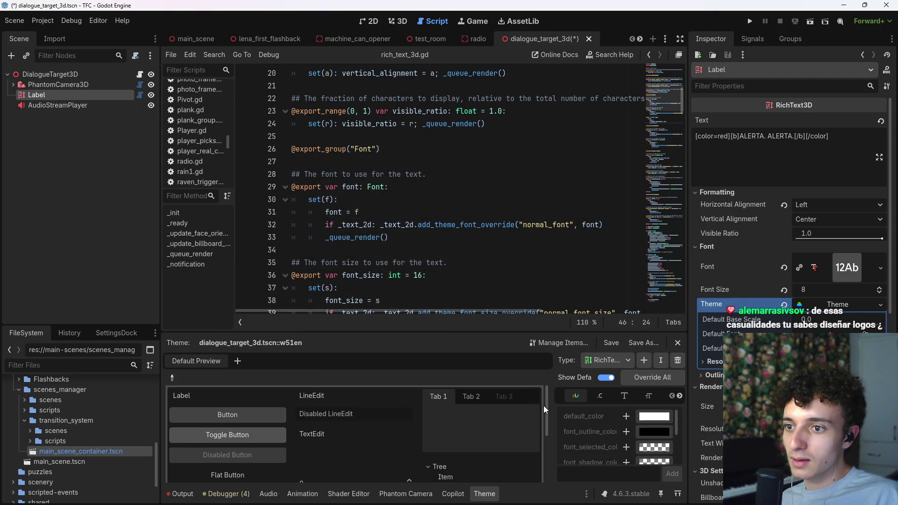
- Add theme overrides for bold, bold_italics, italics, mono and normal RichTextLabel fonts
{"action": "scroll", "coordinate": [545, 409], "scroll_direction": "down", "scroll_amount": 1}
{"action": "scroll", "coordinate": [581, 422], "scroll_direction": "down", "scroll_amount": 3}
{"action": "left_click_drag", "start_coordinate": [688, 390], "coordinate": [768, 392]}
{"action": "left_click_drag", "start_coordinate": [631, 410], "coordinate": [563, 411]}
{"action": "scroll", "coordinate": [627, 420], "scroll_direction": "up", "scroll_amount": 3}
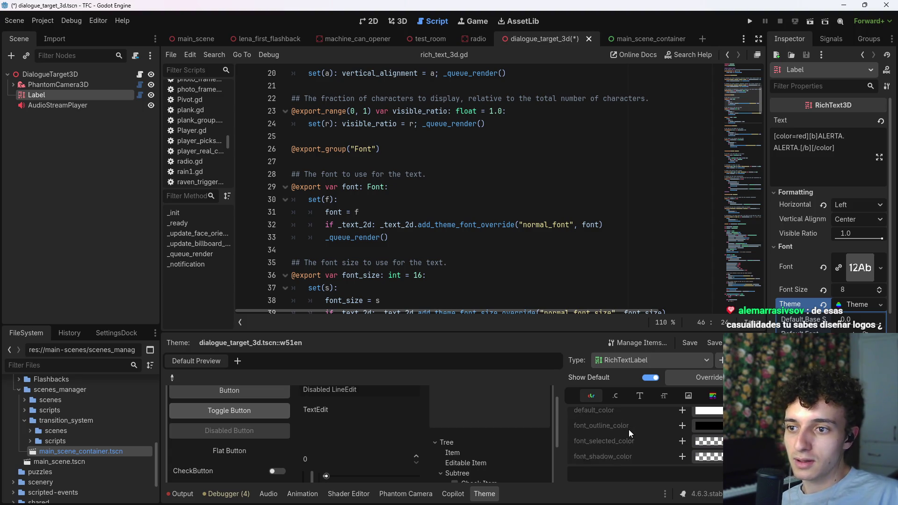
{"action": "left_click", "coordinate": [640, 395]}
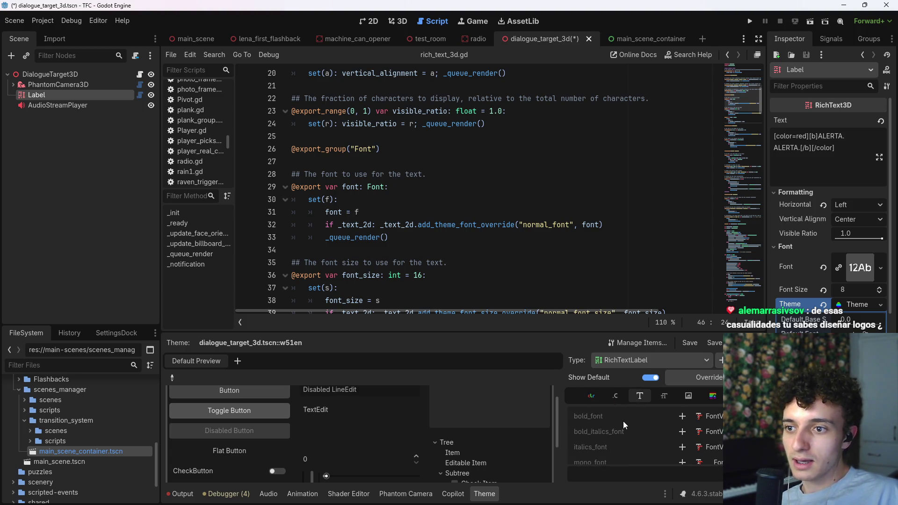
{"action": "scroll", "coordinate": [631, 426], "scroll_direction": "down", "scroll_amount": 2}
{"action": "scroll", "coordinate": [641, 436], "scroll_direction": "up", "scroll_amount": 2}
{"action": "left_click", "coordinate": [684, 416]}
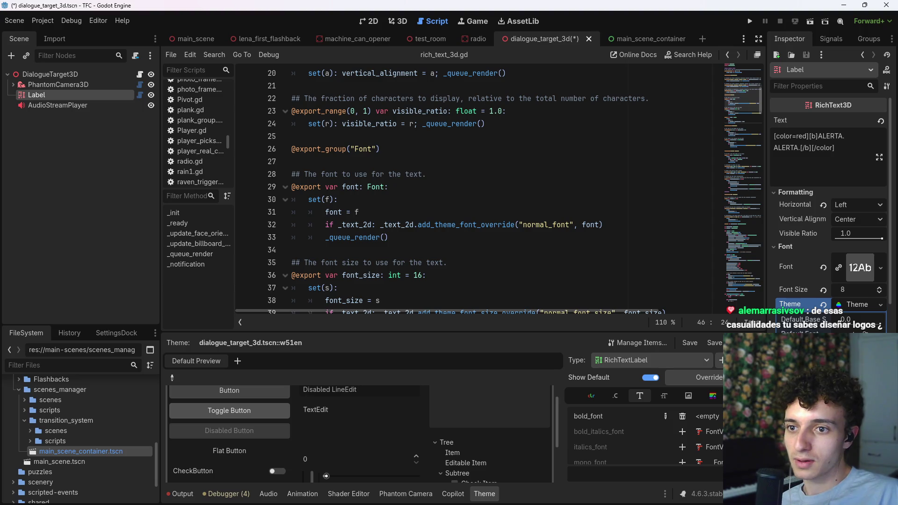
{"action": "left_click", "coordinate": [683, 431]}
{"action": "left_click", "coordinate": [682, 442]}
{"action": "scroll", "coordinate": [682, 449], "scroll_direction": "down", "scroll_amount": 2}
{"action": "left_click", "coordinate": [682, 454]}
{"action": "scroll", "coordinate": [664, 461], "scroll_direction": "up", "scroll_amount": 2}
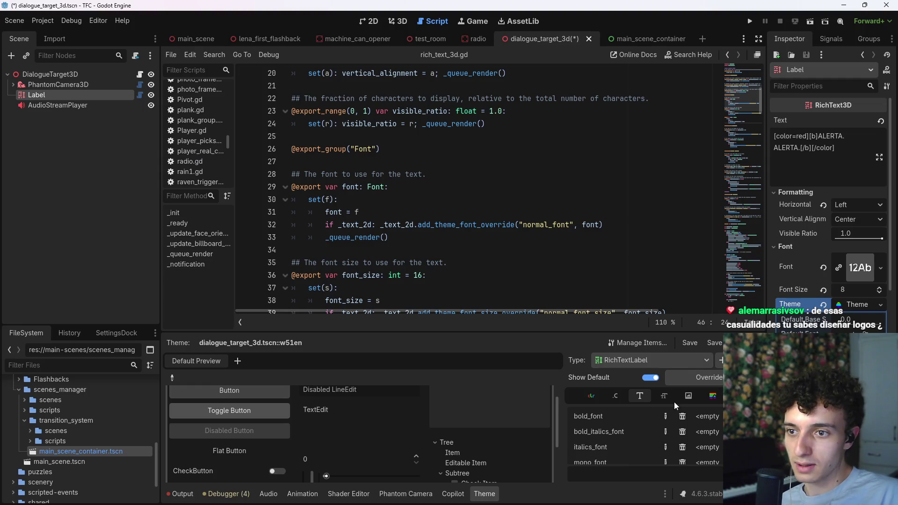
- Add bold, bold_italics, italics and mono font size overrides to the theme
{"action": "left_click", "coordinate": [663, 396]}
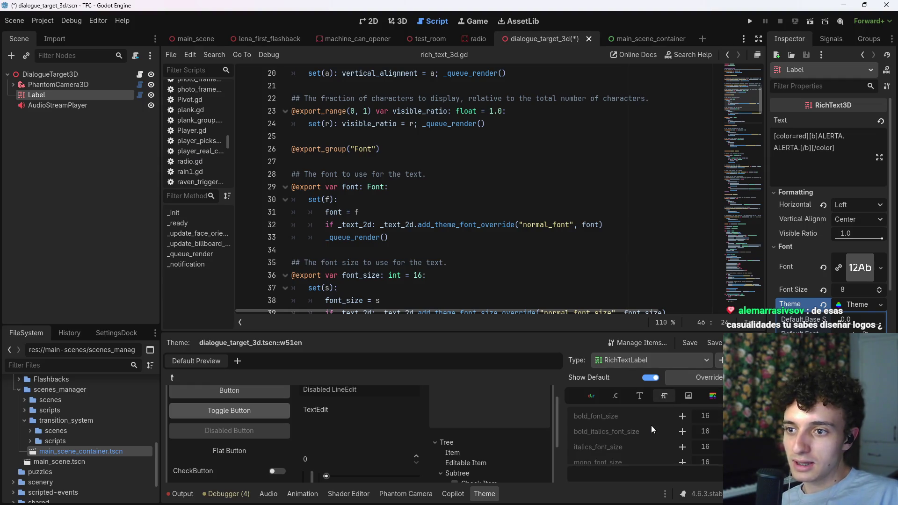
{"action": "left_click", "coordinate": [683, 416]}
{"action": "left_click", "coordinate": [682, 431]}
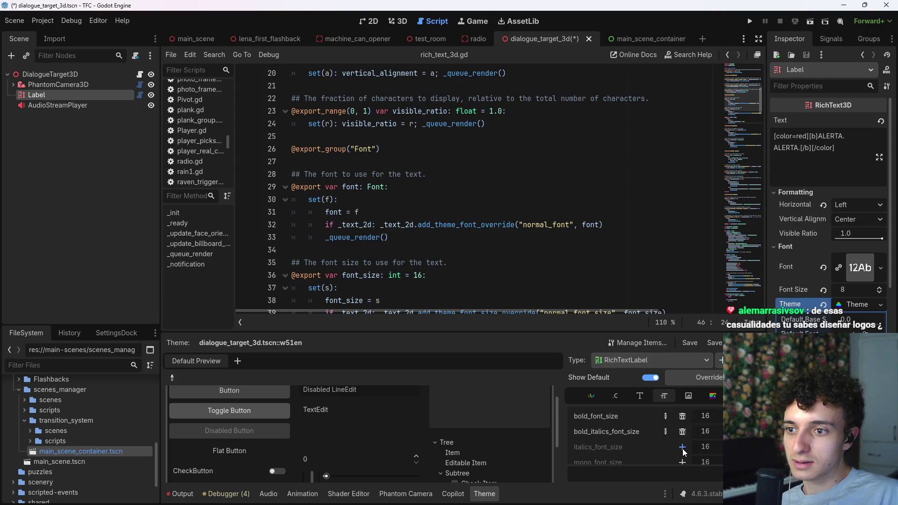
{"action": "left_click", "coordinate": [682, 447]}
{"action": "scroll", "coordinate": [681, 449], "scroll_direction": "down", "scroll_amount": 1}
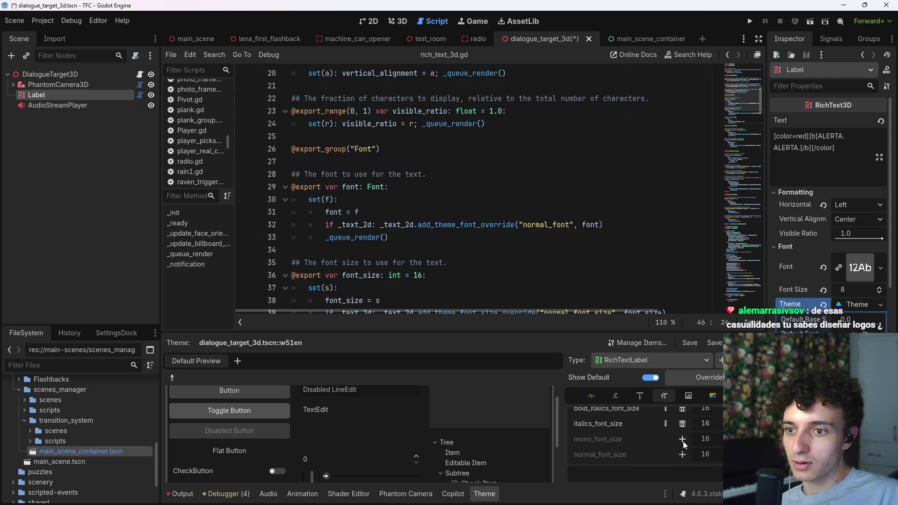
{"action": "left_click", "coordinate": [682, 439]}
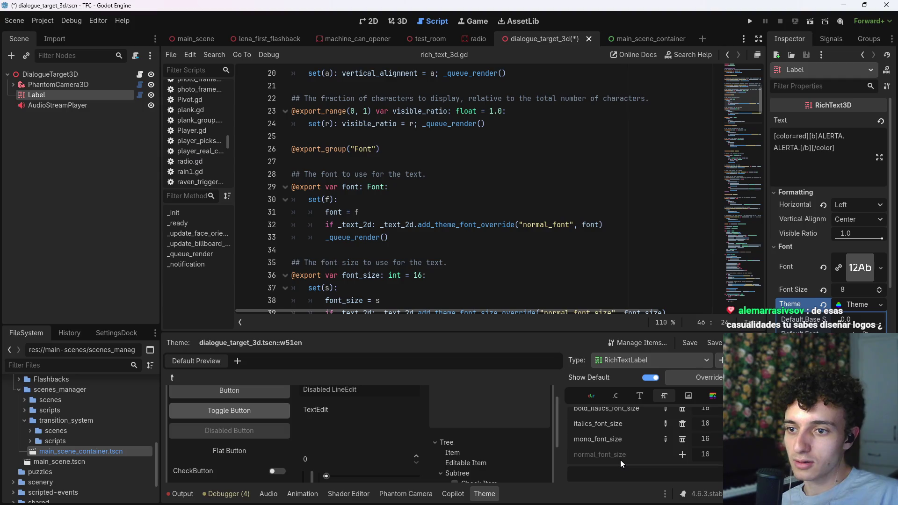
{"action": "scroll", "coordinate": [827, 211], "scroll_direction": "down", "scroll_amount": 3}
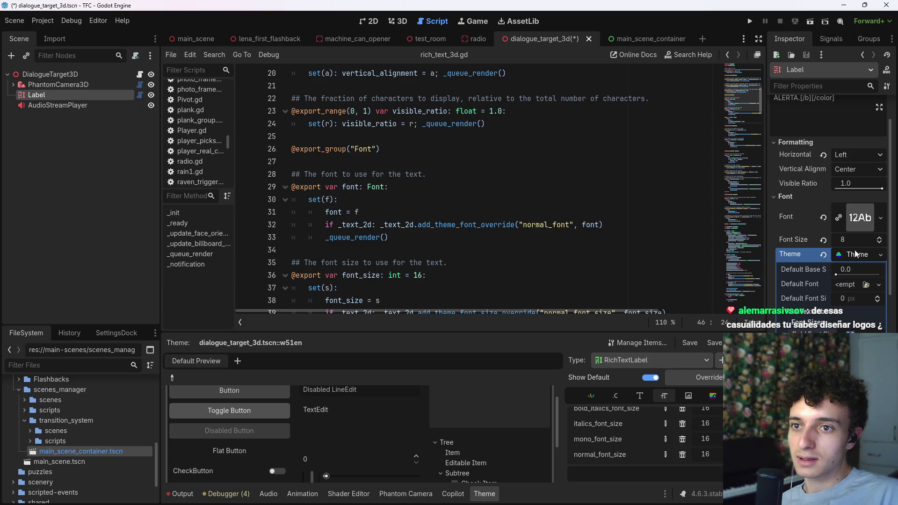
- Adjust the label's Font property options in the Inspector and save the dialogue_target_3d scene
{"action": "left_click", "coordinate": [828, 210]}
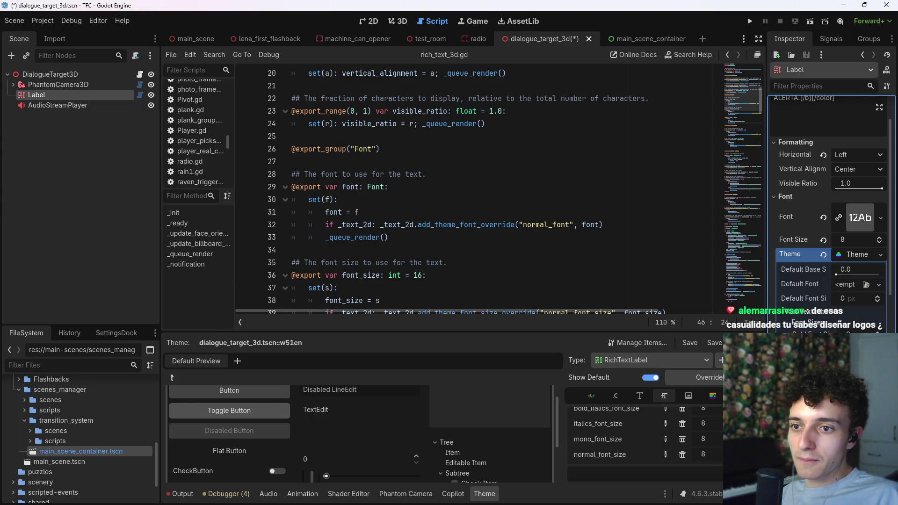
{"action": "left_click_drag", "start_coordinate": [767, 187], "coordinate": [723, 187]}
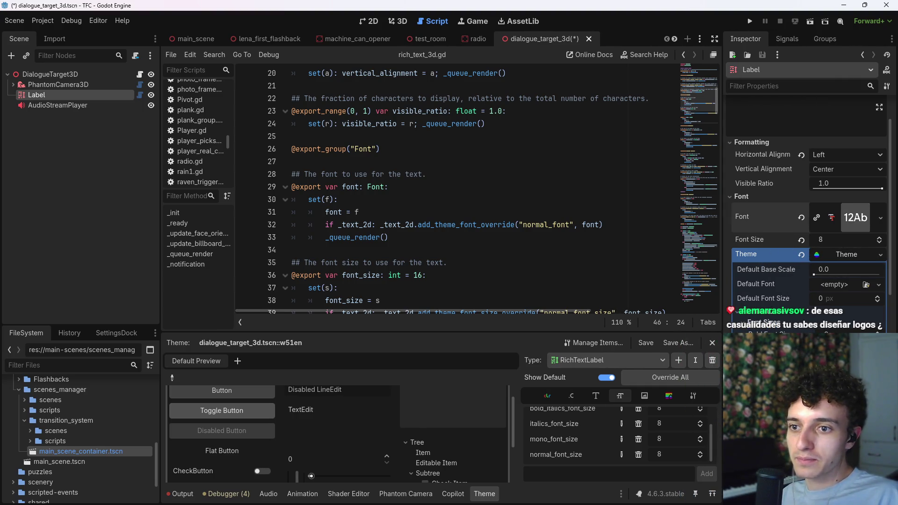
{"action": "right_click", "coordinate": [745, 215]}
{"action": "left_click", "coordinate": [841, 223]}
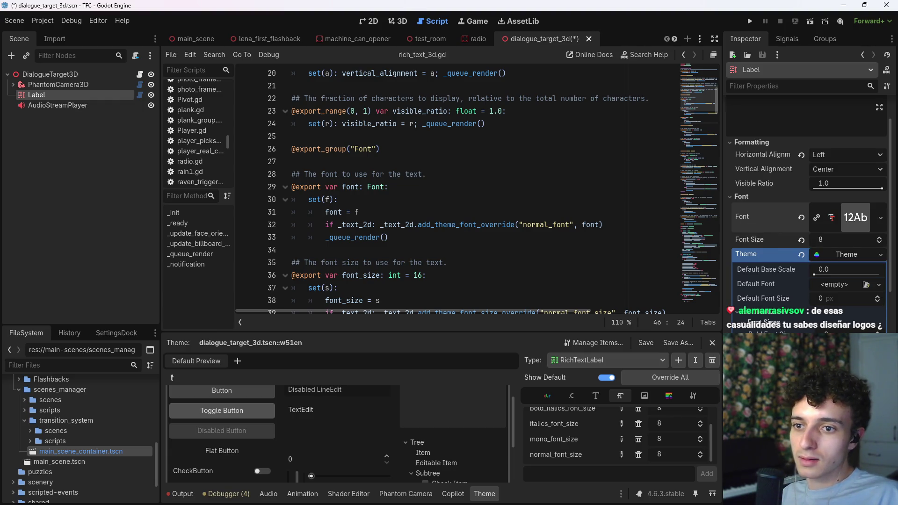
{"action": "scroll", "coordinate": [809, 211], "scroll_direction": "down", "scroll_amount": 4}
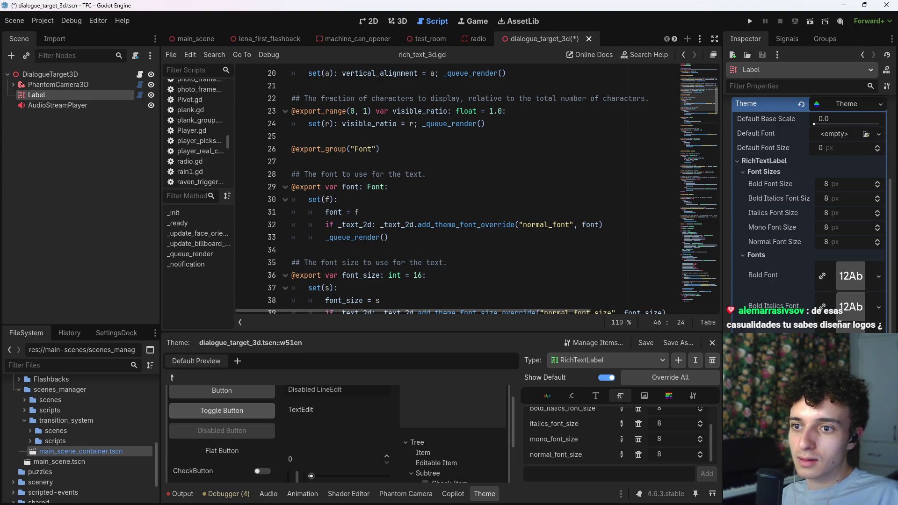
{"action": "key", "text": "ctrl+s"}
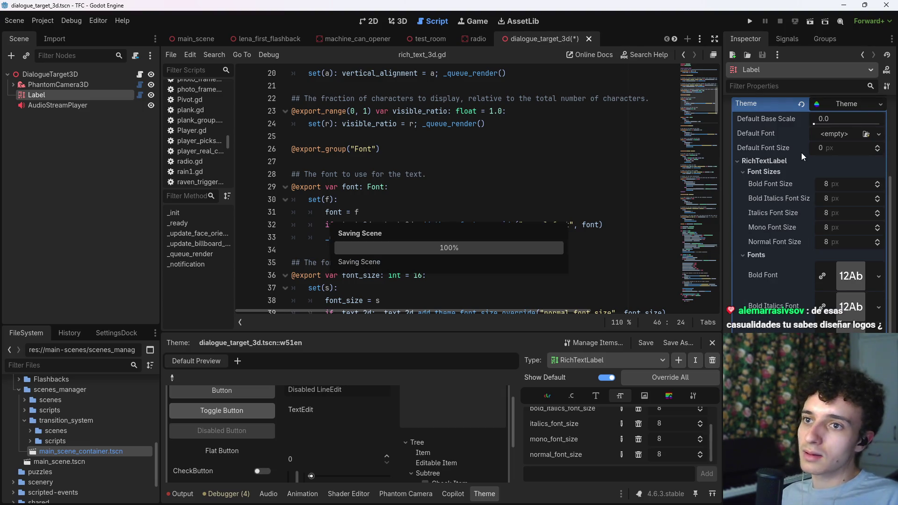
{"action": "left_click", "coordinate": [854, 204]}
{"action": "key", "text": "ctrl+s"}
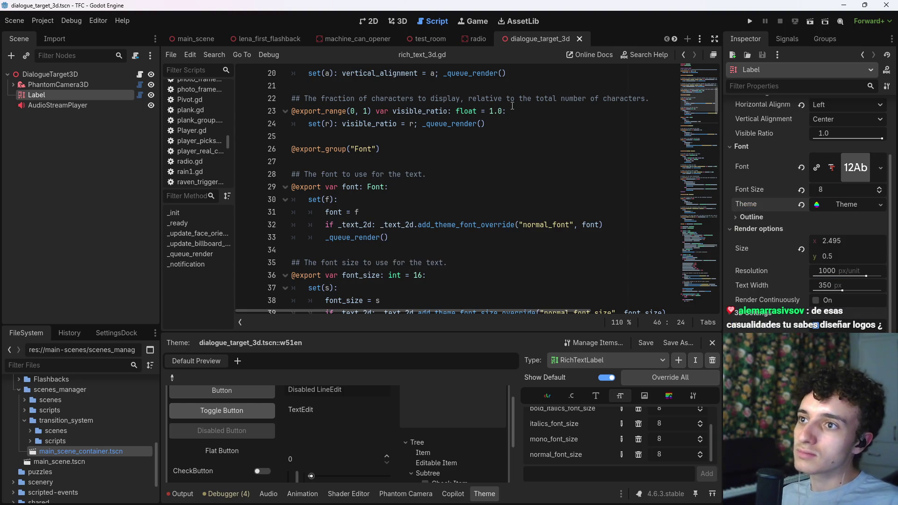
{"action": "scroll", "coordinate": [746, 98], "scroll_direction": "up", "scroll_amount": 3}
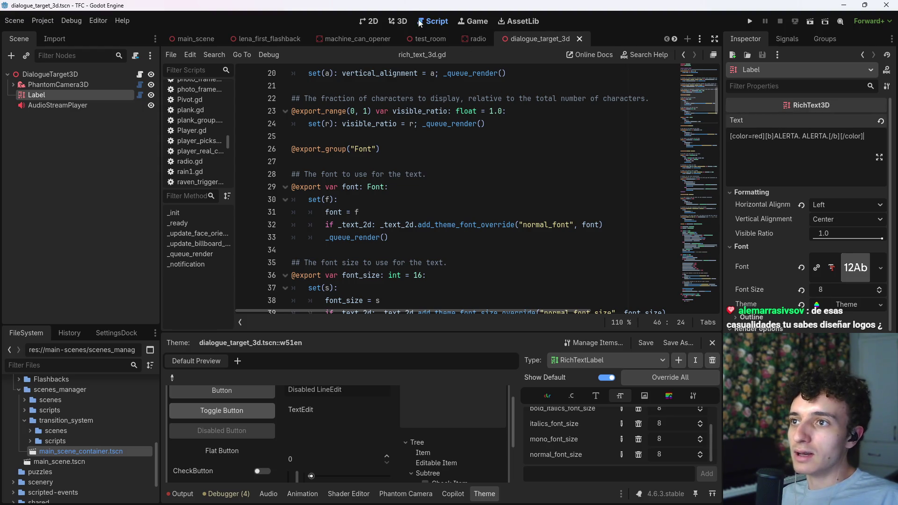
- In the 3D view, restore the Label text's closing bold tag and save the scene
{"action": "left_click", "coordinate": [397, 21]}
{"action": "scroll", "coordinate": [696, 229], "scroll_direction": "down", "scroll_amount": 3}
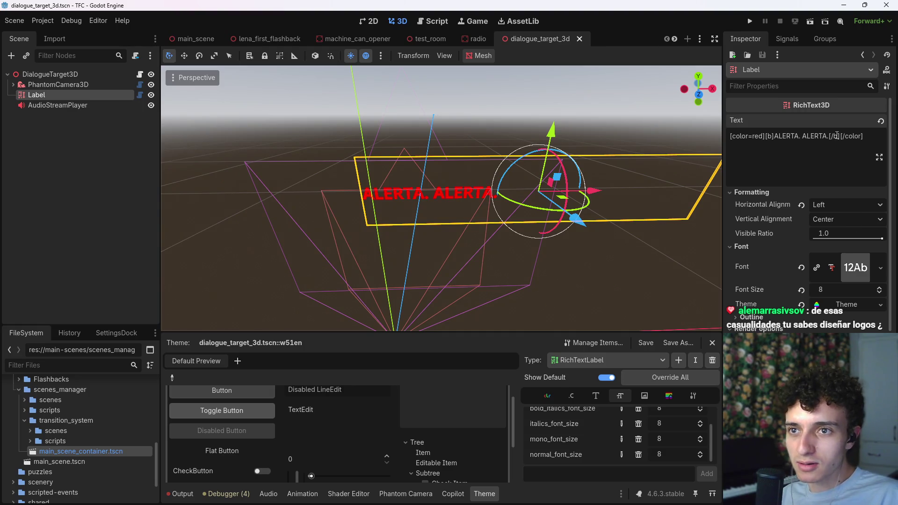
{"action": "key", "text": "BackSpace"}
{"action": "key", "text": "BackSpace"}
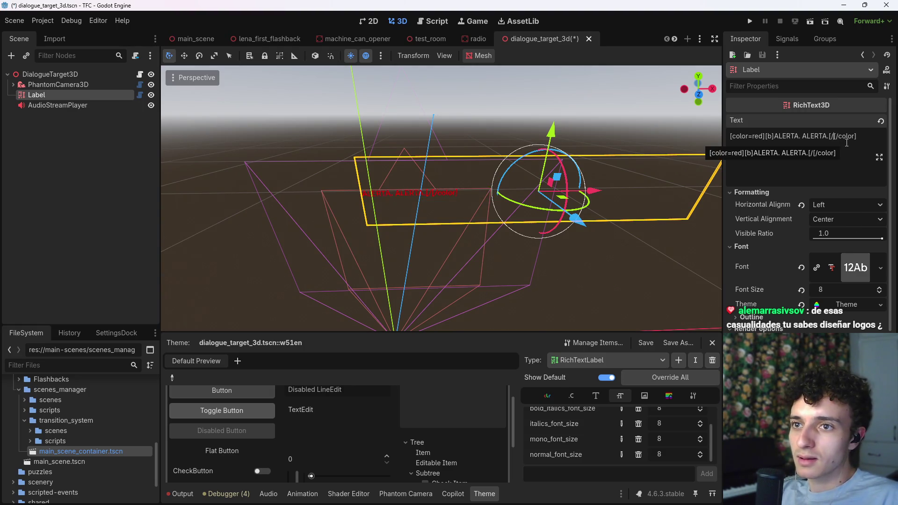
{"action": "key", "text": "ctrl+z"}
{"action": "key", "text": "ctrl+s"}
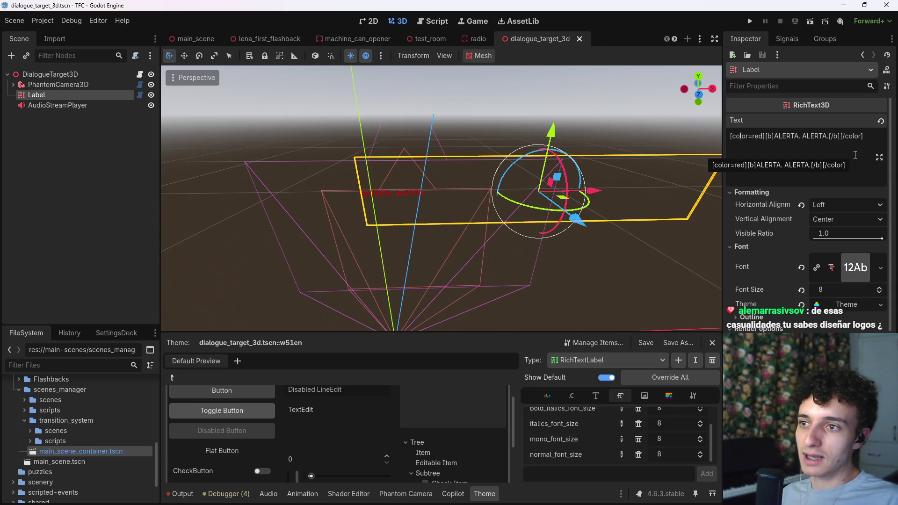
{"action": "key", "text": "ctrl+s"}
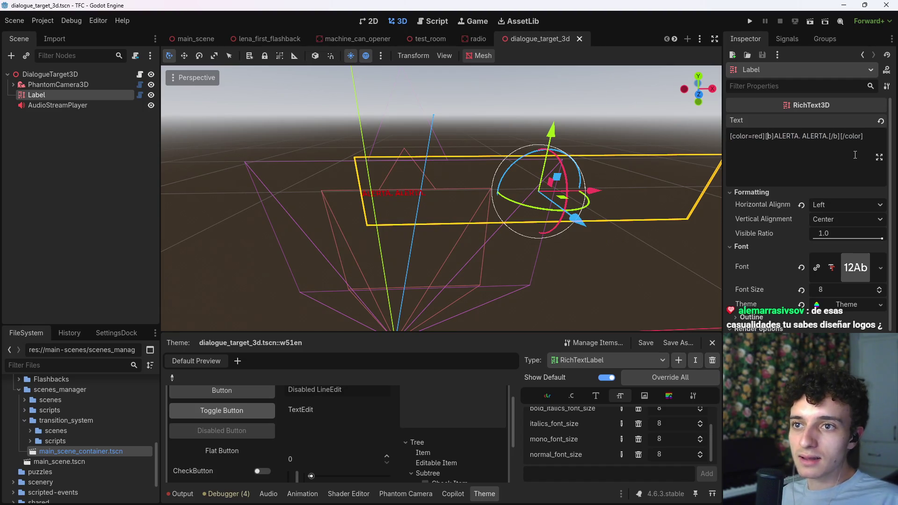
- Change the ALERTA Label's colour tag from red to dark_red and select the colour name
{"action": "type", "text": "darl_"}
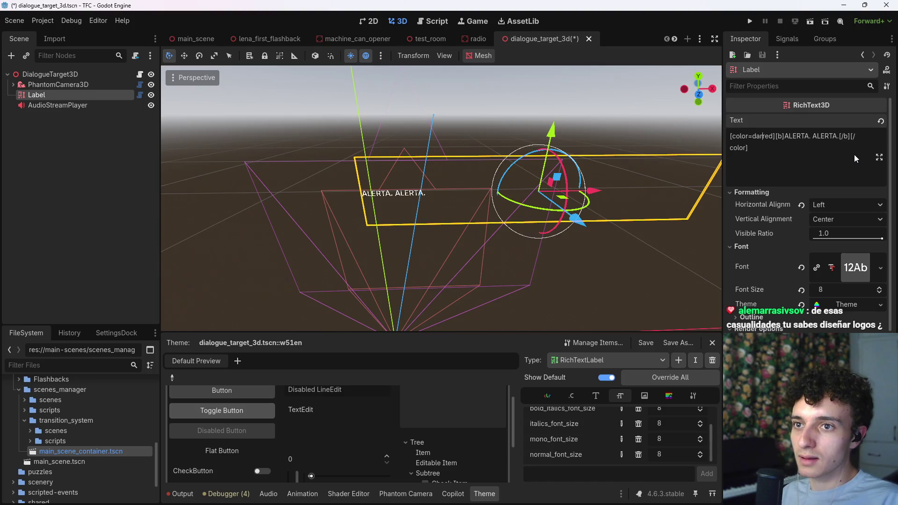
{"action": "key", "text": "BackSpace"}
{"action": "key", "text": "BackSpace"}
{"action": "type", "text": "k_"}
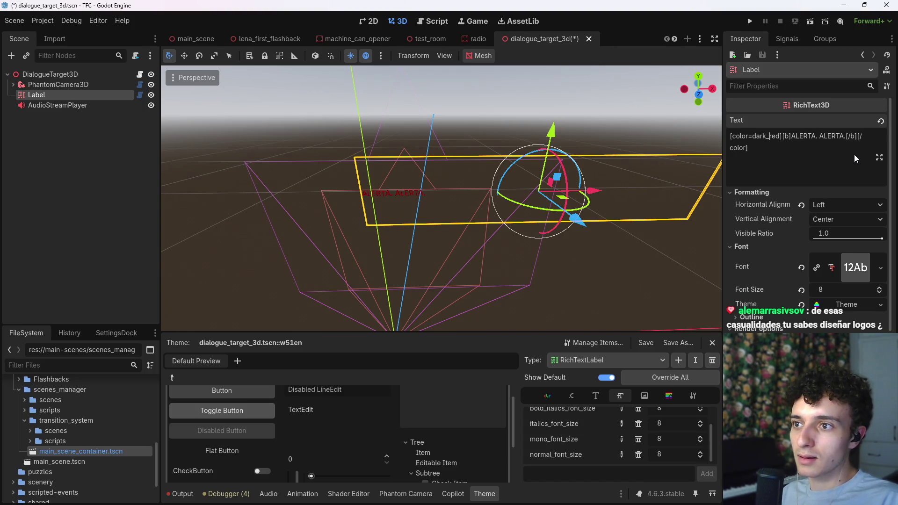
{"action": "left_click_drag", "start_coordinate": [779, 136], "coordinate": [757, 136]}
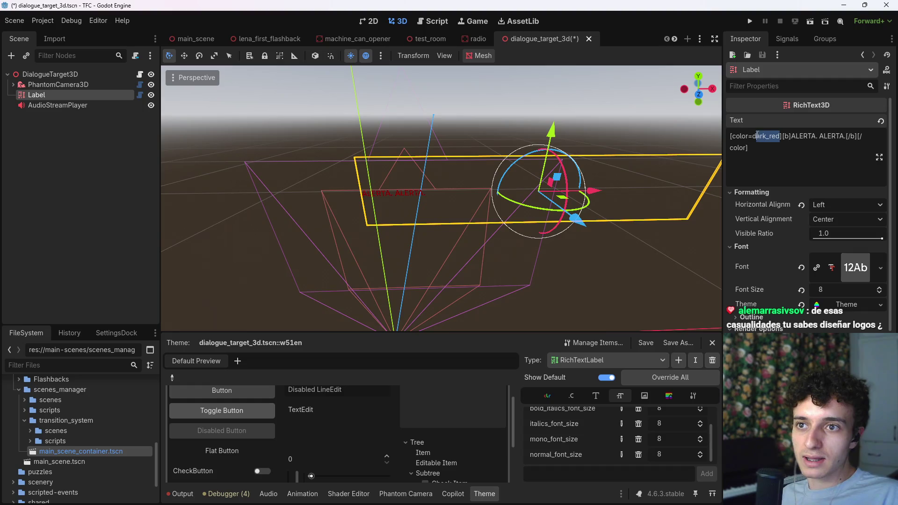
{"action": "left_click", "coordinate": [606, 495]}
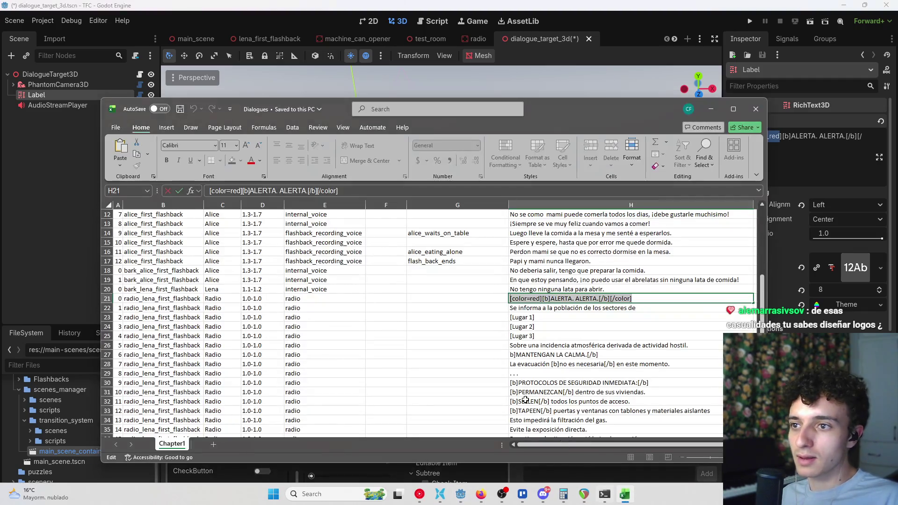
- Paste dark_red into cell H21's colour tag and remove leftover letters
{"action": "double_click", "coordinate": [528, 298]}
{"action": "key", "text": "BackSpace"}
{"action": "type", "text": "dark_red"}
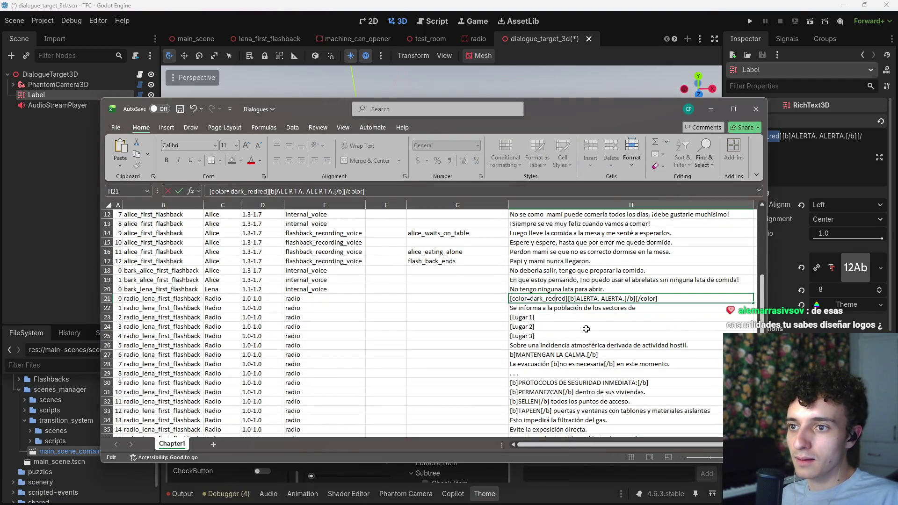
{"action": "key", "text": "BackSpace"}
{"action": "key", "text": "BackSpace"}
{"action": "key", "text": "ctrl+shift+Left"}
{"action": "key", "text": "ctrl+shift+Left"}
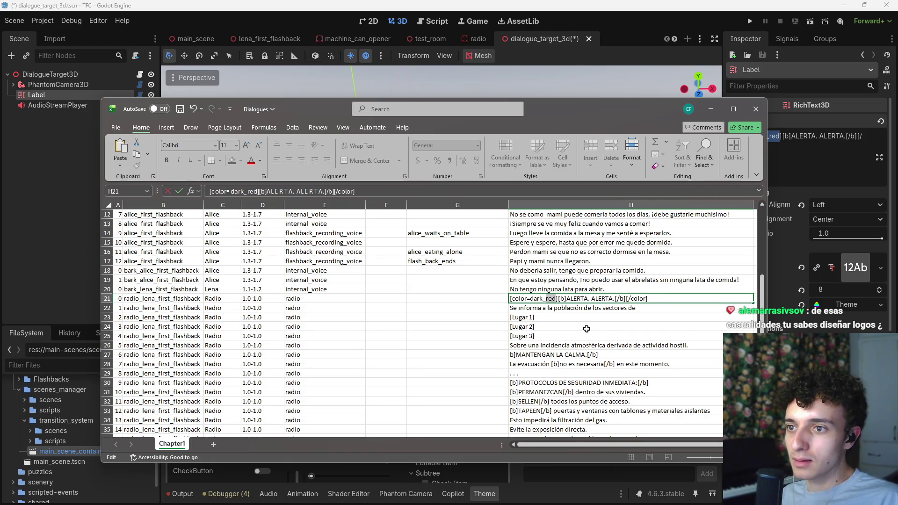
{"action": "key", "text": "Return"}
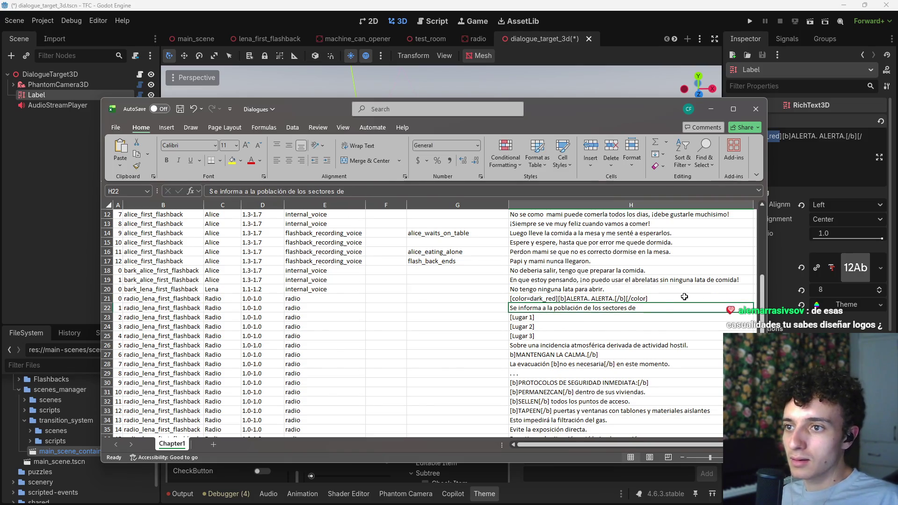
{"action": "scroll", "coordinate": [684, 297], "scroll_direction": "up", "scroll_amount": 4}
- Change cell H10's colour tag to [color=dark_red] and close Excel
{"action": "double_click", "coordinate": [564, 298]}
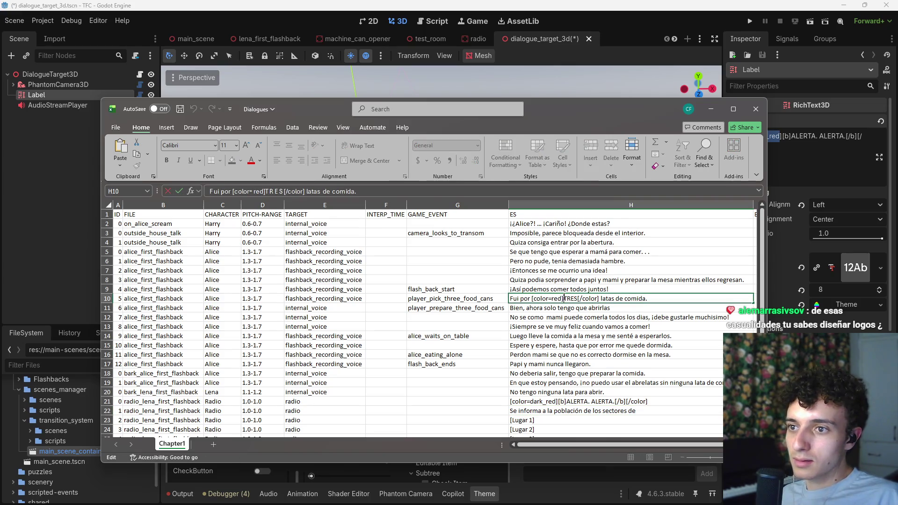
{"action": "type", "text": "dark_red"}
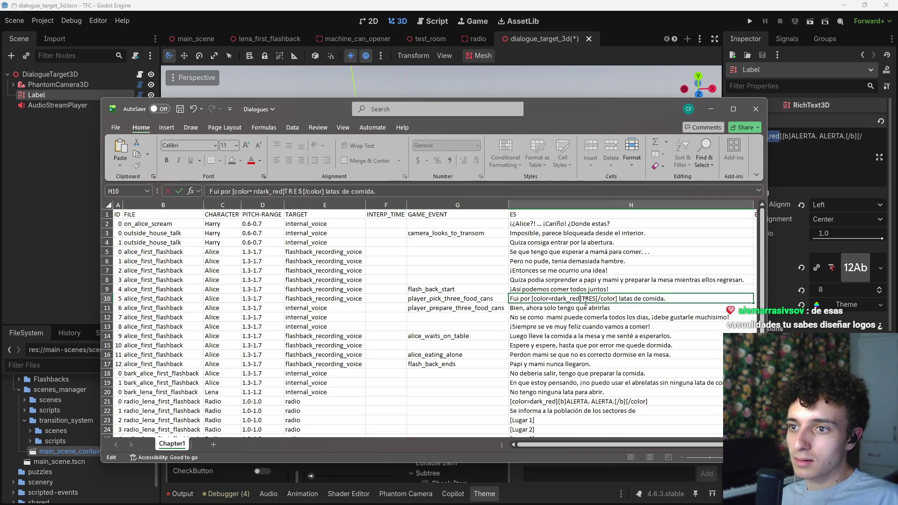
{"action": "key", "text": "Left"}
{"action": "key", "text": "Left"}
{"action": "key", "text": "Left"}
{"action": "key", "text": "BackSpace"}
{"action": "key", "text": "ctrl+Return"}
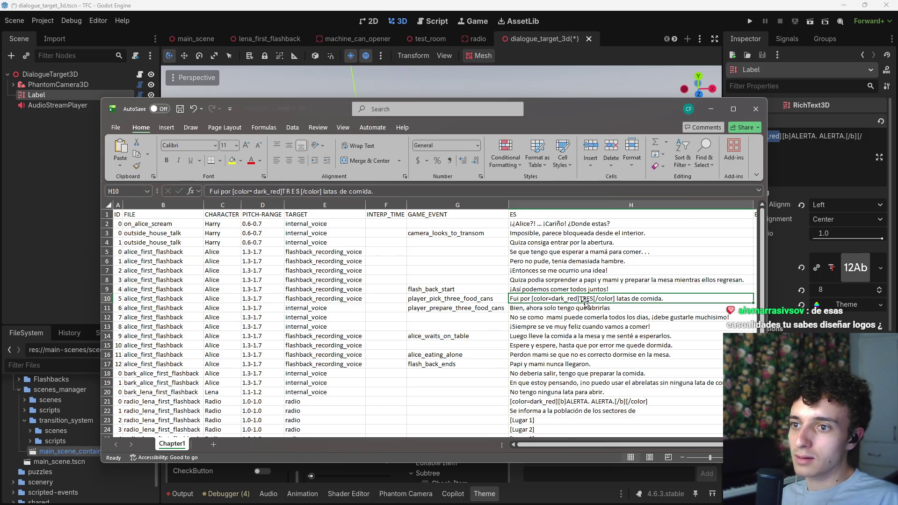
{"action": "left_click", "coordinate": [755, 109]}
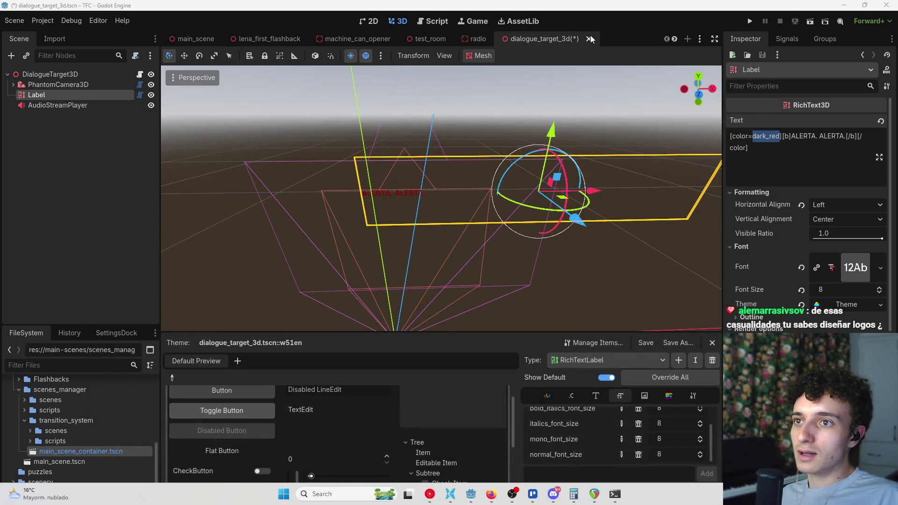
- Clear the Label's Text property and save the dialogue_target_3d scene
{"action": "key", "text": "ctrl+a"}
{"action": "key", "text": "BackSpace"}
{"action": "key", "text": "ctrl+s"}
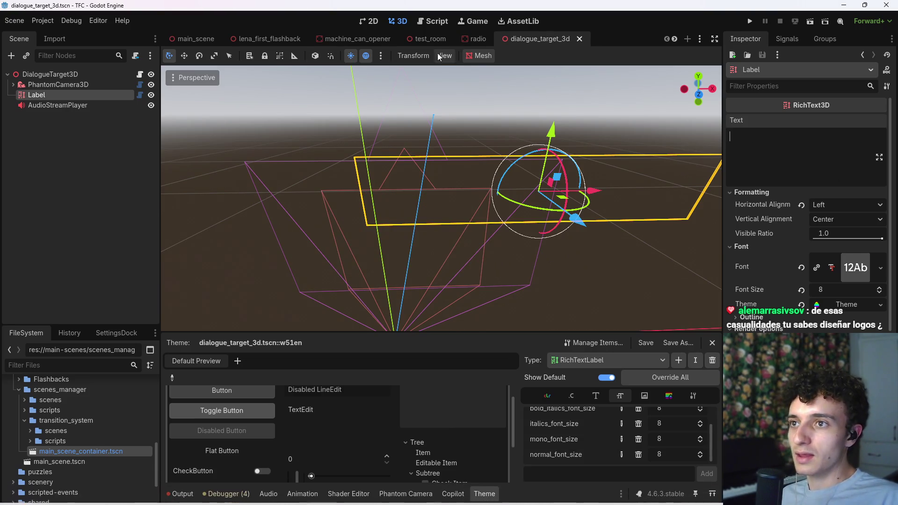
{"action": "mouse_move", "coordinate": [477, 40]}
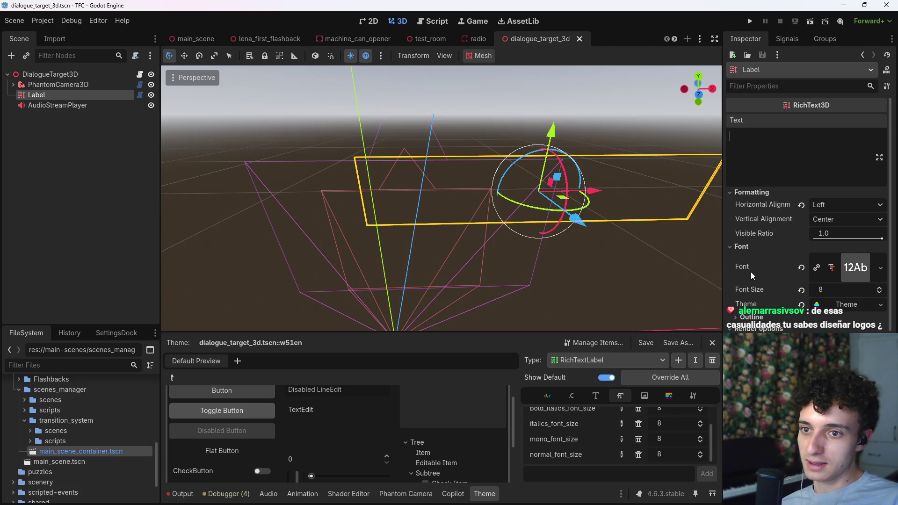
{"action": "scroll", "coordinate": [750, 276], "scroll_direction": "down", "scroll_amount": 5}
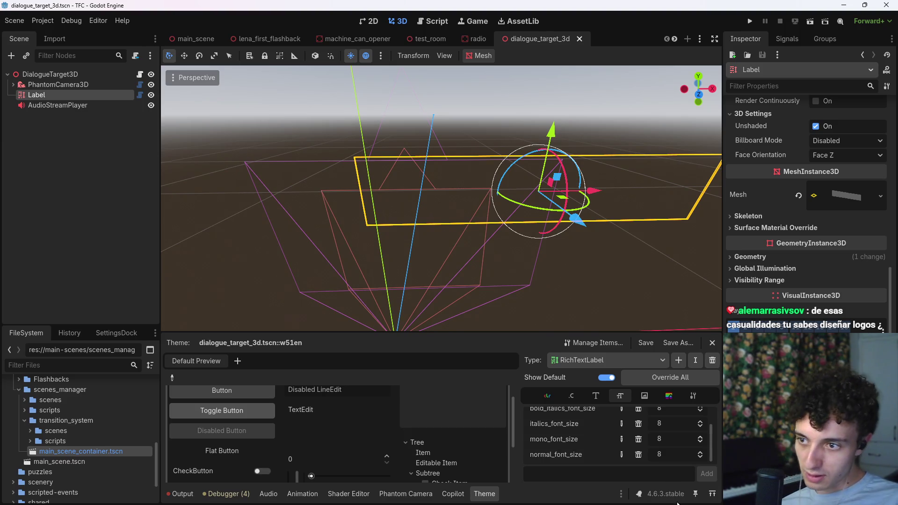
{"action": "scroll", "coordinate": [567, 458], "scroll_direction": "up", "scroll_amount": 2}
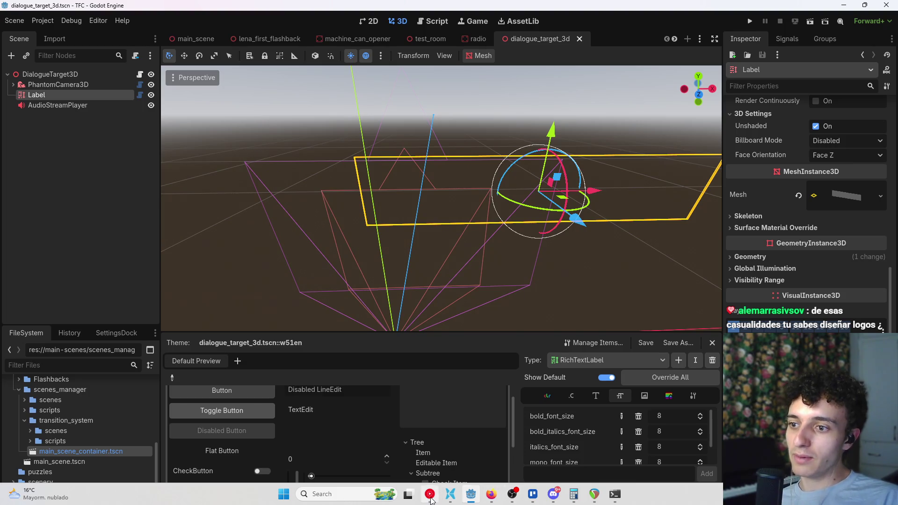
{"action": "left_click", "coordinate": [431, 497]}
- Rerun dialoguejsonifier.py from PowerShell in the TFC_DIALOGUES folder to regenerate the Chapter1 JSONs
{"action": "right_click", "coordinate": [291, 416]}
{"action": "left_click", "coordinate": [329, 405]}
{"action": "key", "text": "Up"}
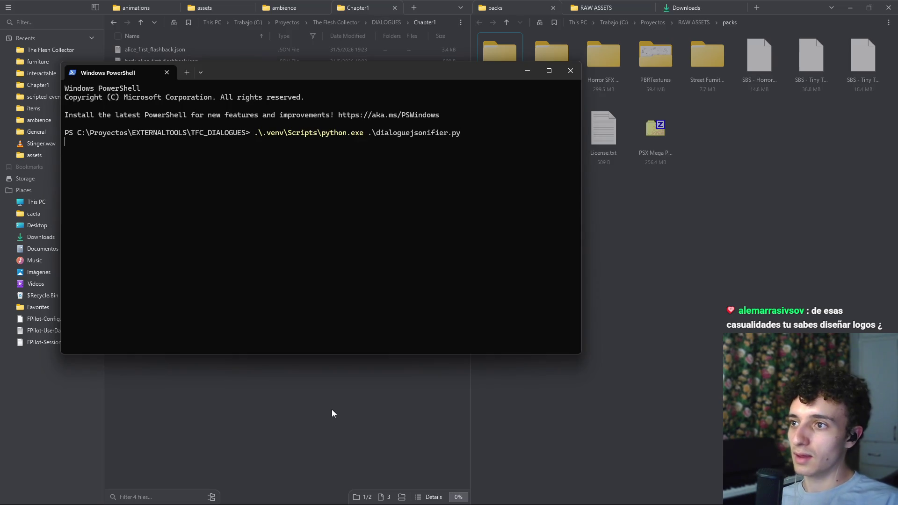
{"action": "key", "text": "Return"}
{"action": "left_click", "coordinate": [505, 292]}
{"action": "mouse_move", "coordinate": [596, 503]}
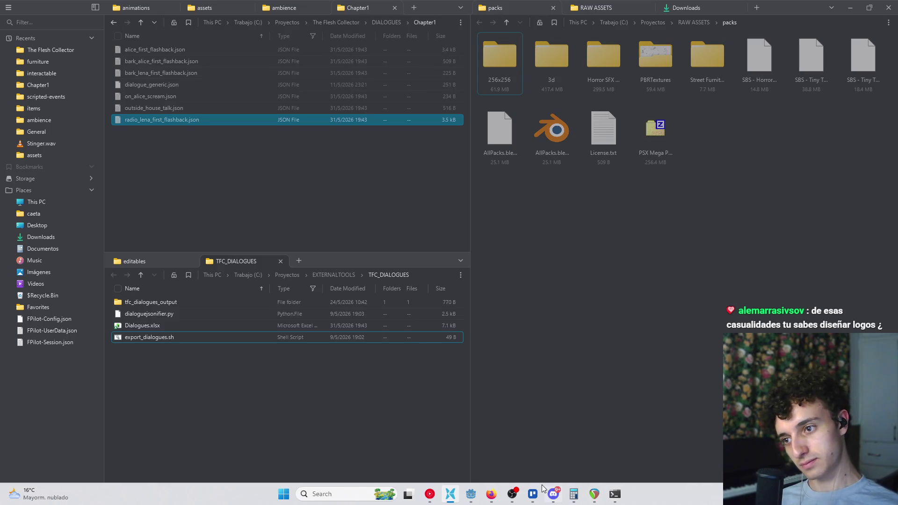
{"action": "left_click", "coordinate": [470, 493]}
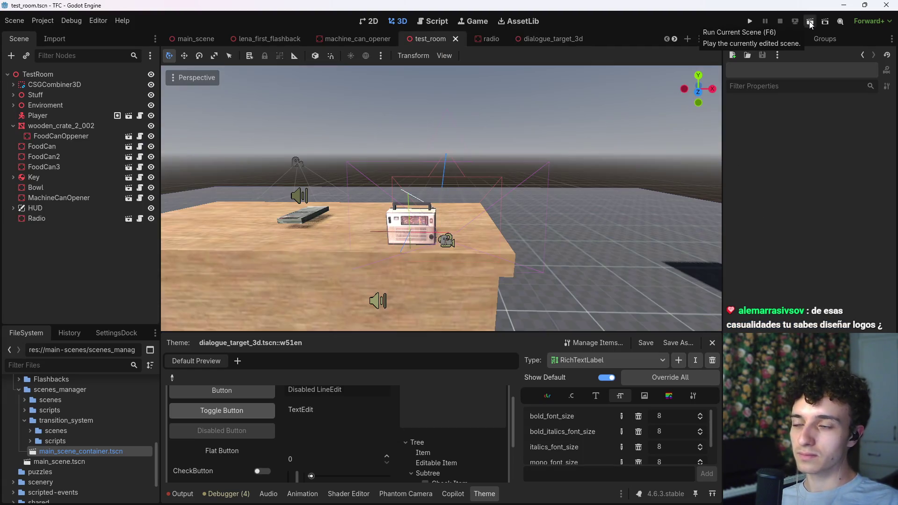
- Playtest the test_room scene to check the dark red ALERTA subtitle, then stop it
{"action": "left_click", "coordinate": [811, 22]}
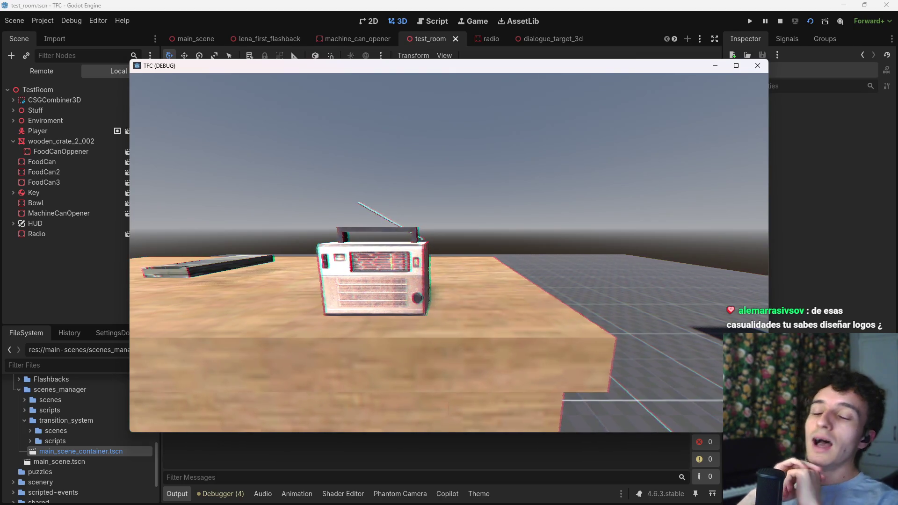
{"action": "key", "text": "alt+F4"}
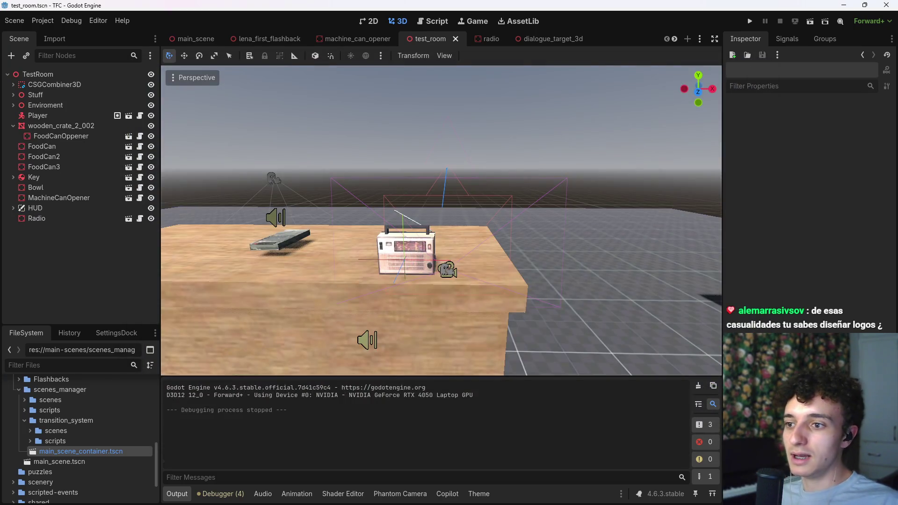
{"action": "left_click", "coordinate": [532, 494]}
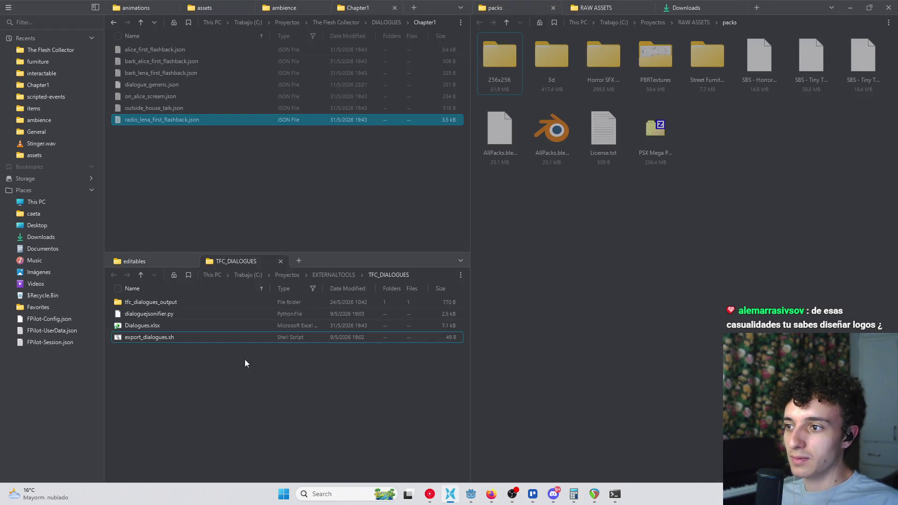
- Open Dialogues.xlsx and auto-fit all column widths
{"action": "left_click", "coordinate": [235, 325]}
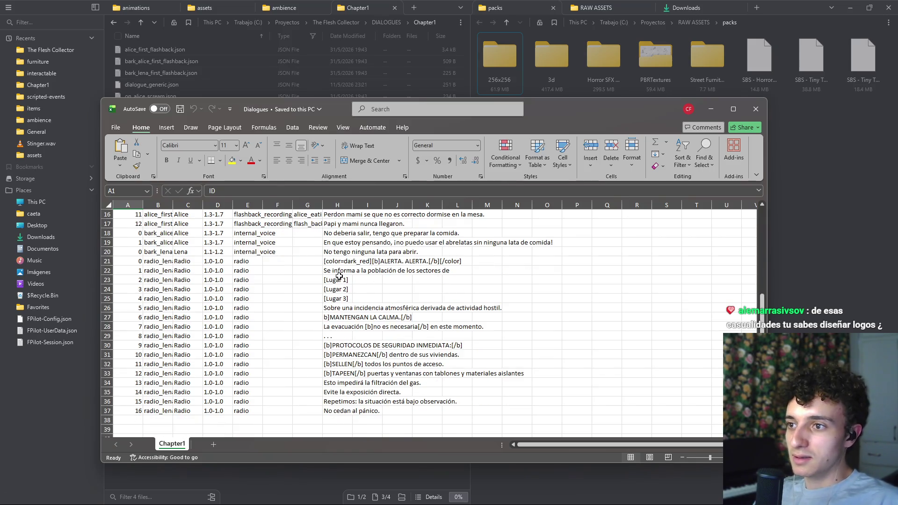
{"action": "left_click", "coordinate": [108, 206]}
{"action": "left_click", "coordinate": [115, 205]}
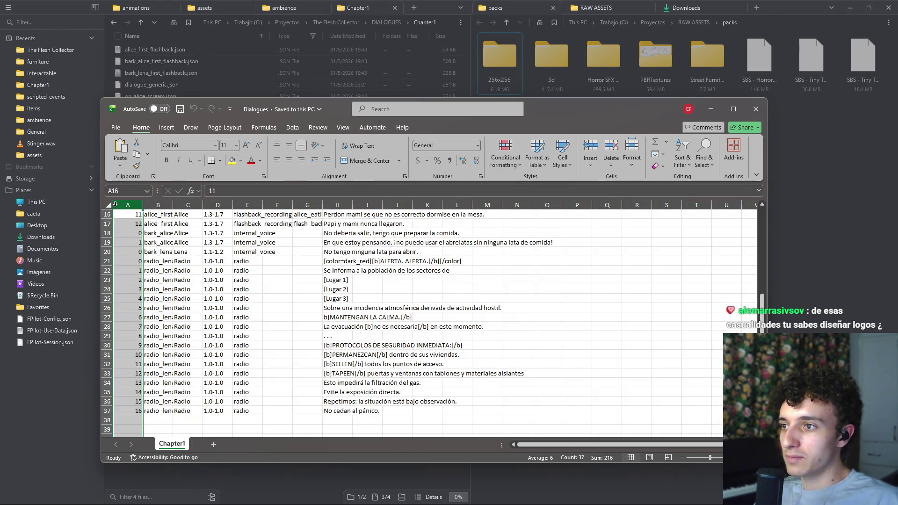
{"action": "left_click", "coordinate": [108, 206]}
{"action": "double_click", "coordinate": [142, 205]}
{"action": "left_click", "coordinate": [386, 289]}
- Make H23 read Lugar 1 without brackets, fill Lugar 2 and 3 down to H25, save and close
{"action": "double_click", "coordinate": [542, 280]}
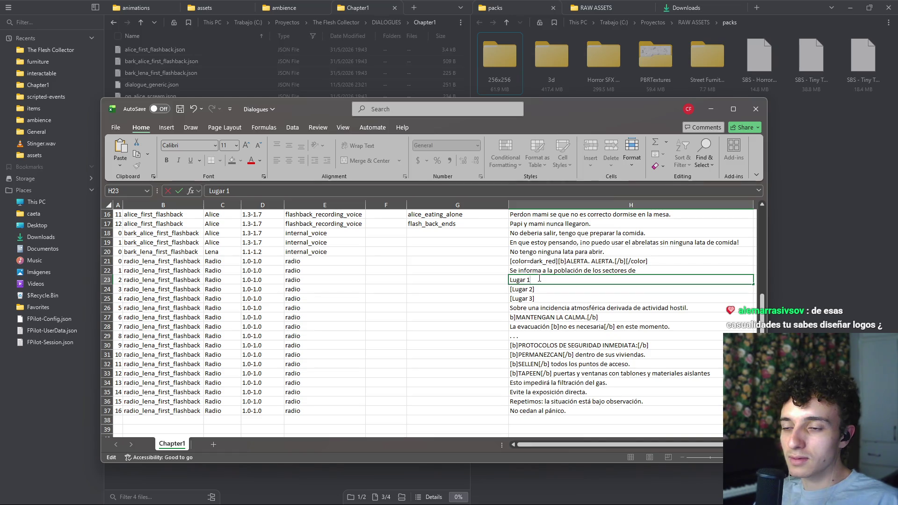
{"action": "key", "text": "Return"}
{"action": "double_click", "coordinate": [554, 288]}
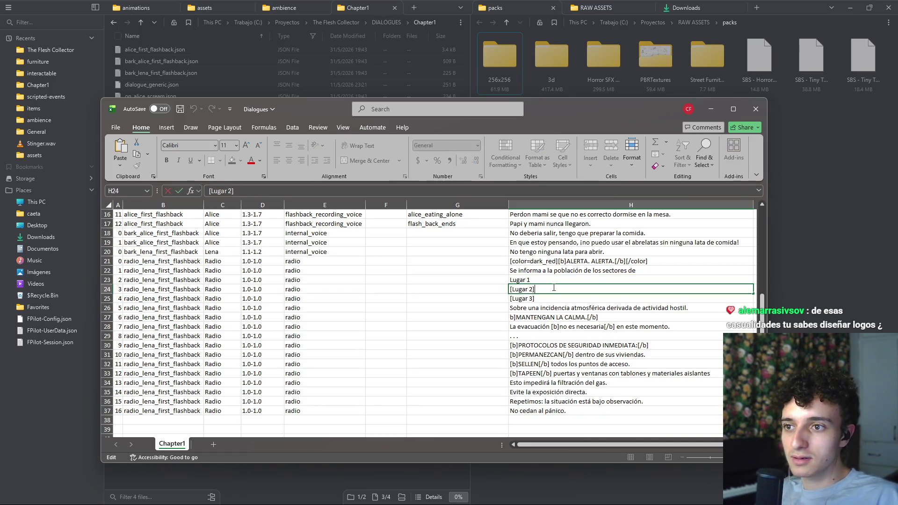
{"action": "left_click", "coordinate": [550, 280]}
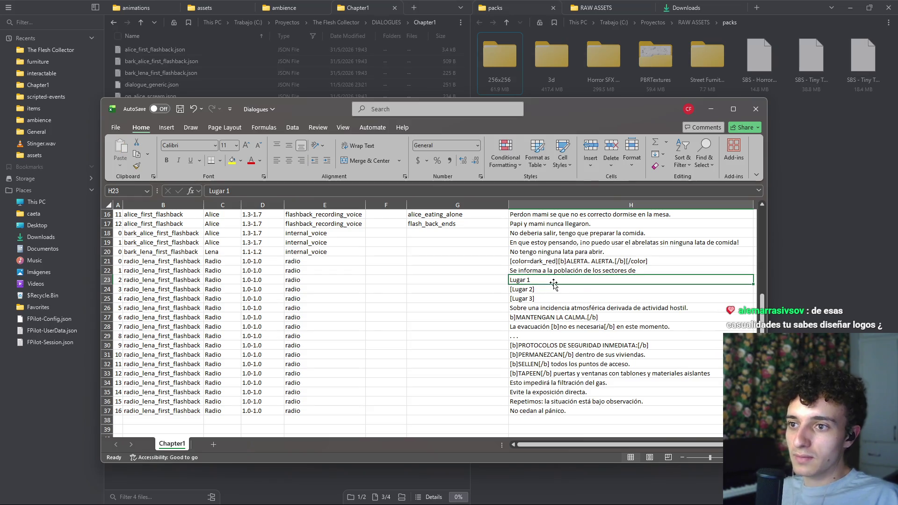
{"action": "left_click_drag", "start_coordinate": [752, 284], "coordinate": [753, 302]}
{"action": "key", "text": "ctrl+s"}
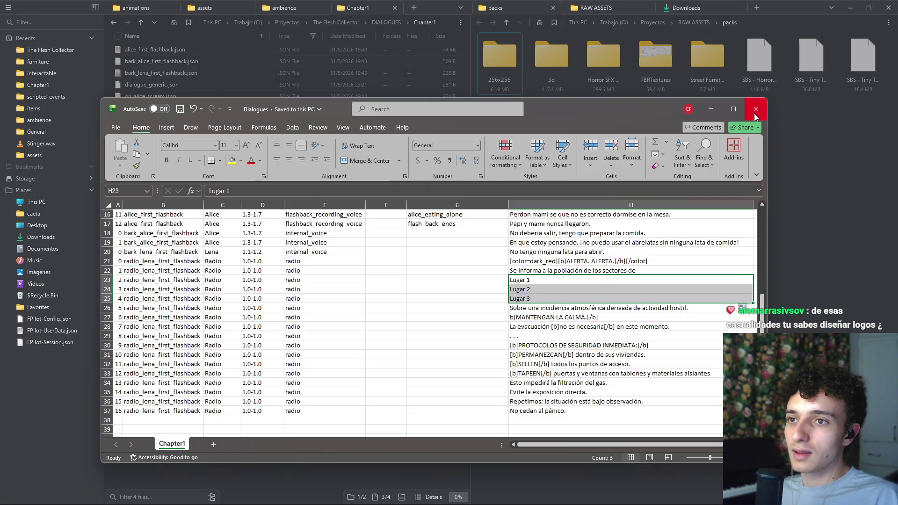
{"action": "left_click", "coordinate": [754, 110]}
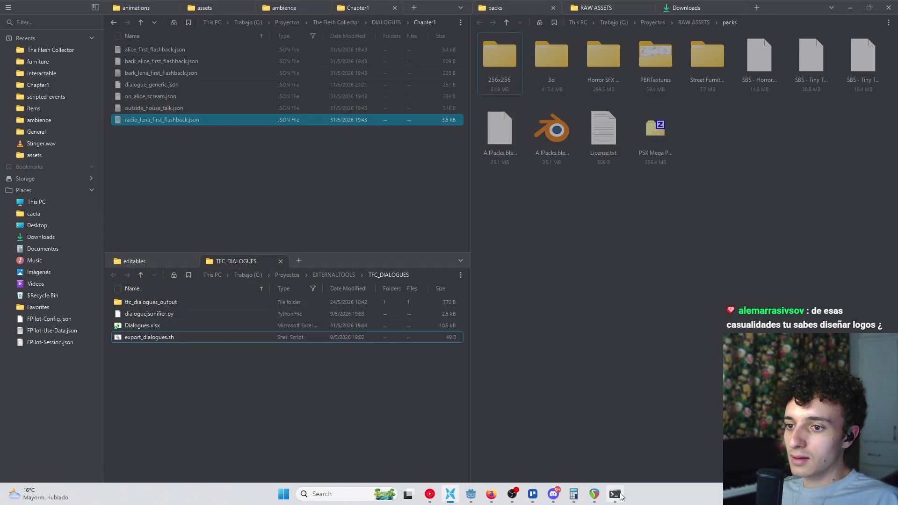
- Rerun the dialoguejsonifier.py export in PowerShell and close the terminal
{"action": "left_click", "coordinate": [614, 494]}
{"action": "key", "text": "Up"}
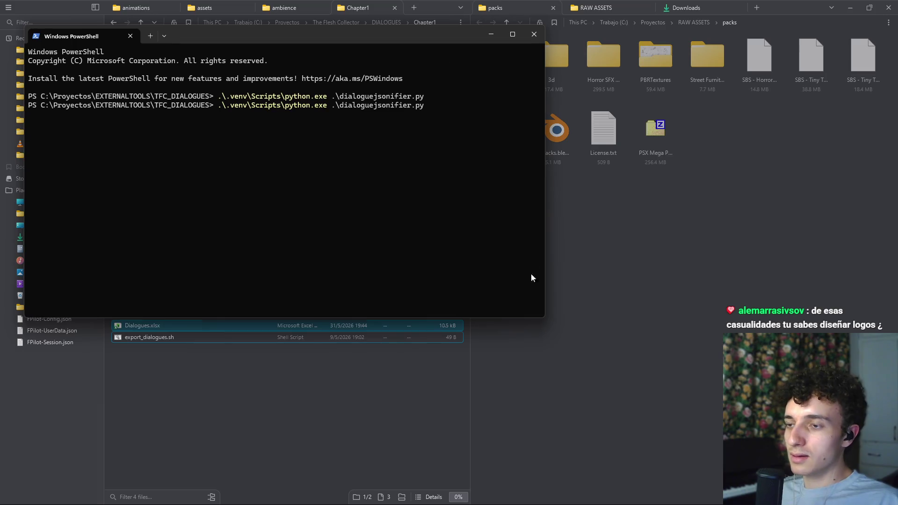
{"action": "key", "text": "Return"}
{"action": "left_click", "coordinate": [509, 290]}
{"action": "left_click", "coordinate": [533, 34]}
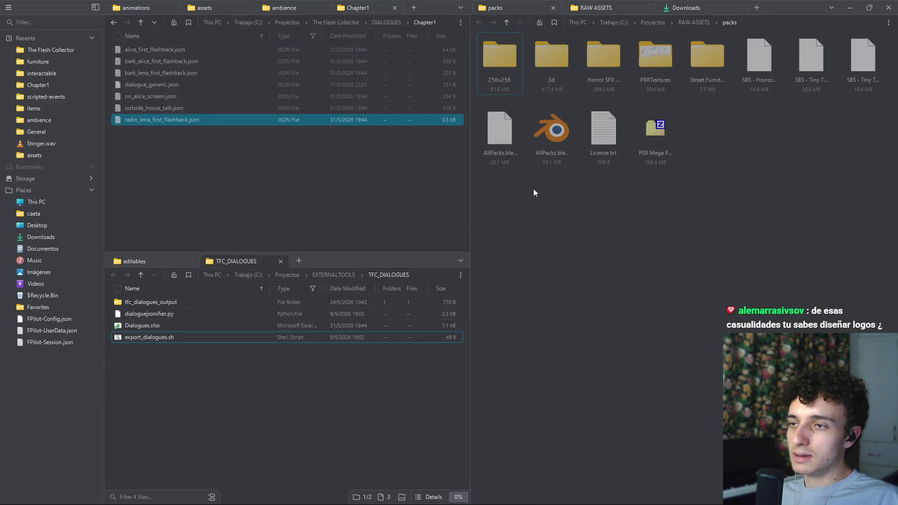
{"action": "key", "text": "alt+Tab"}
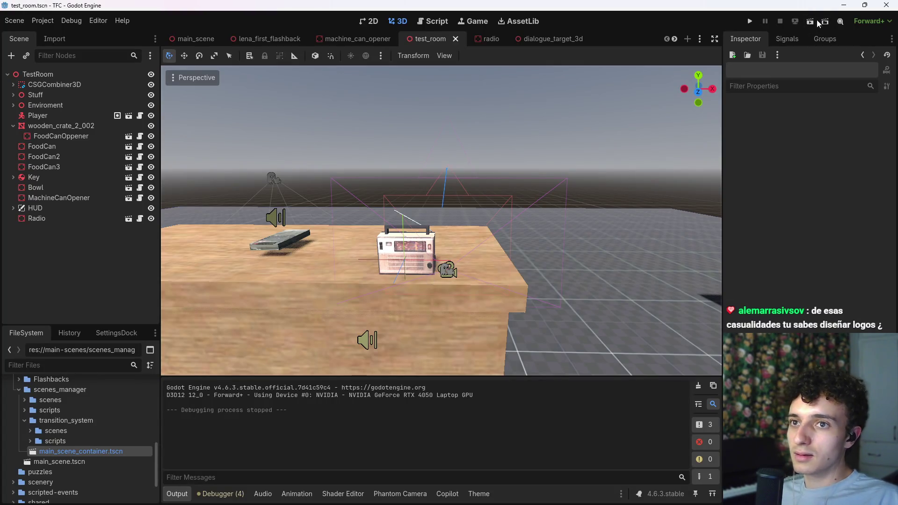
- Run test_room again and play the radio subtitles through "No cedan al pánico."
{"action": "left_click", "coordinate": [809, 20]}
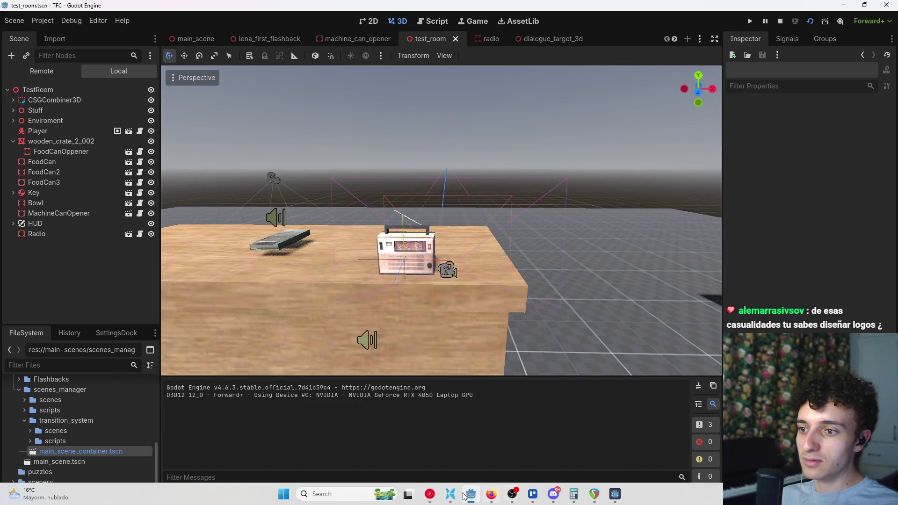
{"action": "left_click", "coordinate": [429, 495]}
- Walk the player up to the radio, stop the game, and review the five debugger errors
{"action": "left_click", "coordinate": [430, 494]}
{"action": "left_click", "coordinate": [469, 446]}
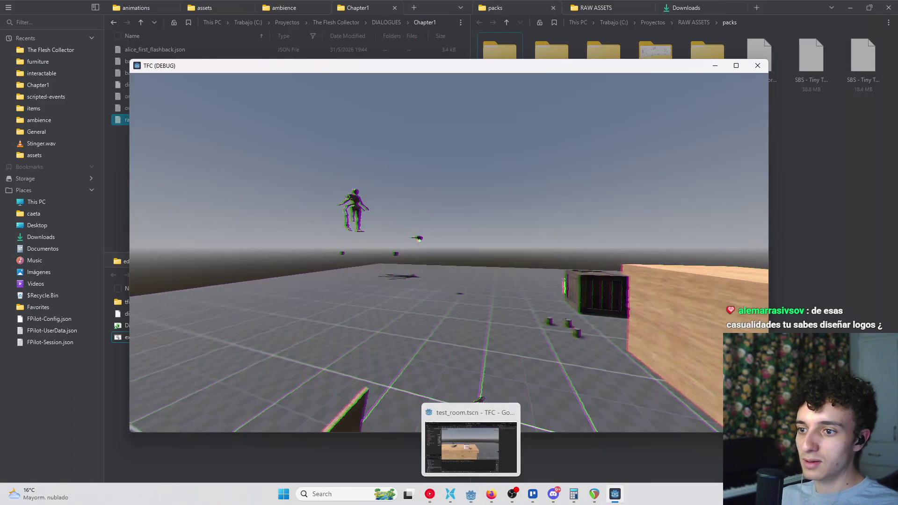
{"action": "key", "text": "Escape"}
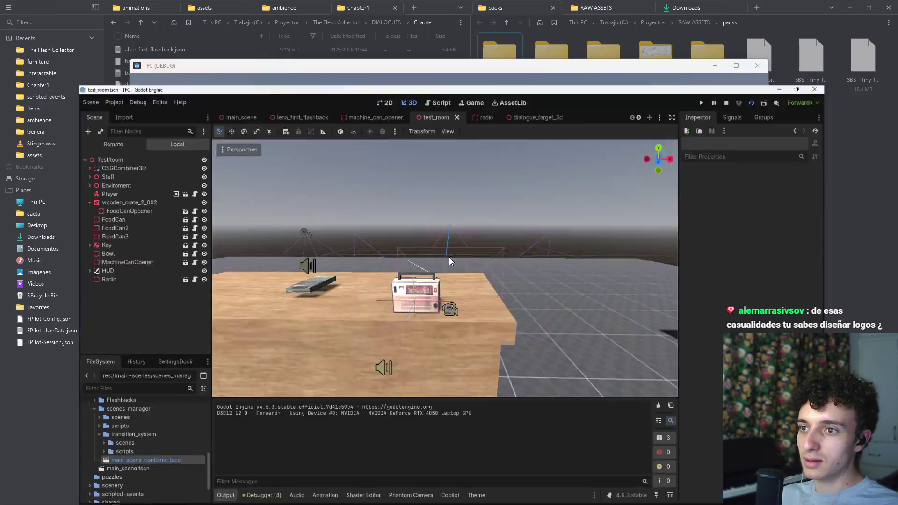
{"action": "key", "text": "alt+Tab"}
{"action": "left_click", "coordinate": [326, 213]}
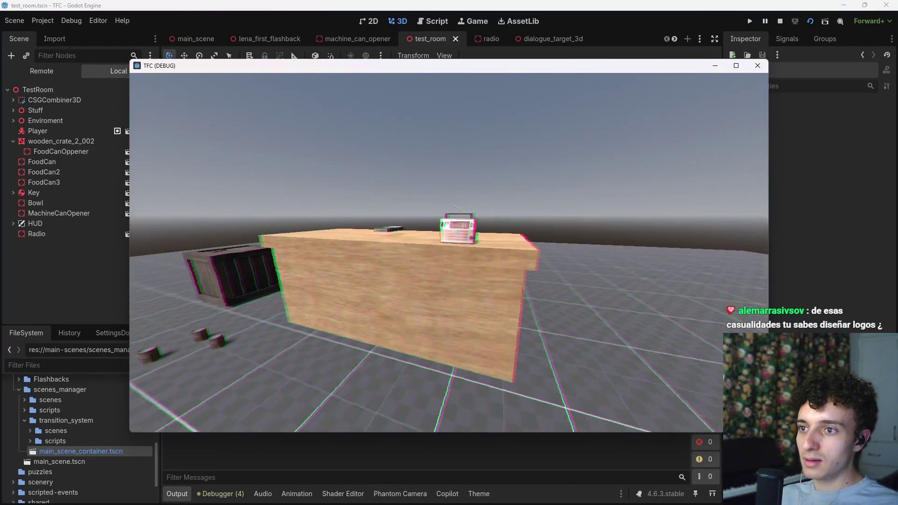
{"action": "key", "text": "w"}
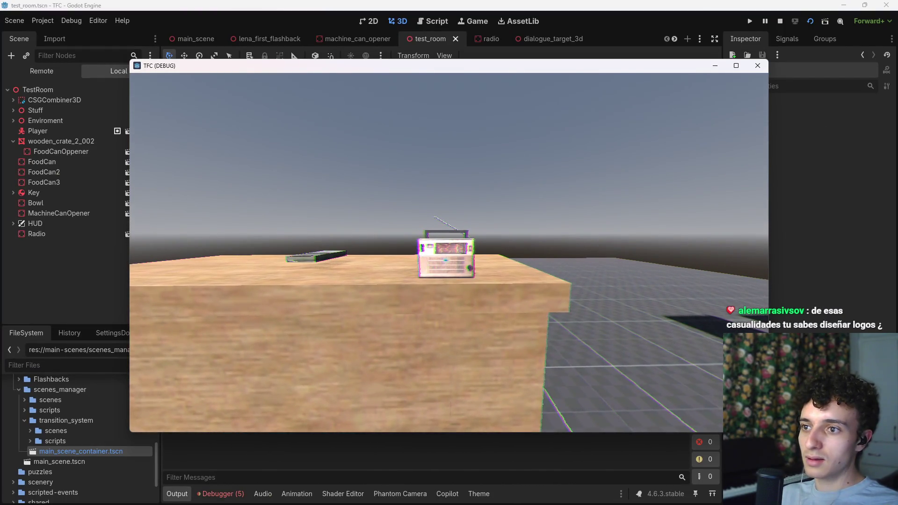
{"action": "key", "text": "w"}
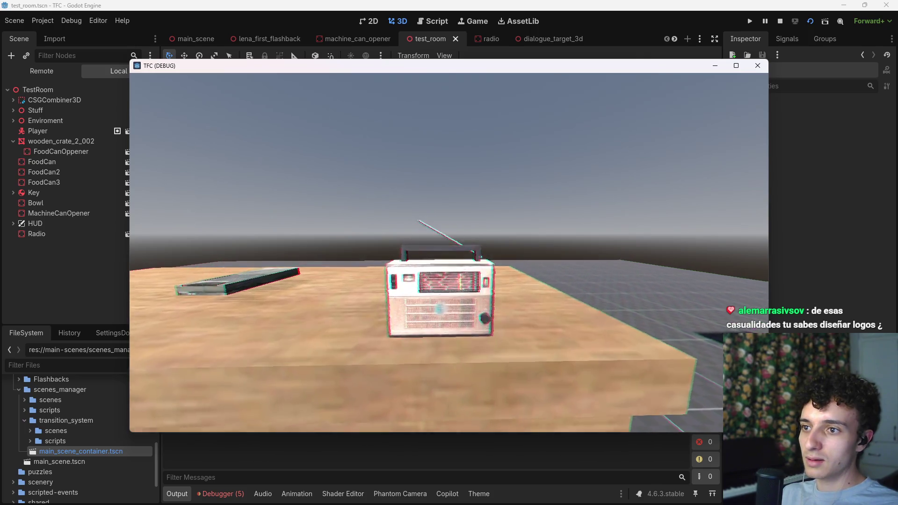
{"action": "key", "text": "s"}
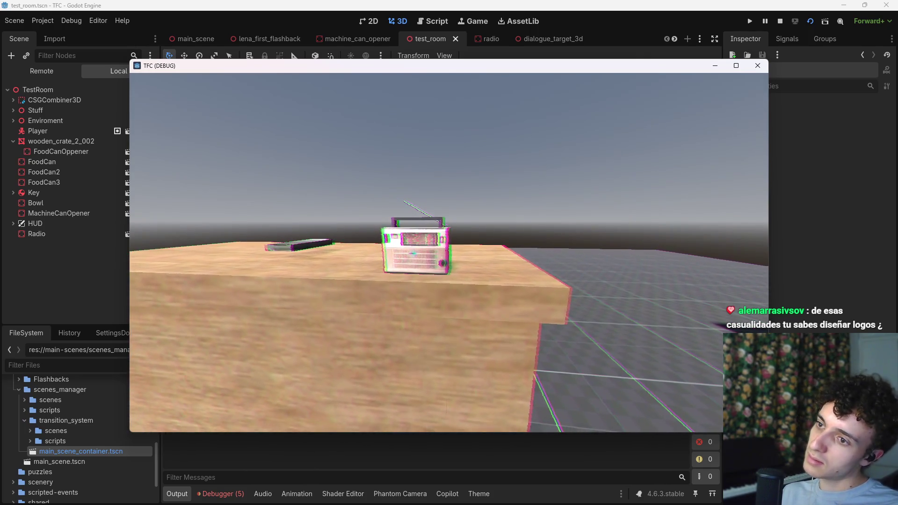
{"action": "key", "text": "F8"}
{"action": "left_click", "coordinate": [225, 491]}
{"action": "left_click", "coordinate": [240, 377]}
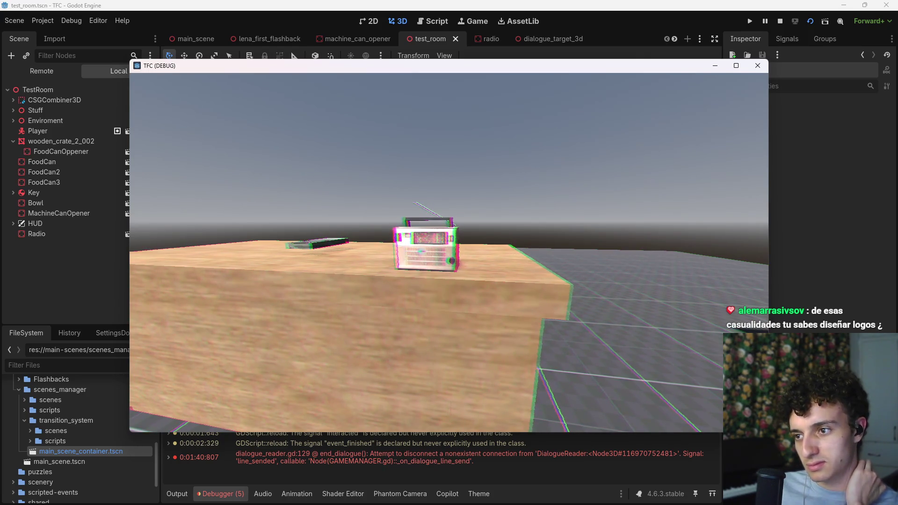
- Interact near the crate to show "No tengo ninguna lata para abrir.", then stop and save test_room
{"action": "key", "text": "s"}
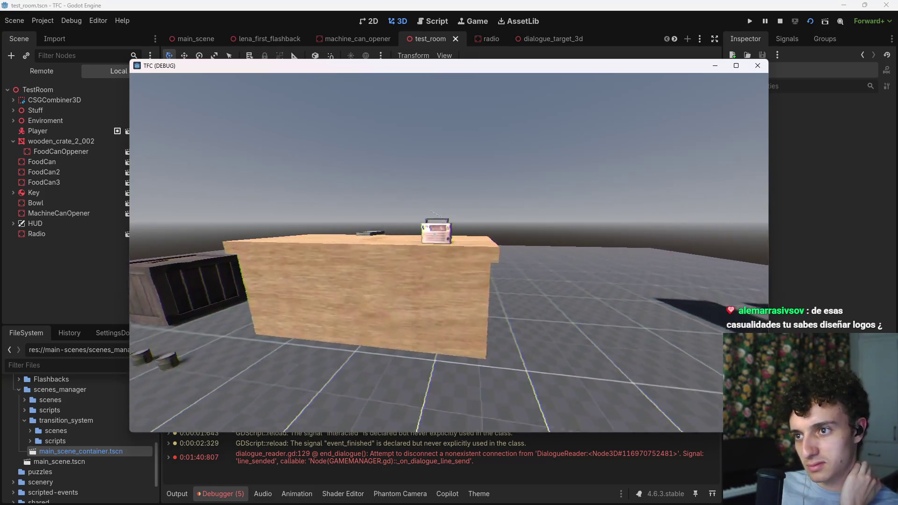
{"action": "key", "text": "w"}
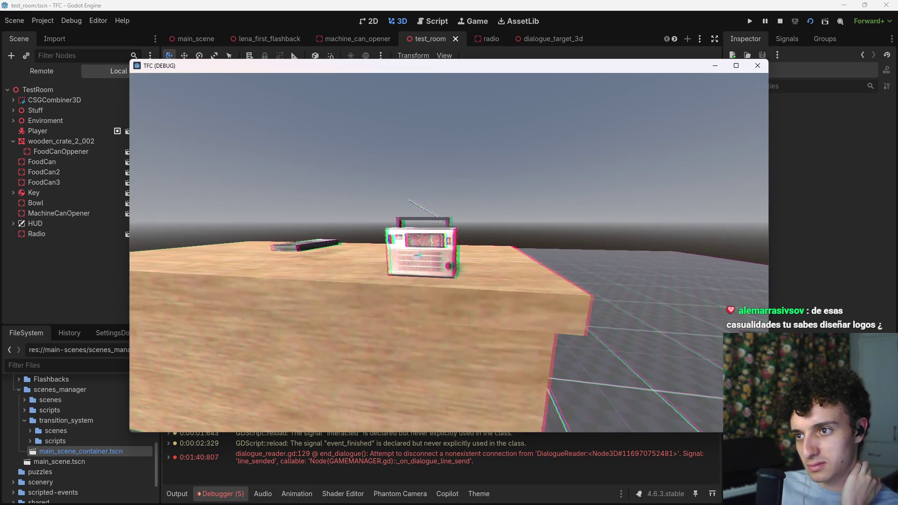
{"action": "key", "text": "s"}
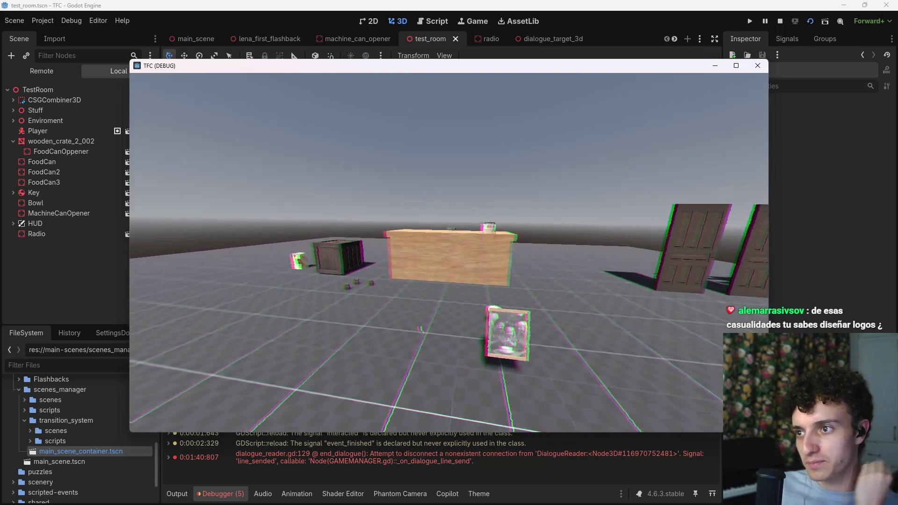
{"action": "key", "text": "w"}
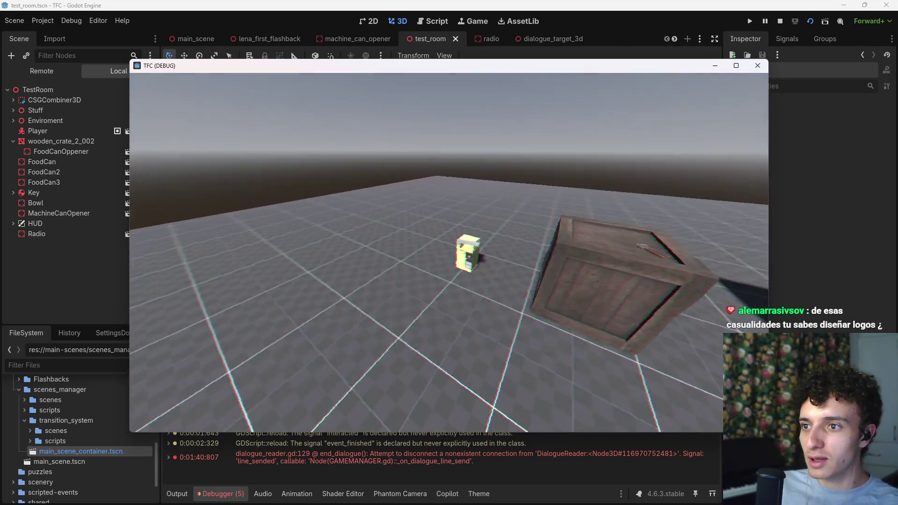
{"action": "key", "text": "e"}
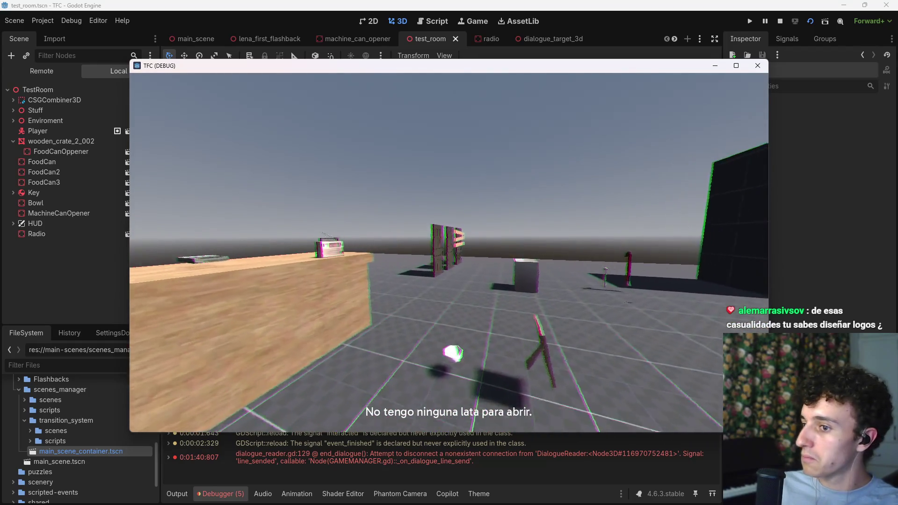
{"action": "key", "text": "w"}
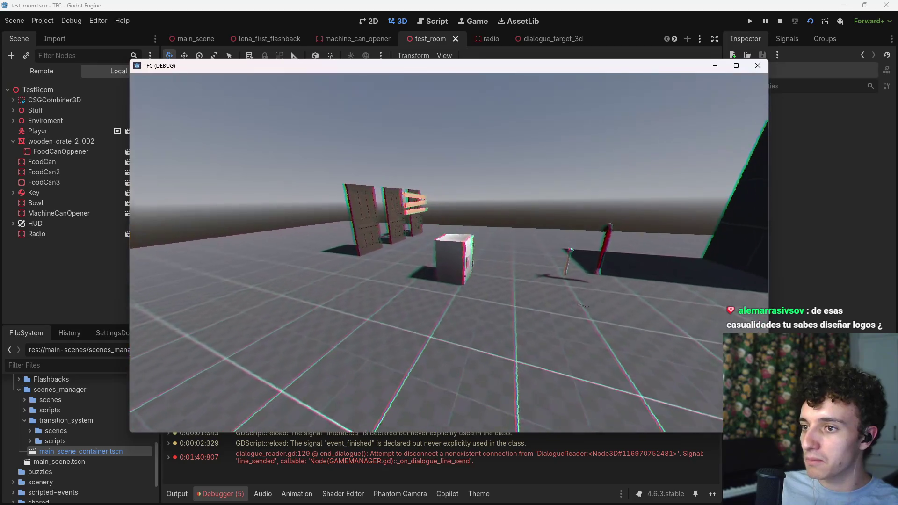
{"action": "key", "text": "w"}
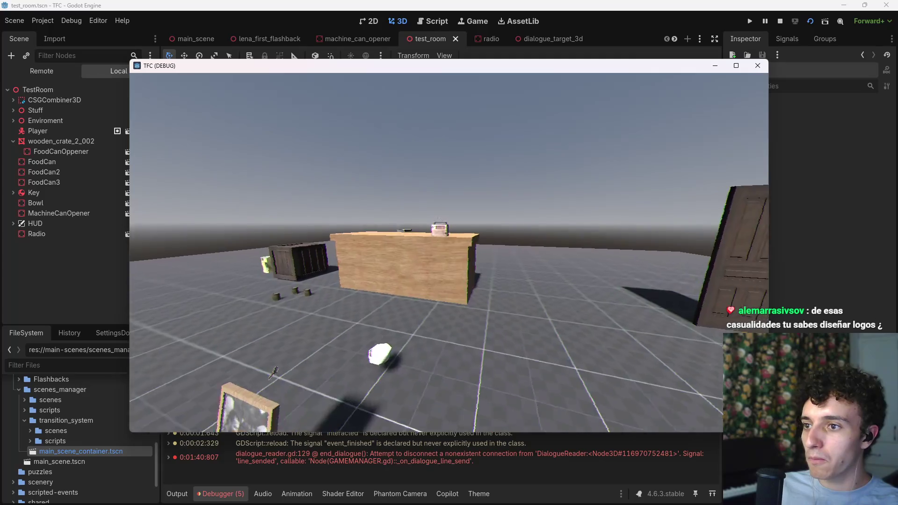
{"action": "key", "text": "w"}
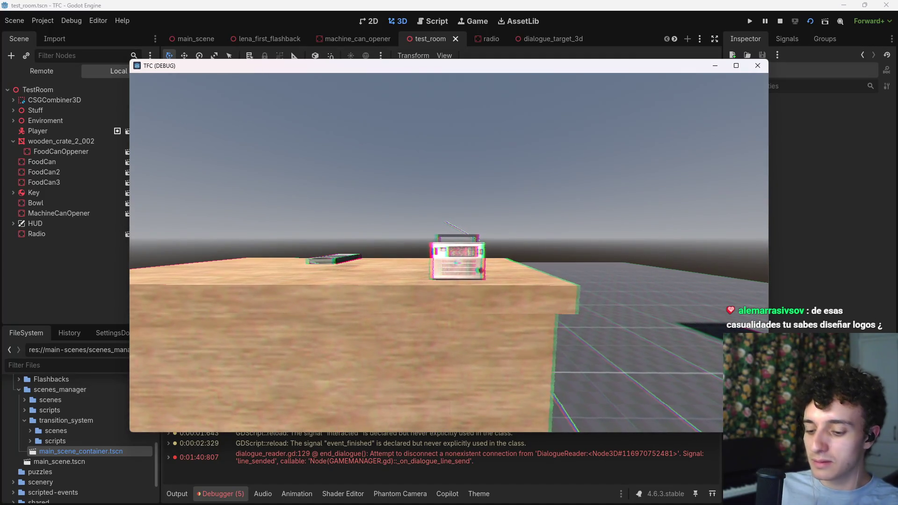
{"action": "key", "text": "F8"}
{"action": "key", "text": "ctrl+s"}
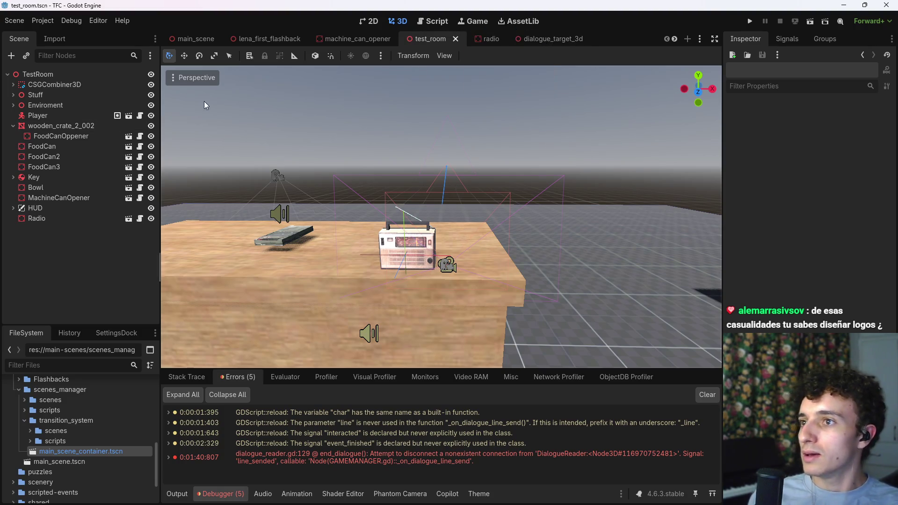
- Open dialogue_reader.gd from the DialogueReader node in the radio scene
{"action": "left_click", "coordinate": [523, 46]}
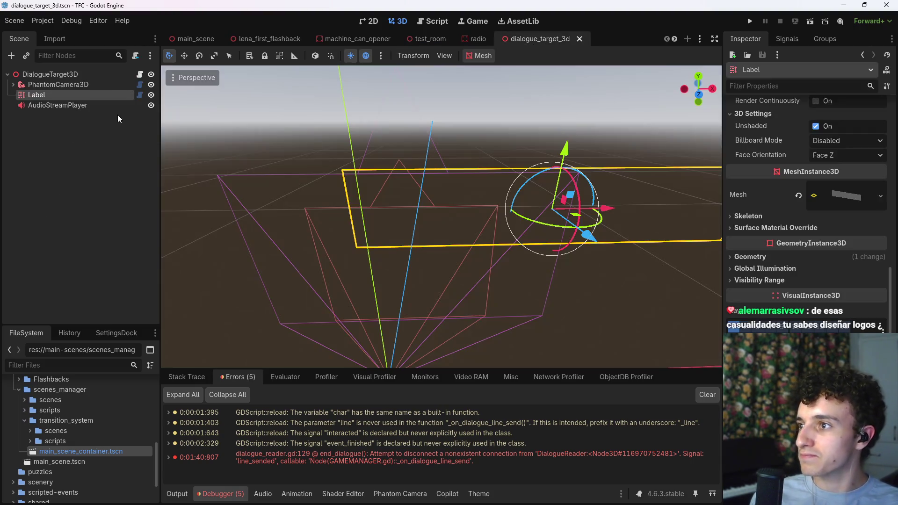
{"action": "left_click", "coordinate": [355, 40]}
{"action": "left_click", "coordinate": [480, 40]}
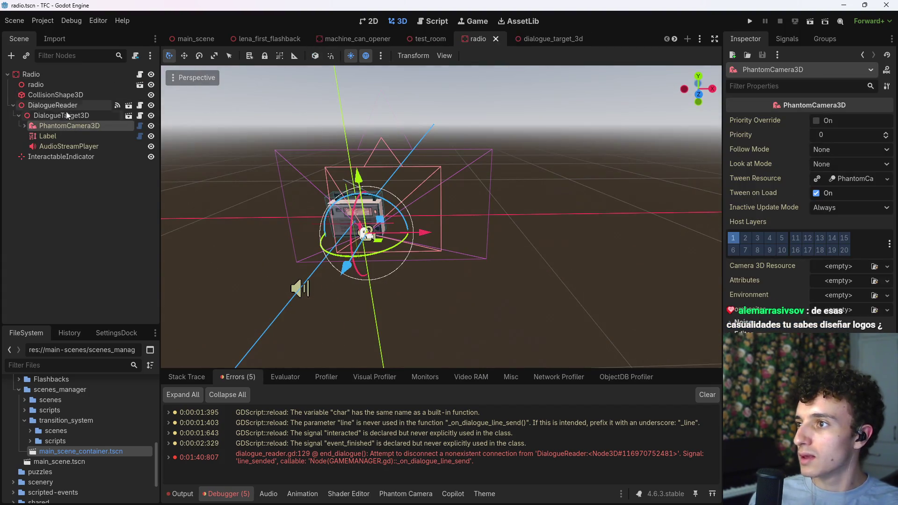
{"action": "left_click", "coordinate": [141, 106]}
- Add 'current_line = 0' as the first line of start() and save the script
{"action": "scroll", "coordinate": [493, 245], "scroll_direction": "down", "scroll_amount": 3}
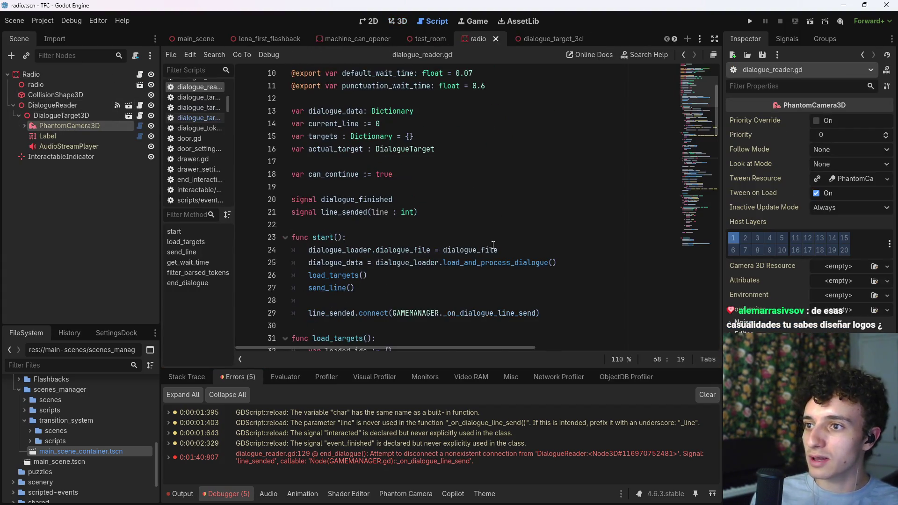
{"action": "scroll", "coordinate": [499, 241], "scroll_direction": "up", "scroll_amount": 1}
{"action": "left_click", "coordinate": [403, 159]}
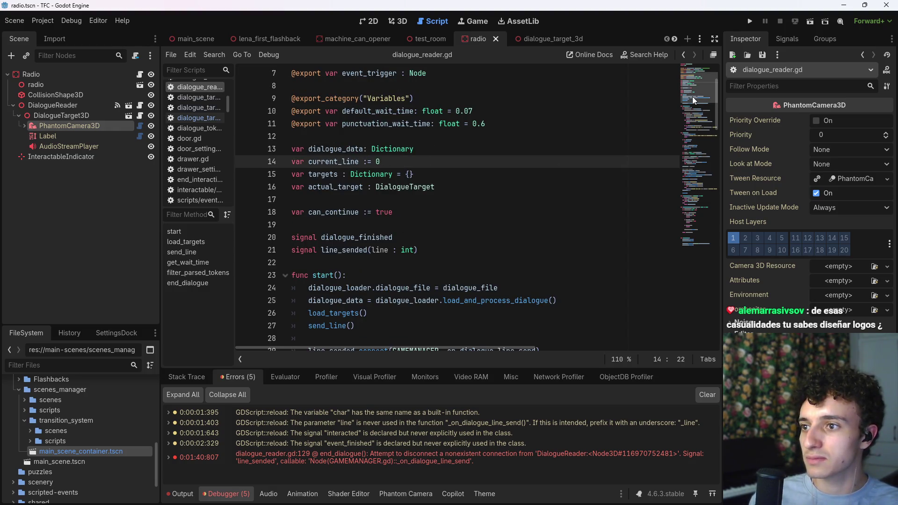
{"action": "scroll", "coordinate": [601, 185], "scroll_direction": "down", "scroll_amount": 2}
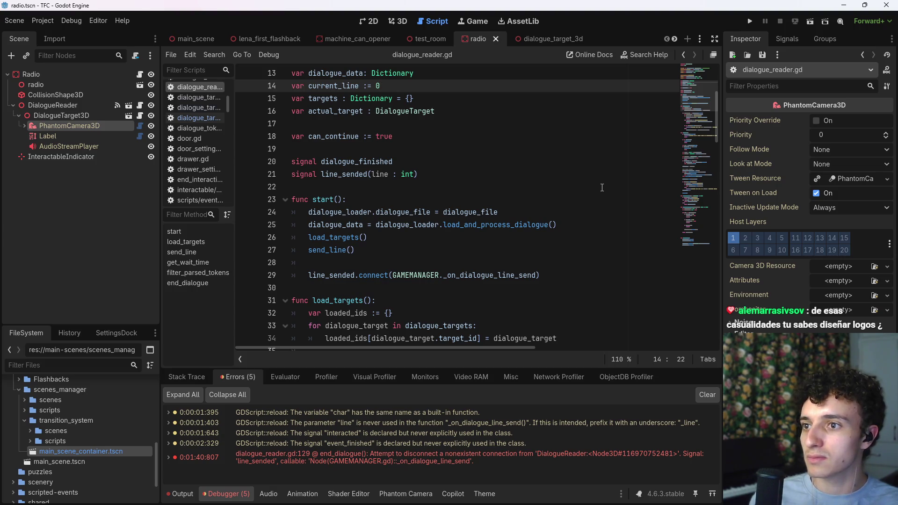
{"action": "left_click", "coordinate": [419, 201]}
{"action": "key", "text": "Return"}
{"action": "type", "text": "c"}
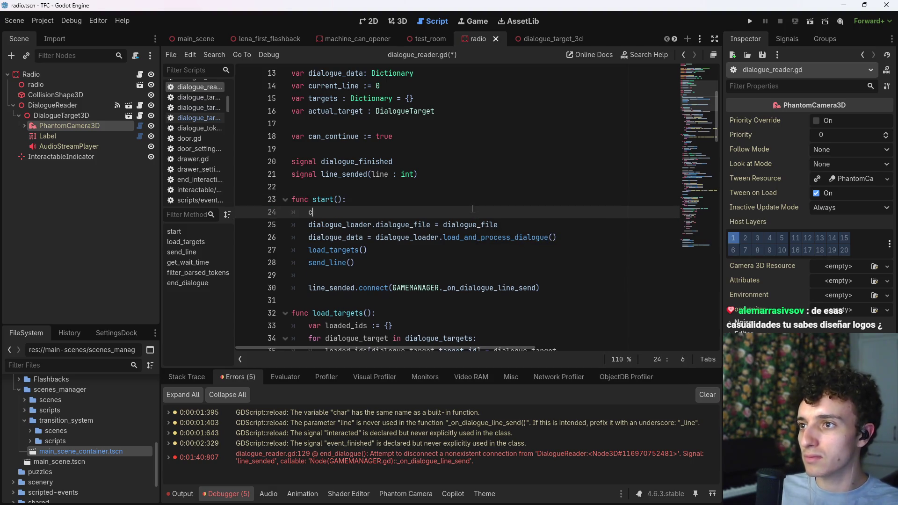
{"action": "type", "text": "urrent_line = 0"}
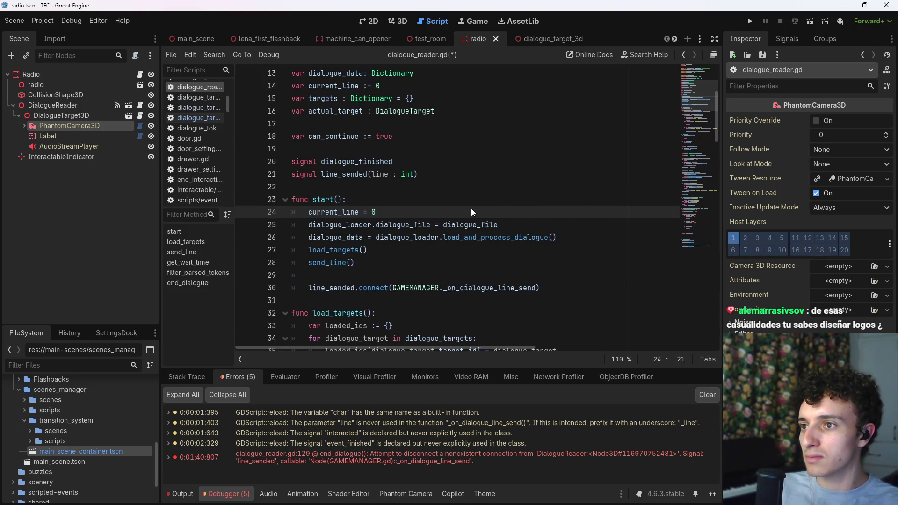
{"action": "key", "text": "ctrl+s"}
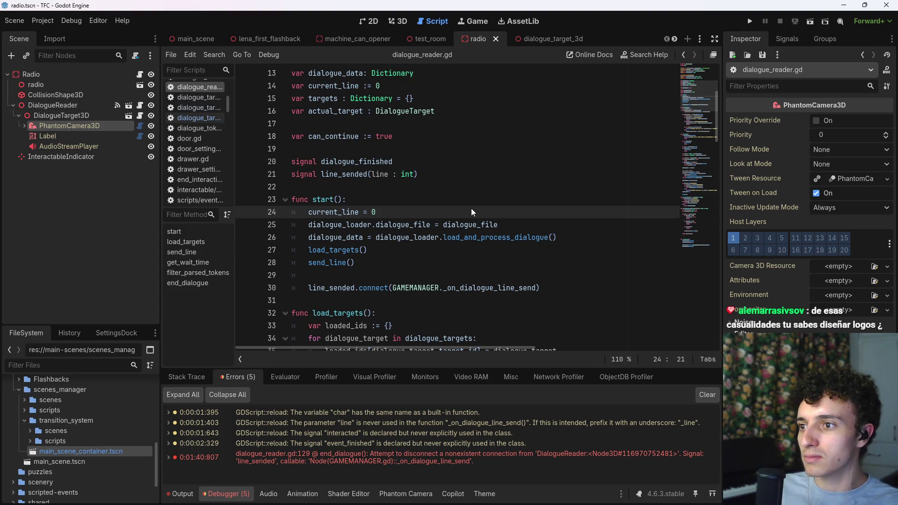
- Add 'can_continue = true' below the current_line reset and save the script
{"action": "scroll", "coordinate": [470, 209], "scroll_direction": "down", "scroll_amount": 9}
{"action": "scroll", "coordinate": [470, 223], "scroll_direction": "down", "scroll_amount": 2}
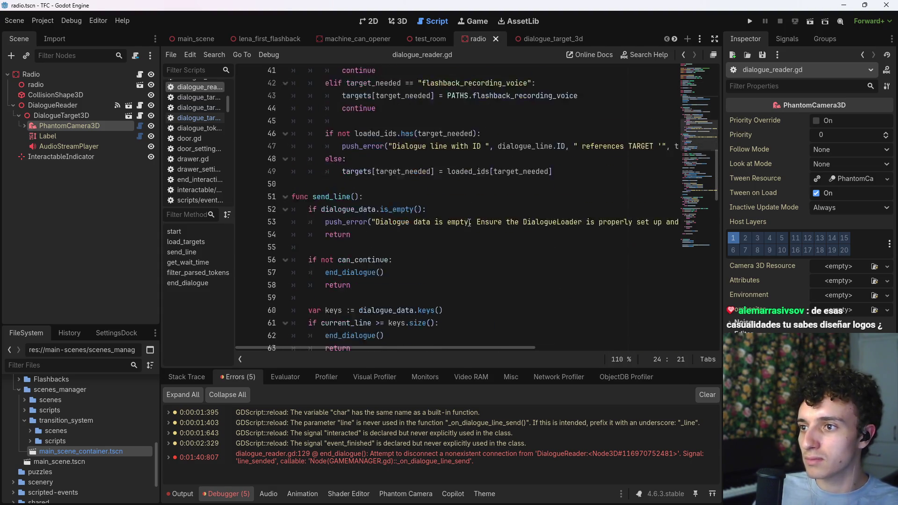
{"action": "scroll", "coordinate": [469, 223], "scroll_direction": "up", "scroll_amount": 12}
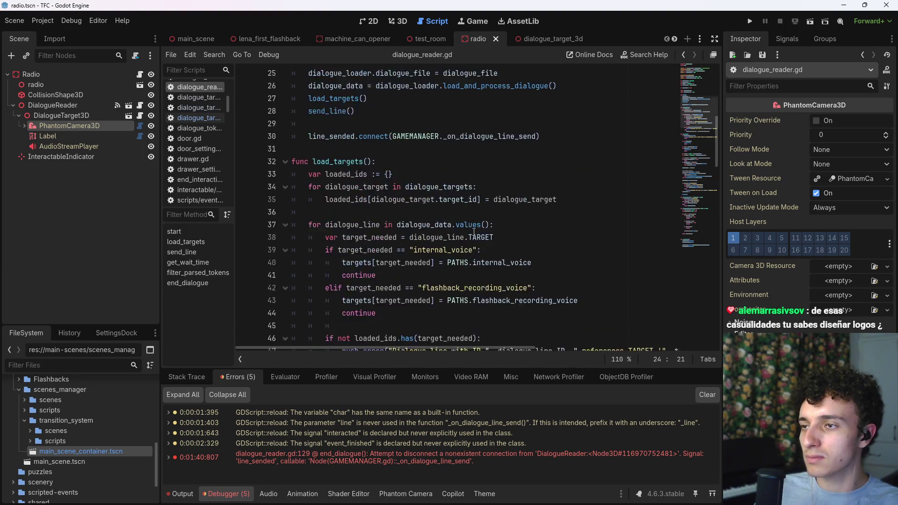
{"action": "scroll", "coordinate": [482, 235], "scroll_direction": "up", "scroll_amount": 1}
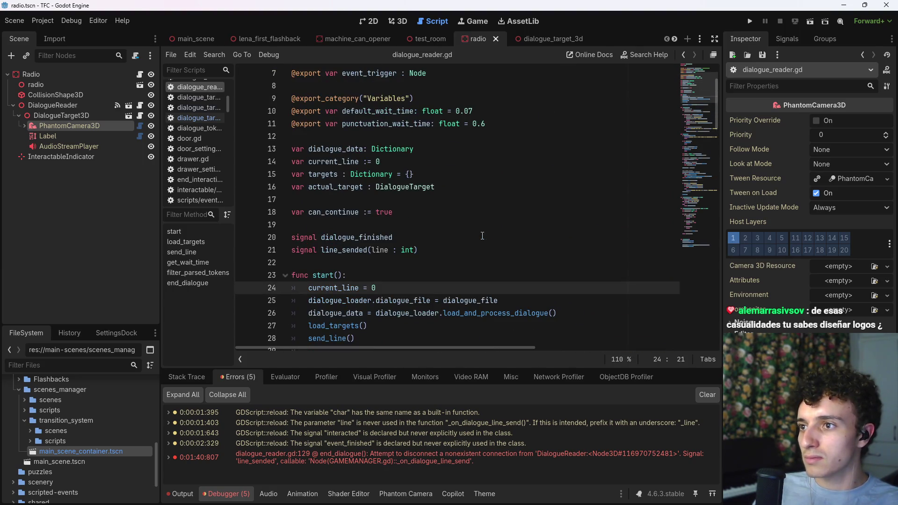
{"action": "left_click", "coordinate": [697, 145]}
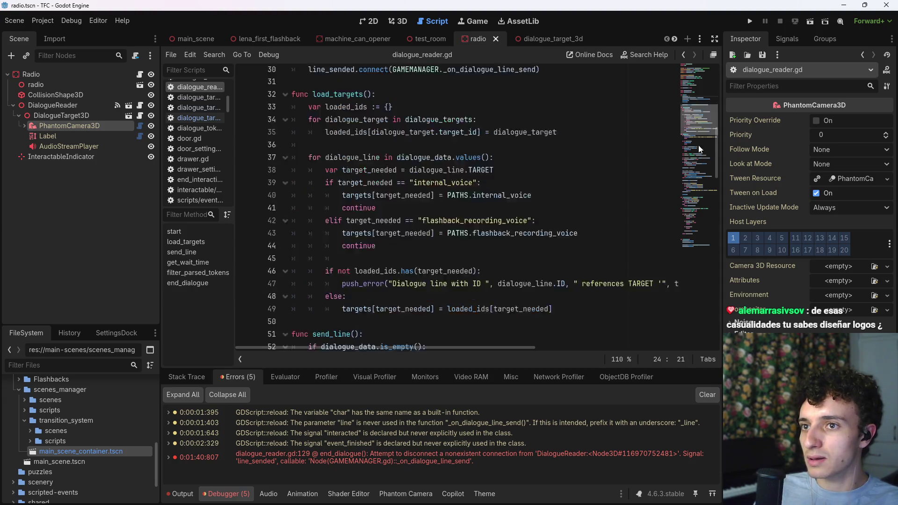
{"action": "left_click", "coordinate": [703, 265]}
{"action": "left_click", "coordinate": [697, 88]}
{"action": "left_click_drag", "start_coordinate": [697, 87], "coordinate": [696, 94]}
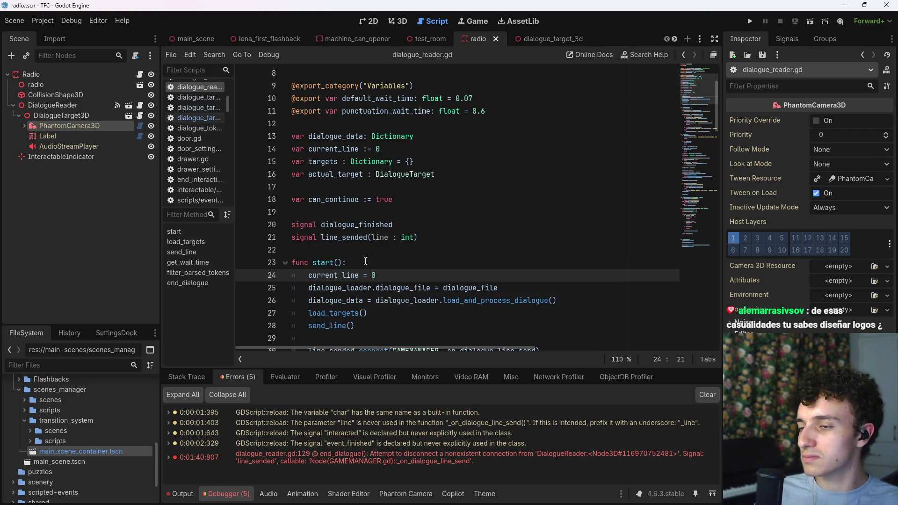
{"action": "key", "text": "Return"}
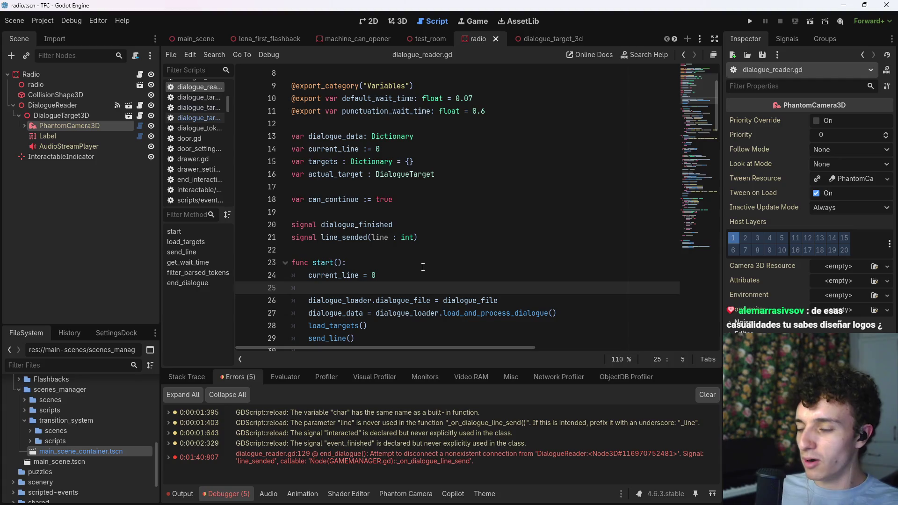
{"action": "type", "text": "can"}
{"action": "key", "text": "Return"}
{"action": "type", "text": "= true"}
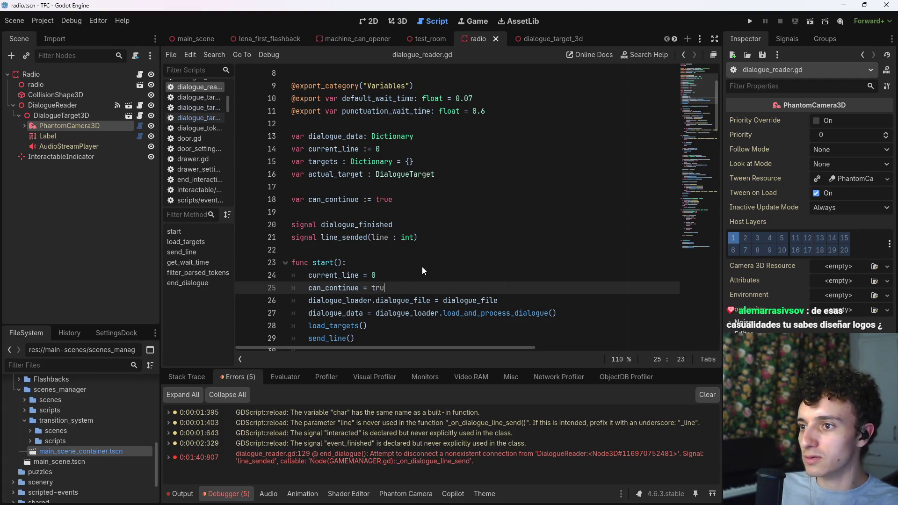
{"action": "key", "text": "ctrl+s"}
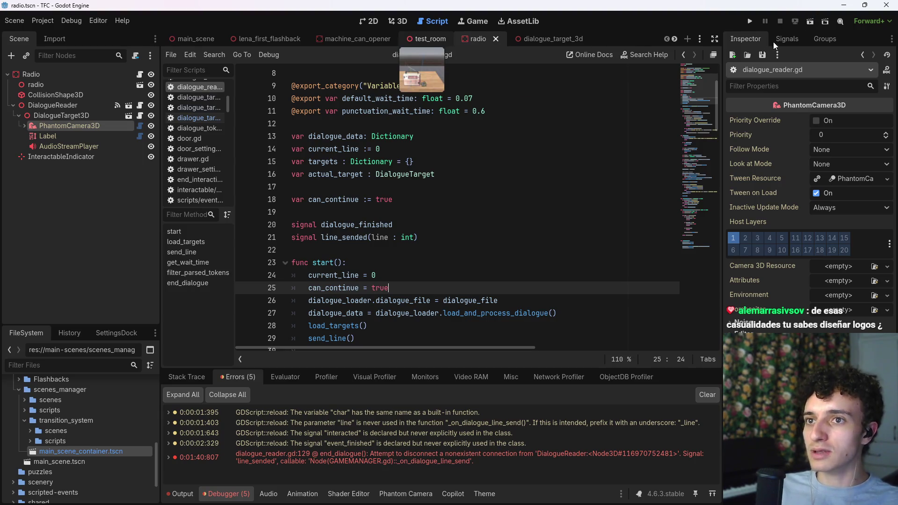
- Return to the test_room scene and run it as the current scene
{"action": "left_click", "coordinate": [426, 39]}
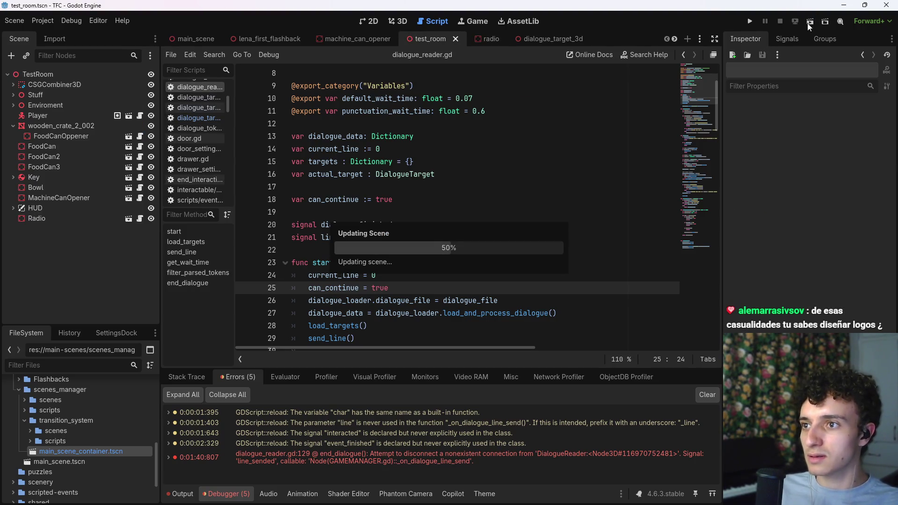
{"action": "left_click", "coordinate": [807, 23]}
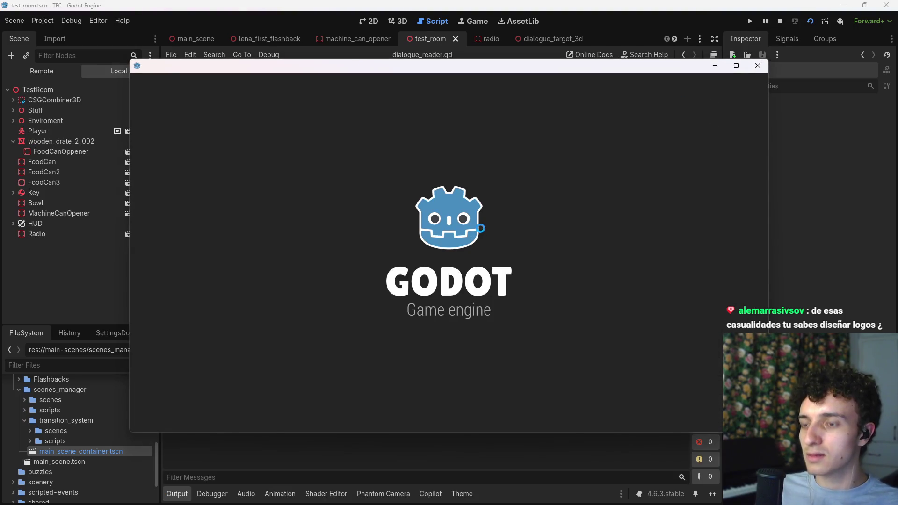